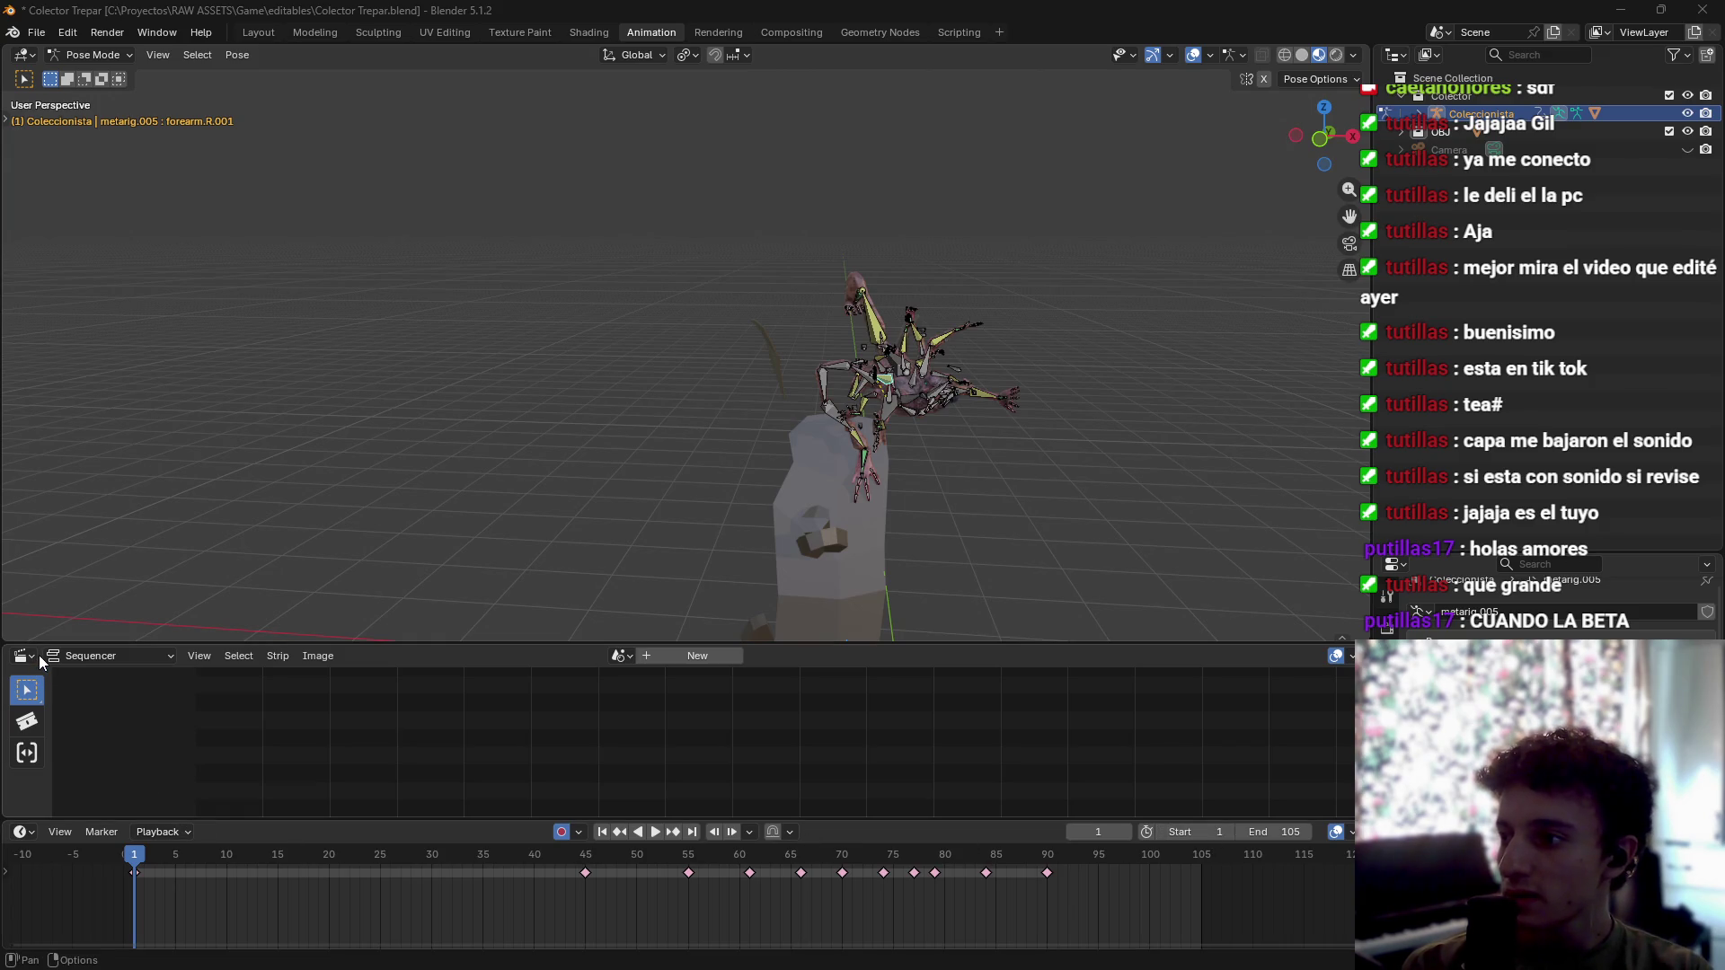
Step: Look over the Timeline's View, Marker and Playback menus and the keyframe context menu
{"action": "left_click", "coordinate": [61, 832]}
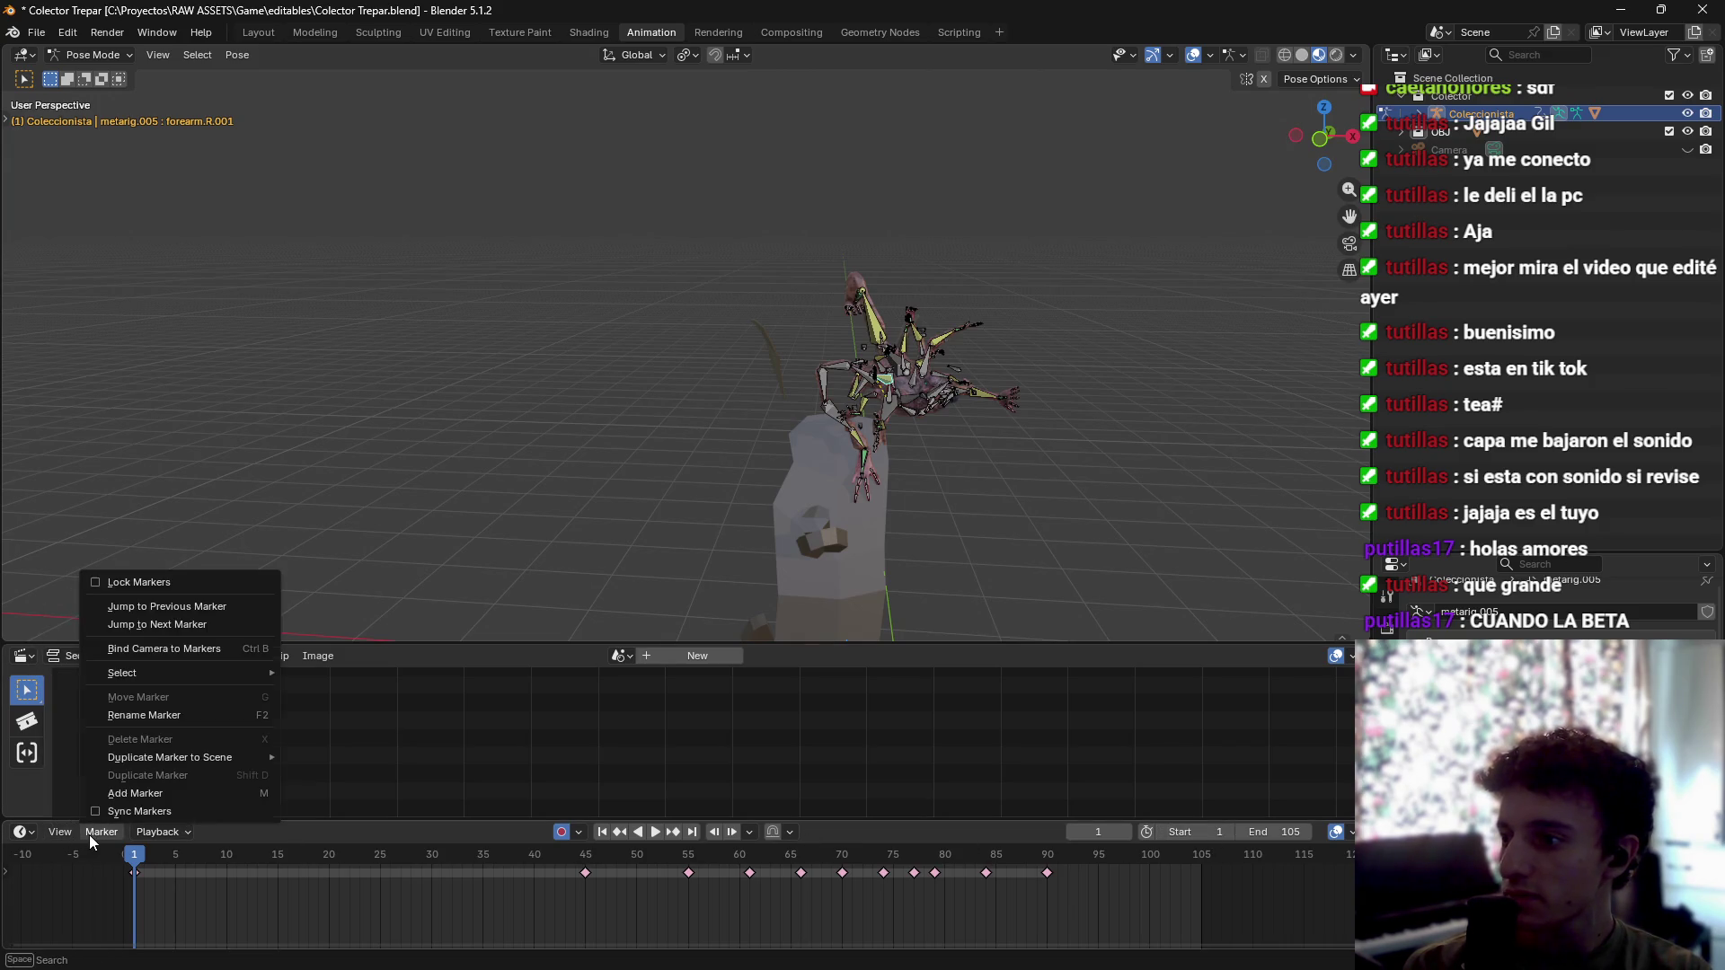
{"action": "left_click", "coordinate": [95, 834]}
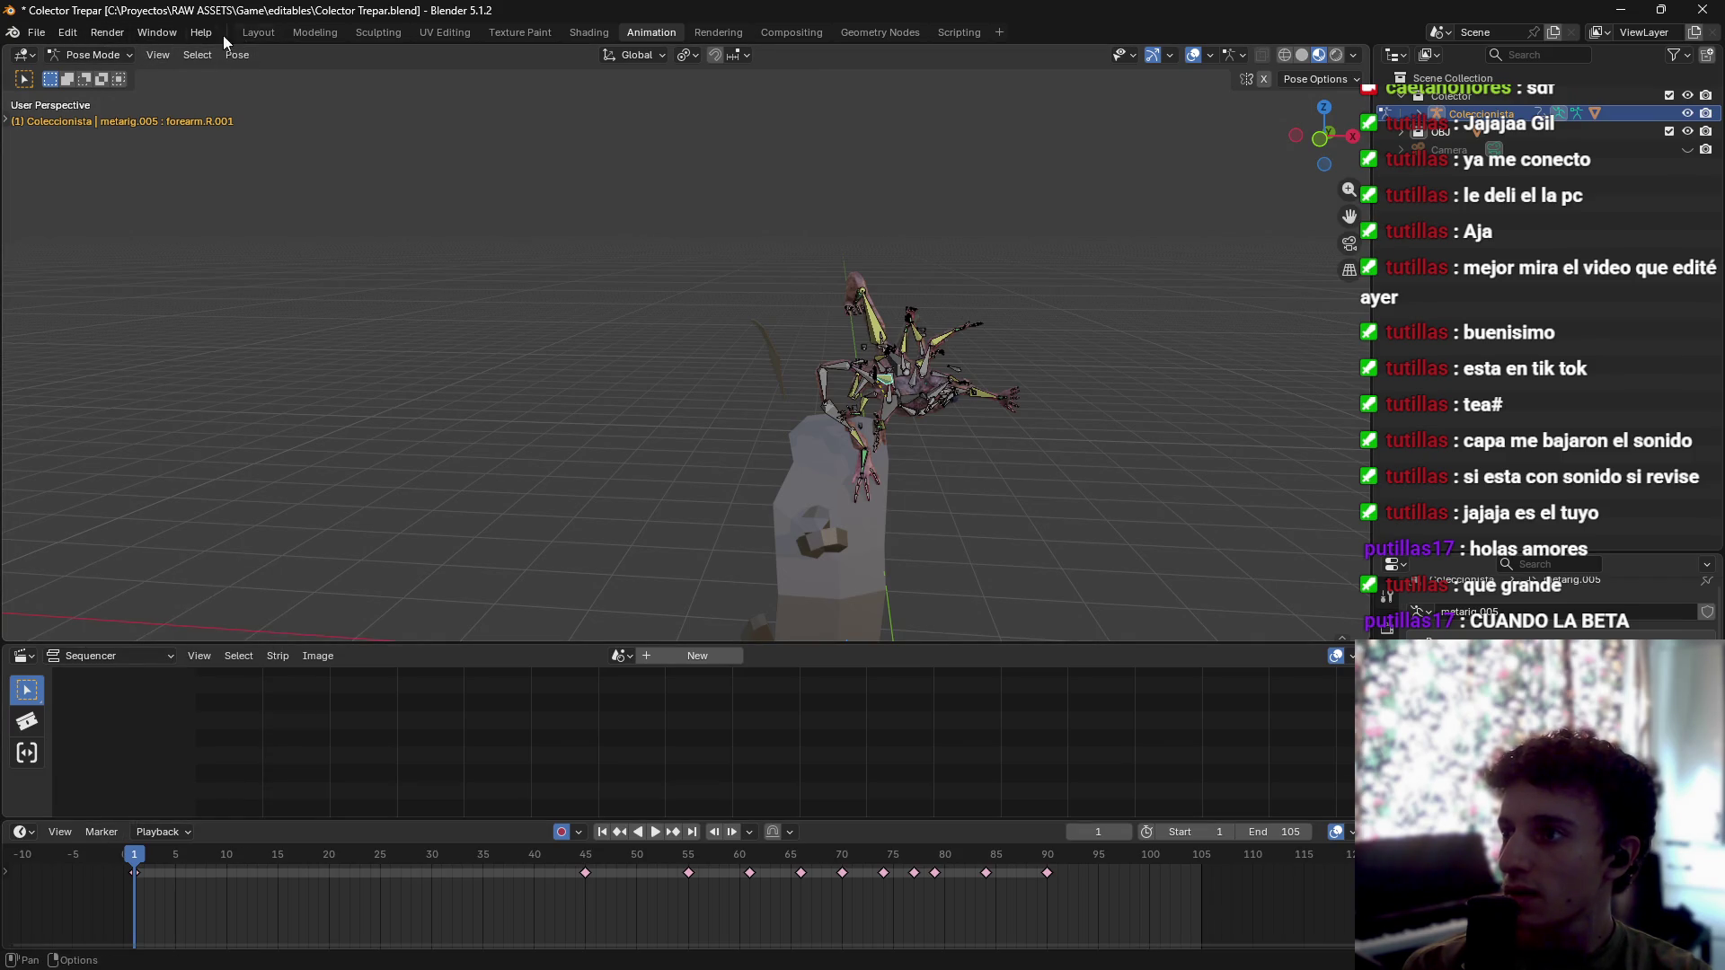
{"action": "left_click", "coordinate": [160, 837]}
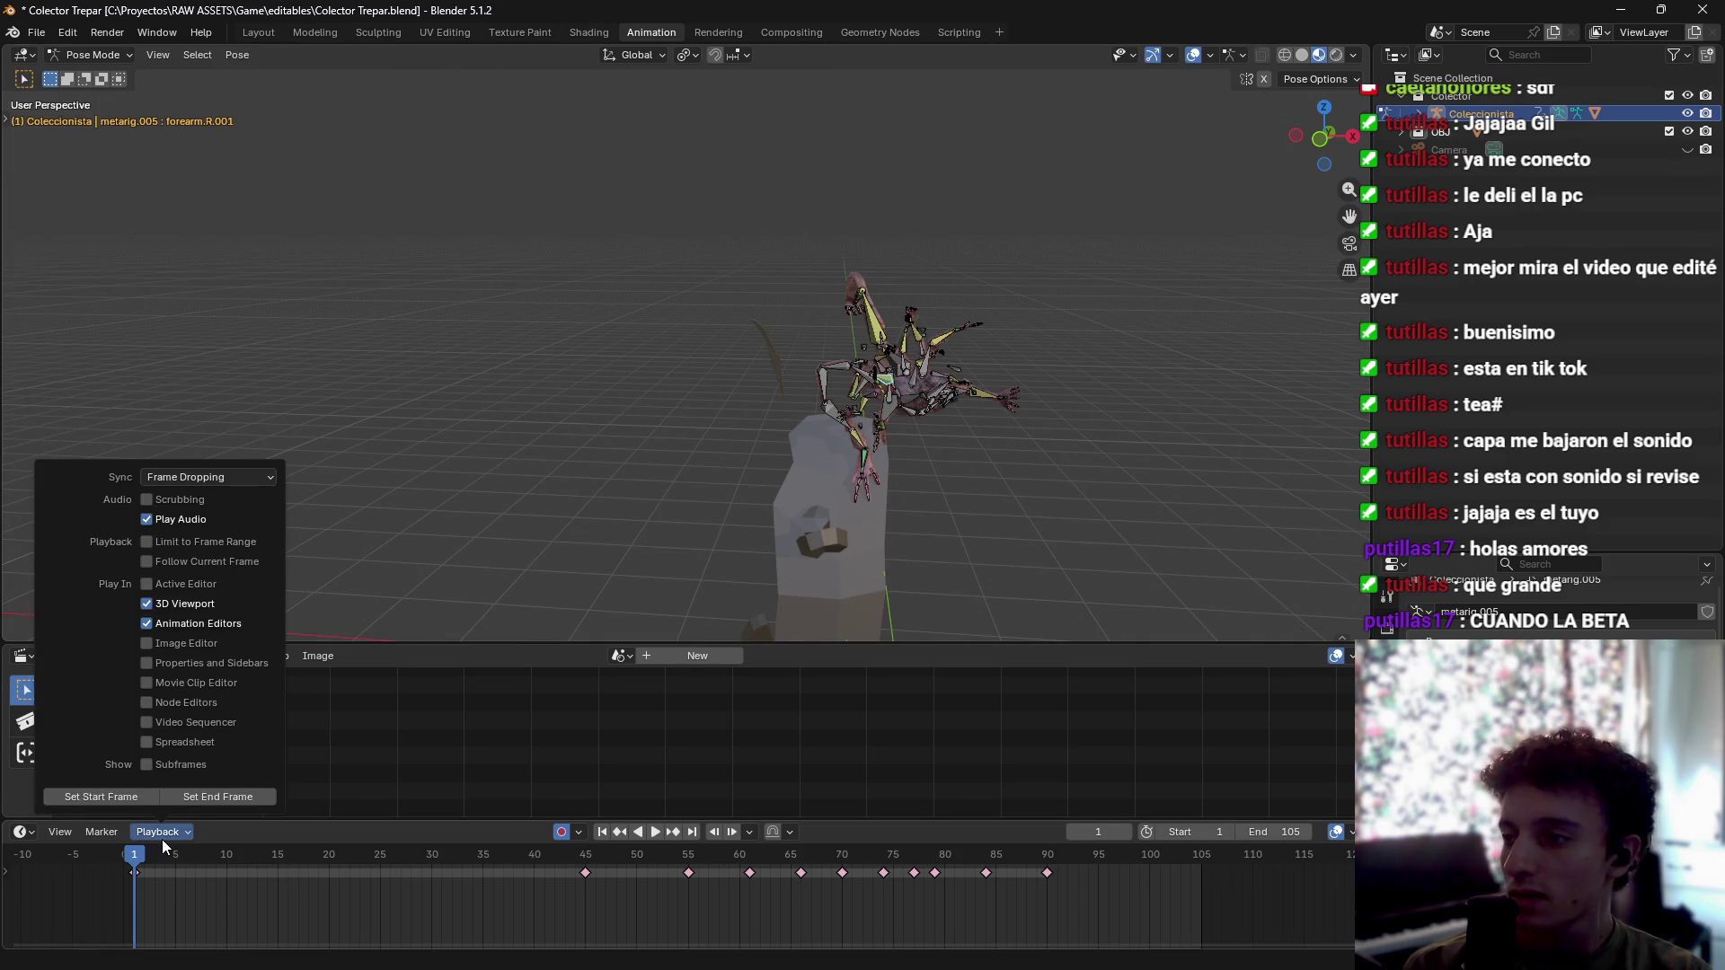
{"action": "right_click", "coordinate": [260, 915]}
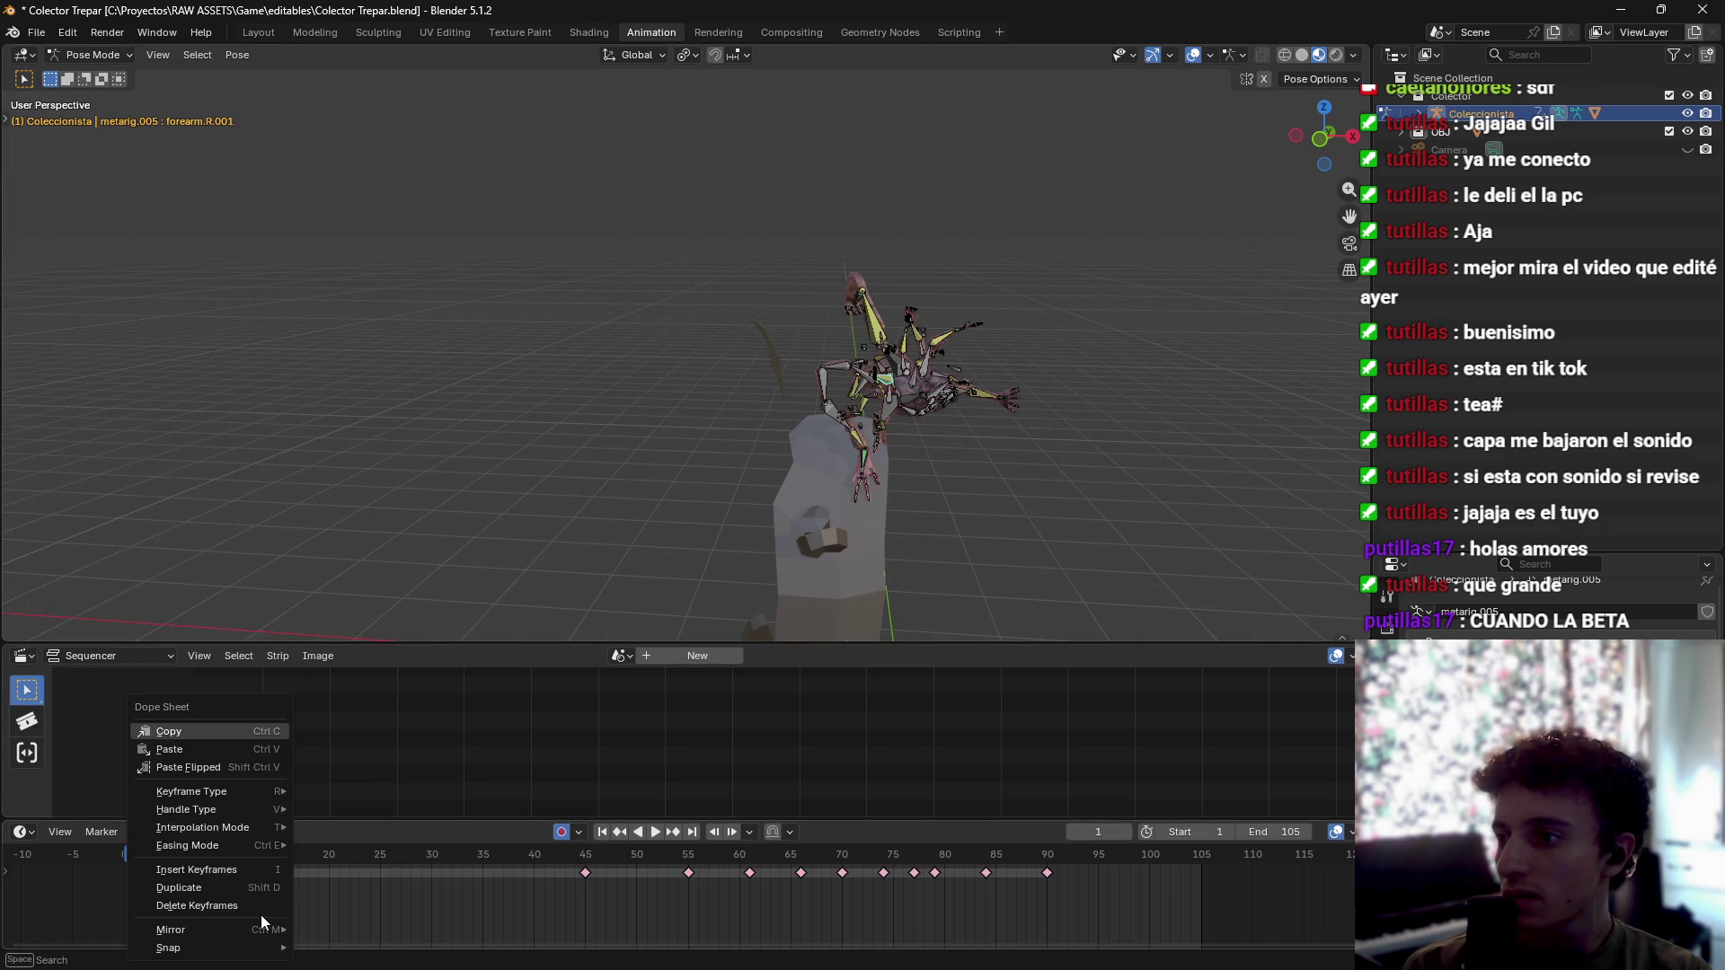
{"action": "mouse_move", "coordinate": [229, 814]}
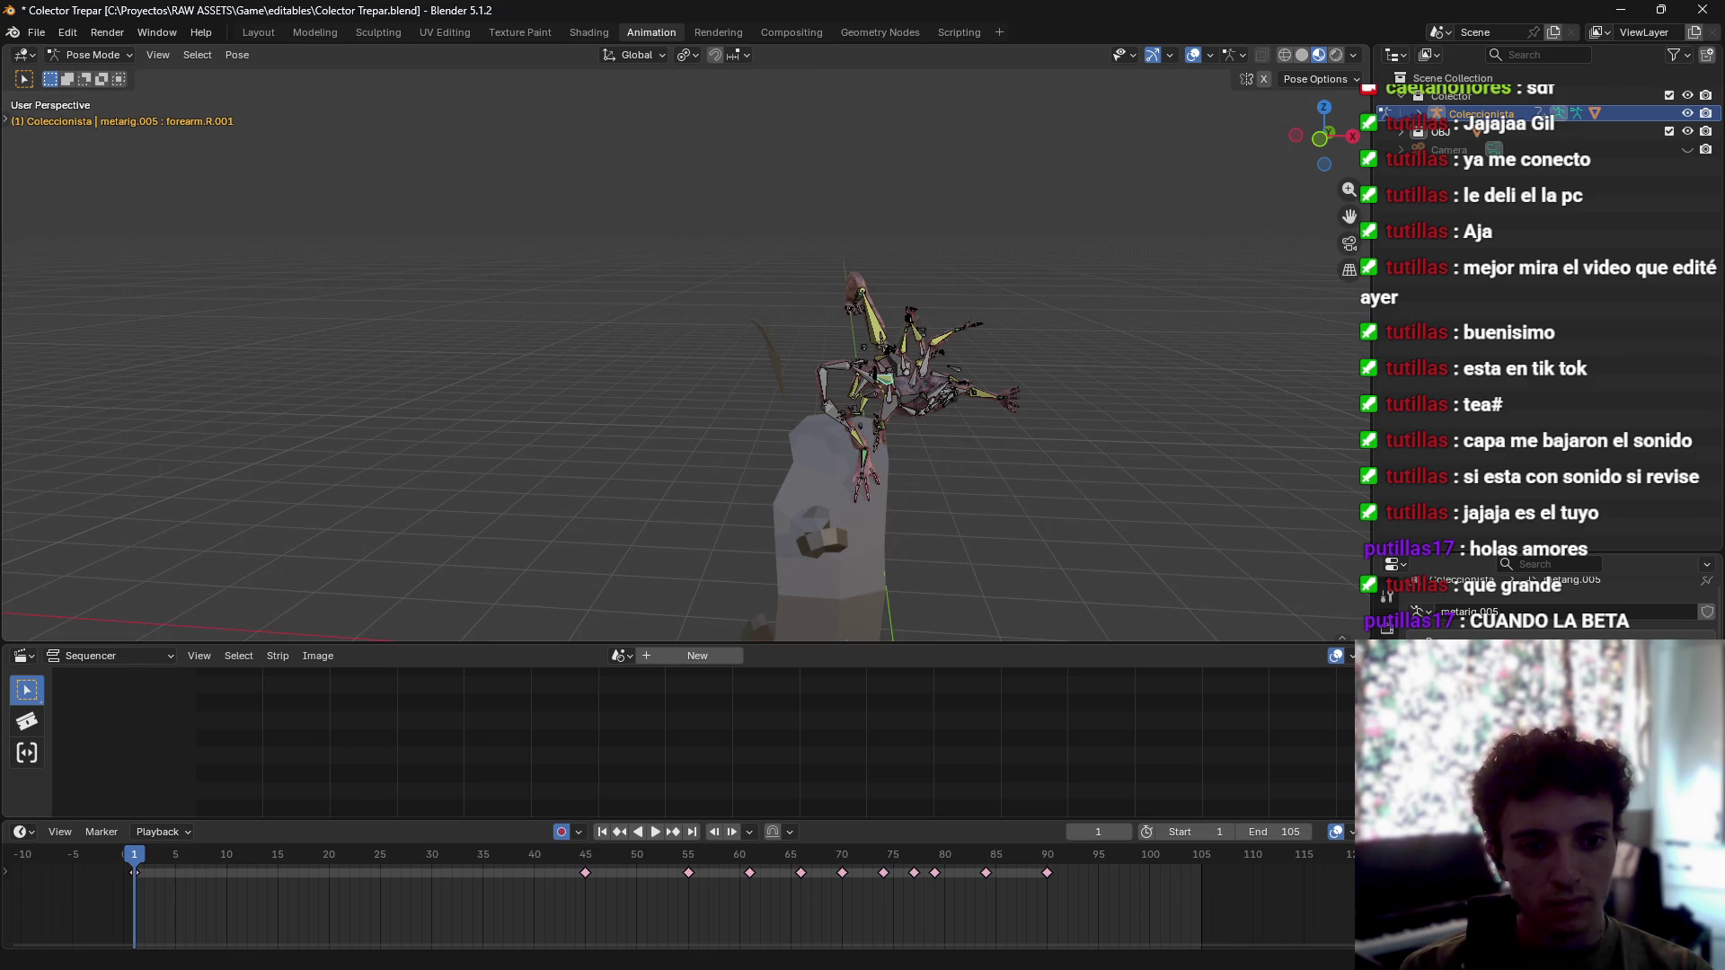
Step: Split the Sequencer area horizontally, rejoin it, and change it to a Dope Sheet
{"action": "left_click", "coordinate": [109, 650]}
{"action": "right_click", "coordinate": [13, 644]}
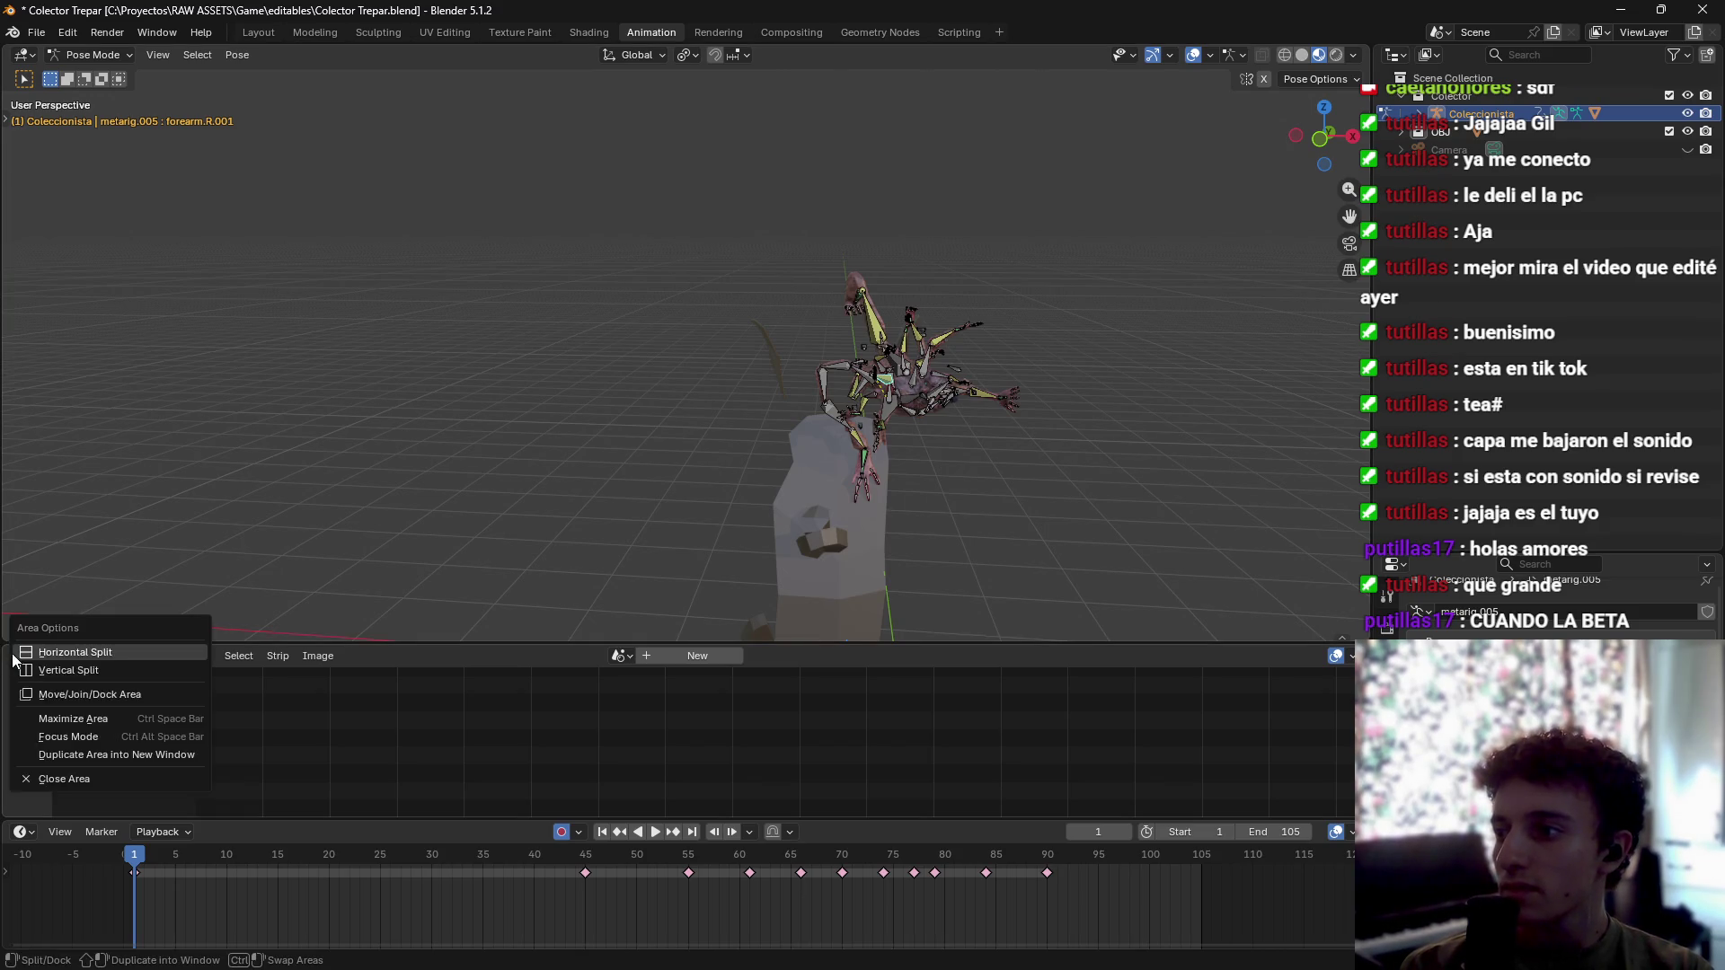
{"action": "left_click", "coordinate": [13, 652]}
{"action": "left_click", "coordinate": [23, 732]}
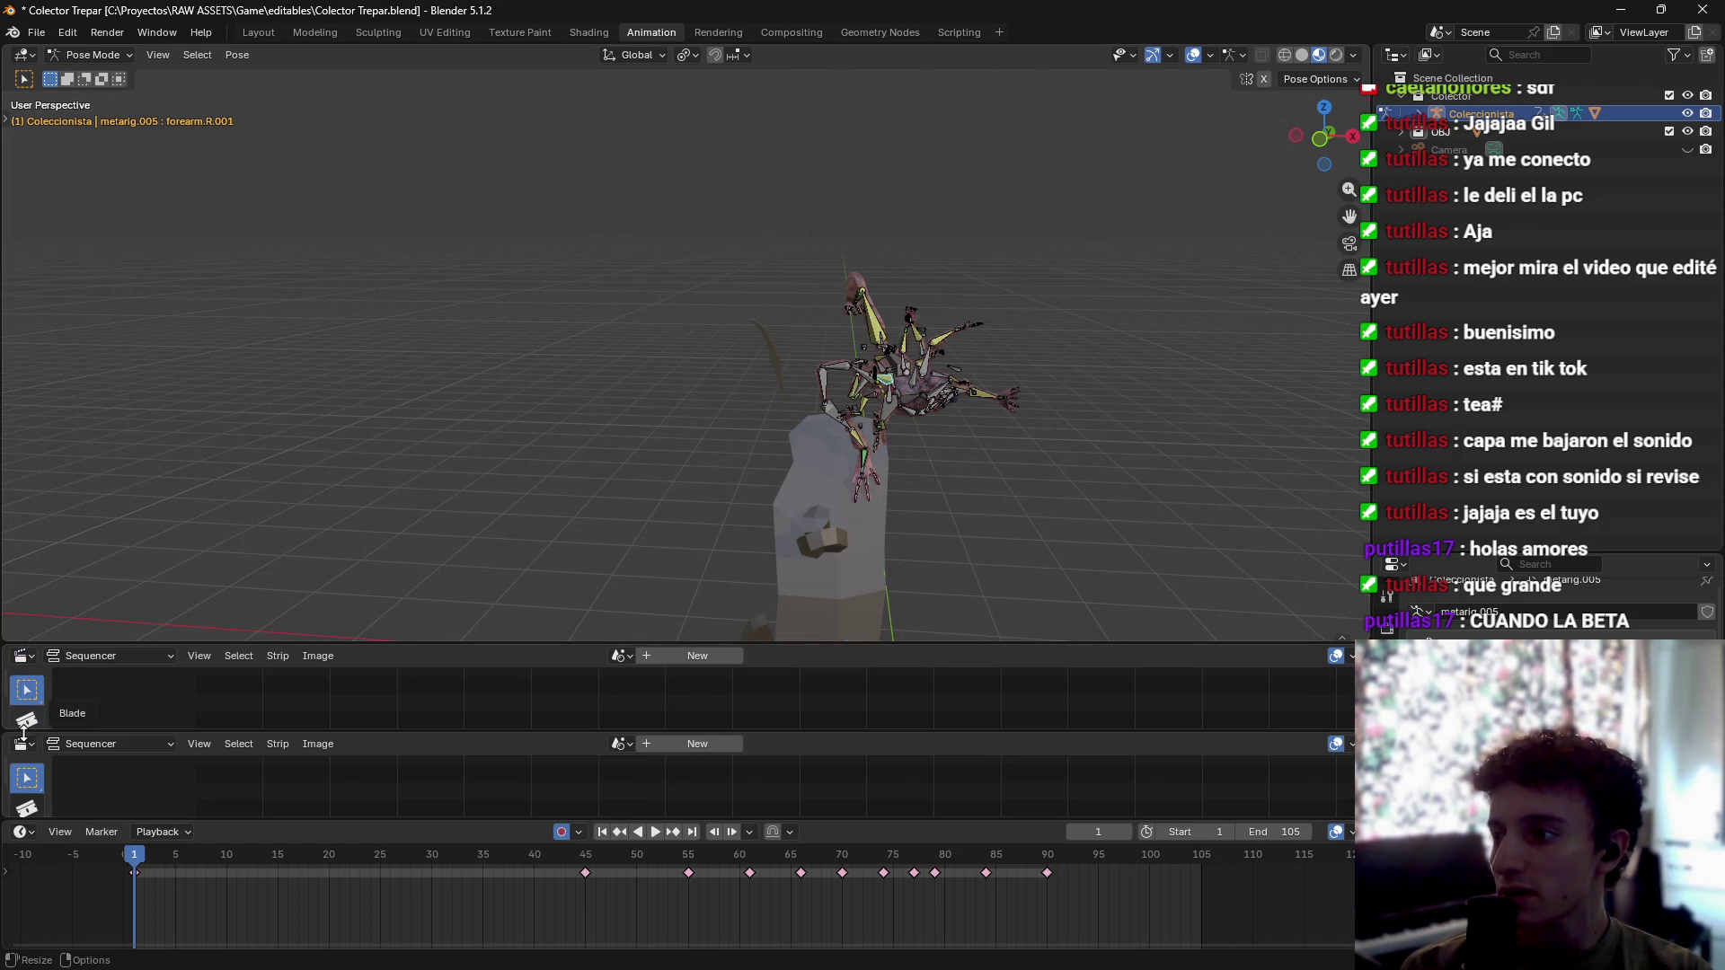
{"action": "right_click", "coordinate": [23, 732]}
{"action": "left_click", "coordinate": [40, 745]}
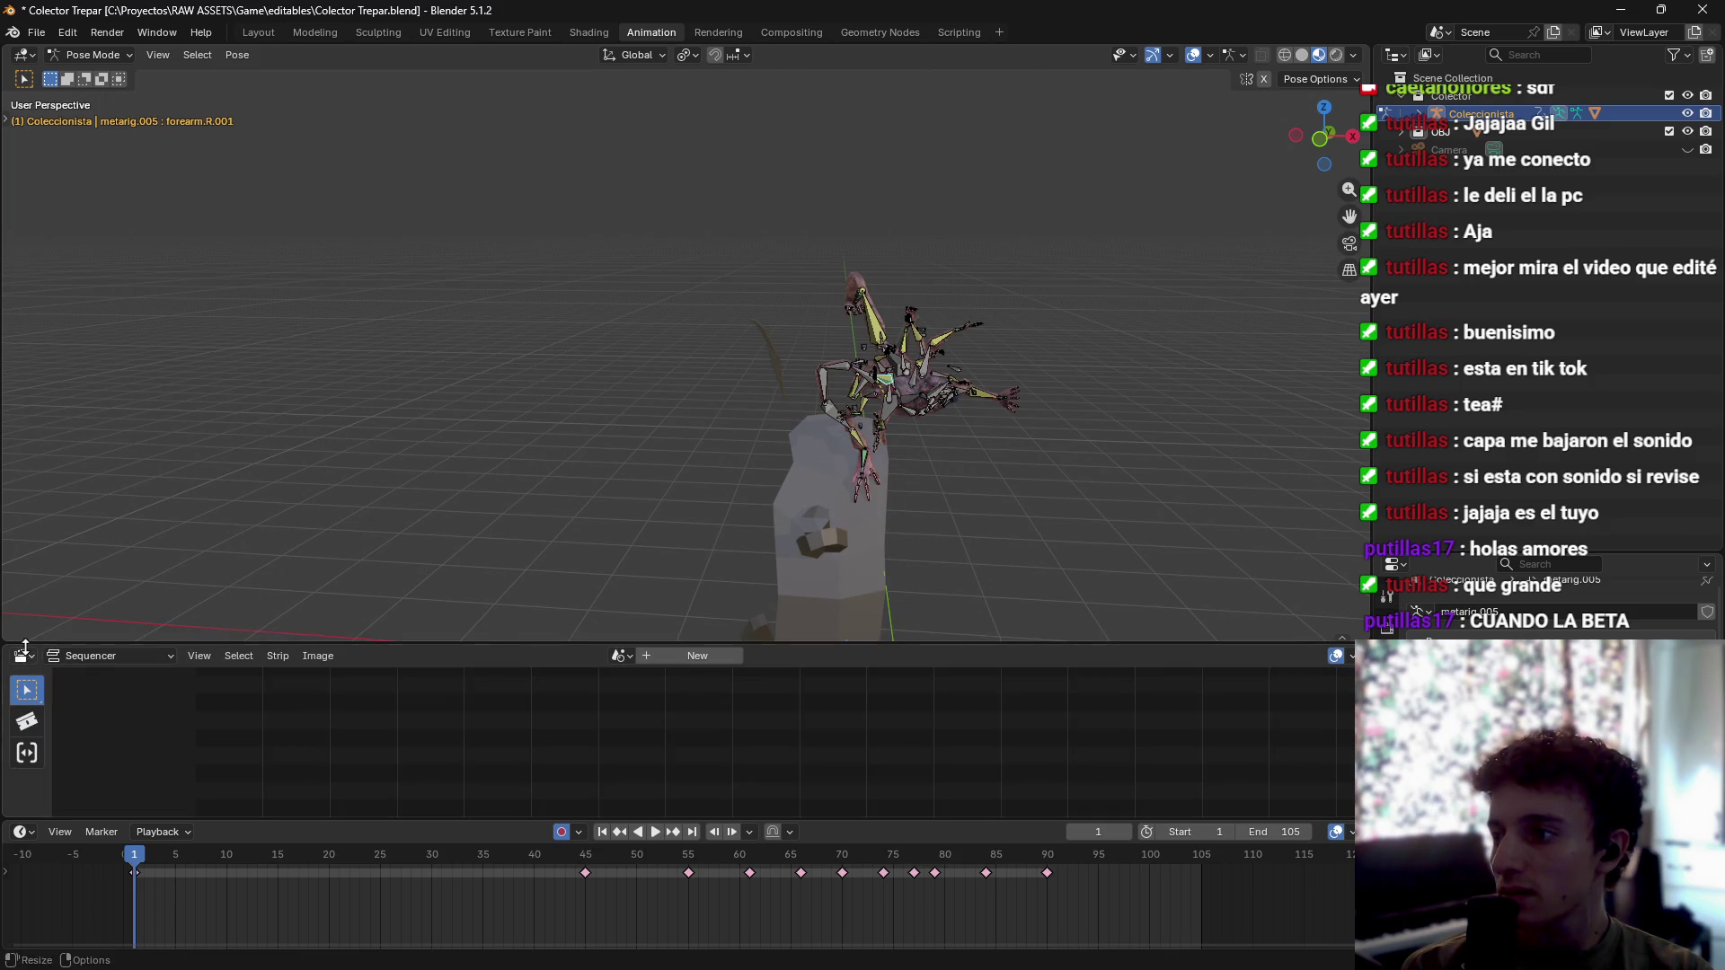
{"action": "left_click", "coordinate": [22, 656]}
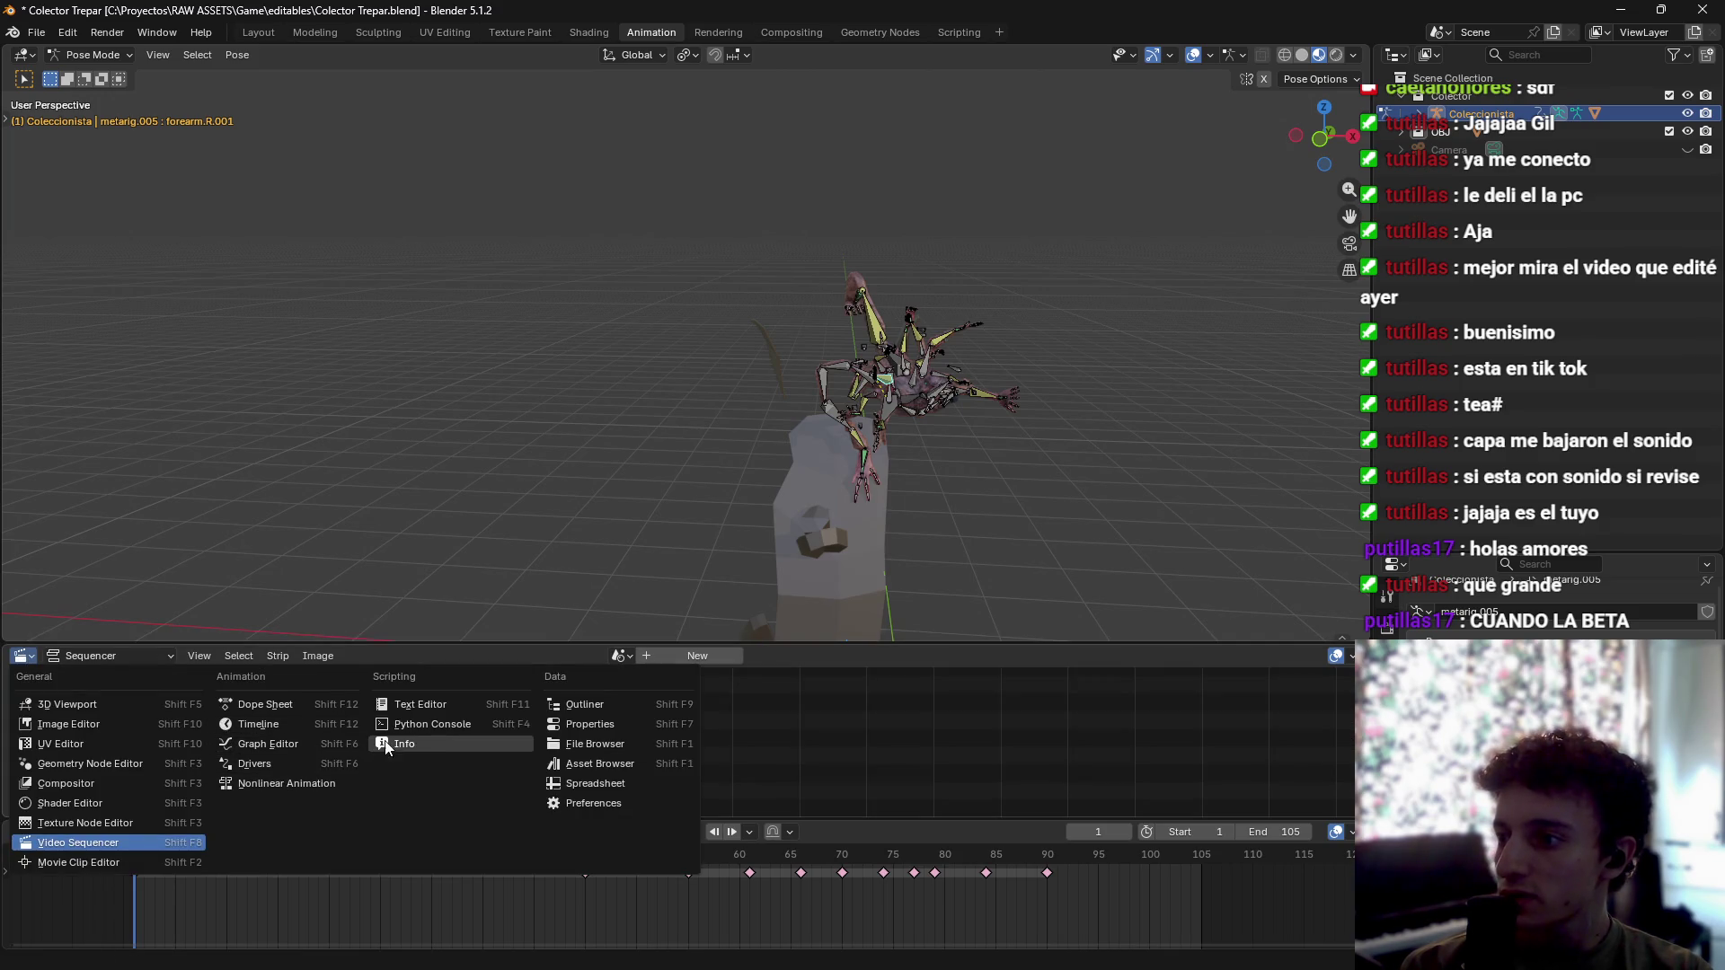
{"action": "left_click", "coordinate": [284, 708]}
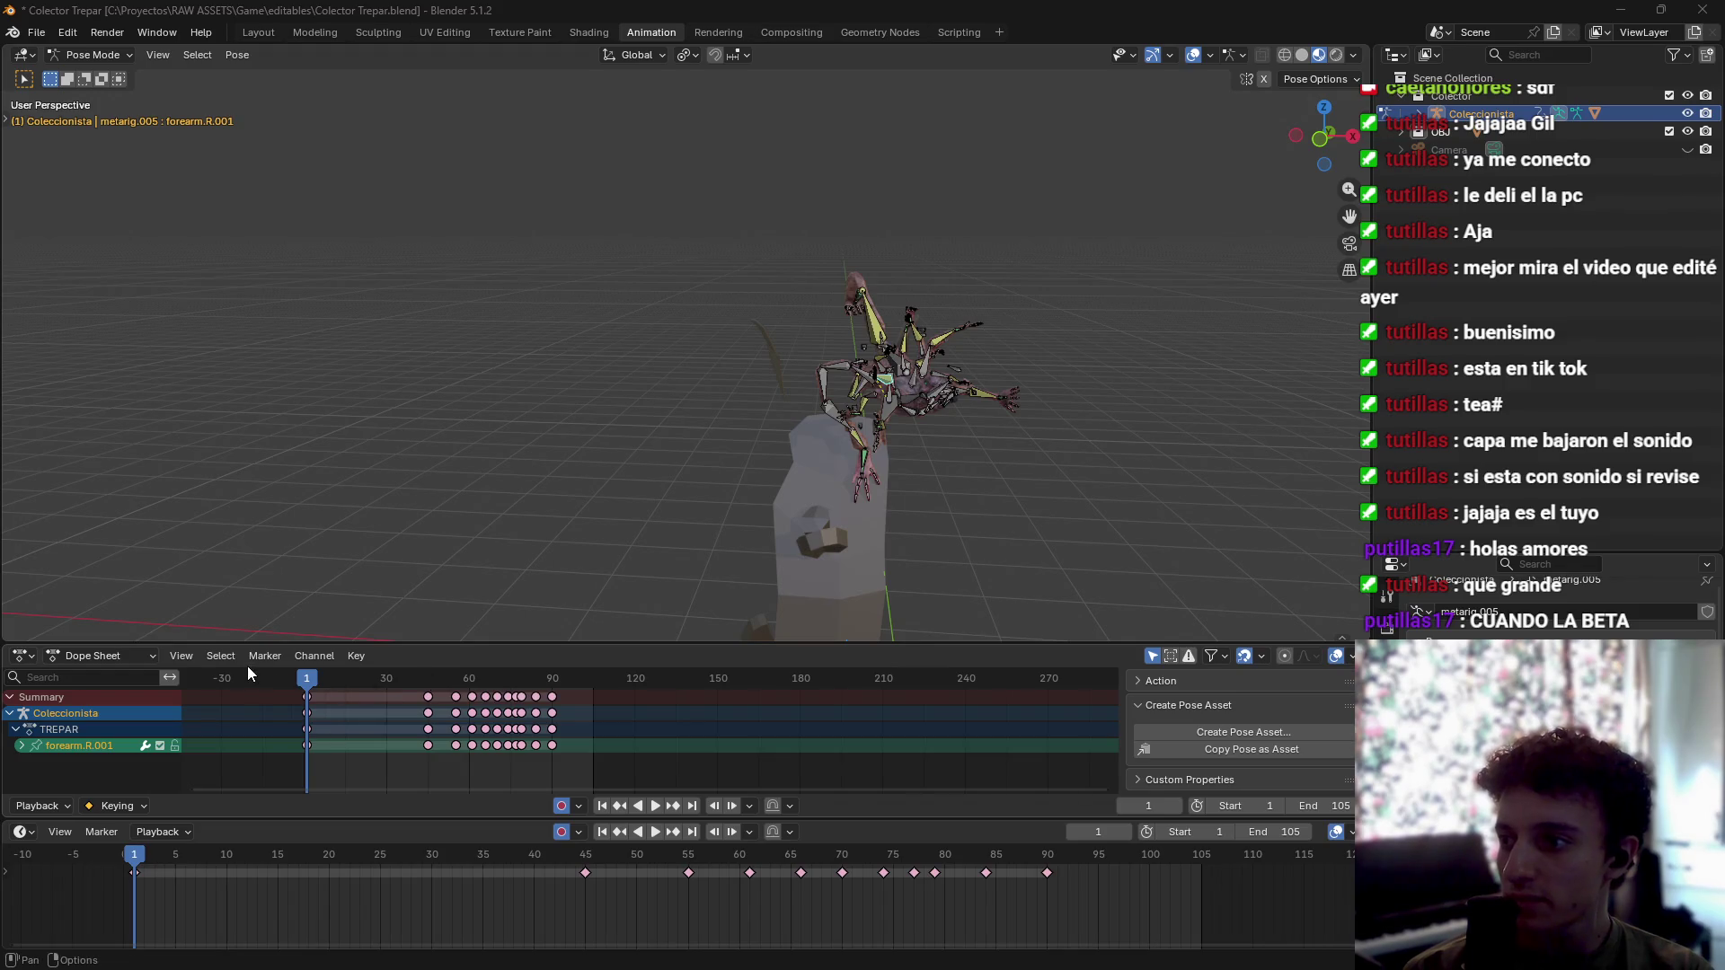
{"action": "left_click", "coordinate": [217, 663]}
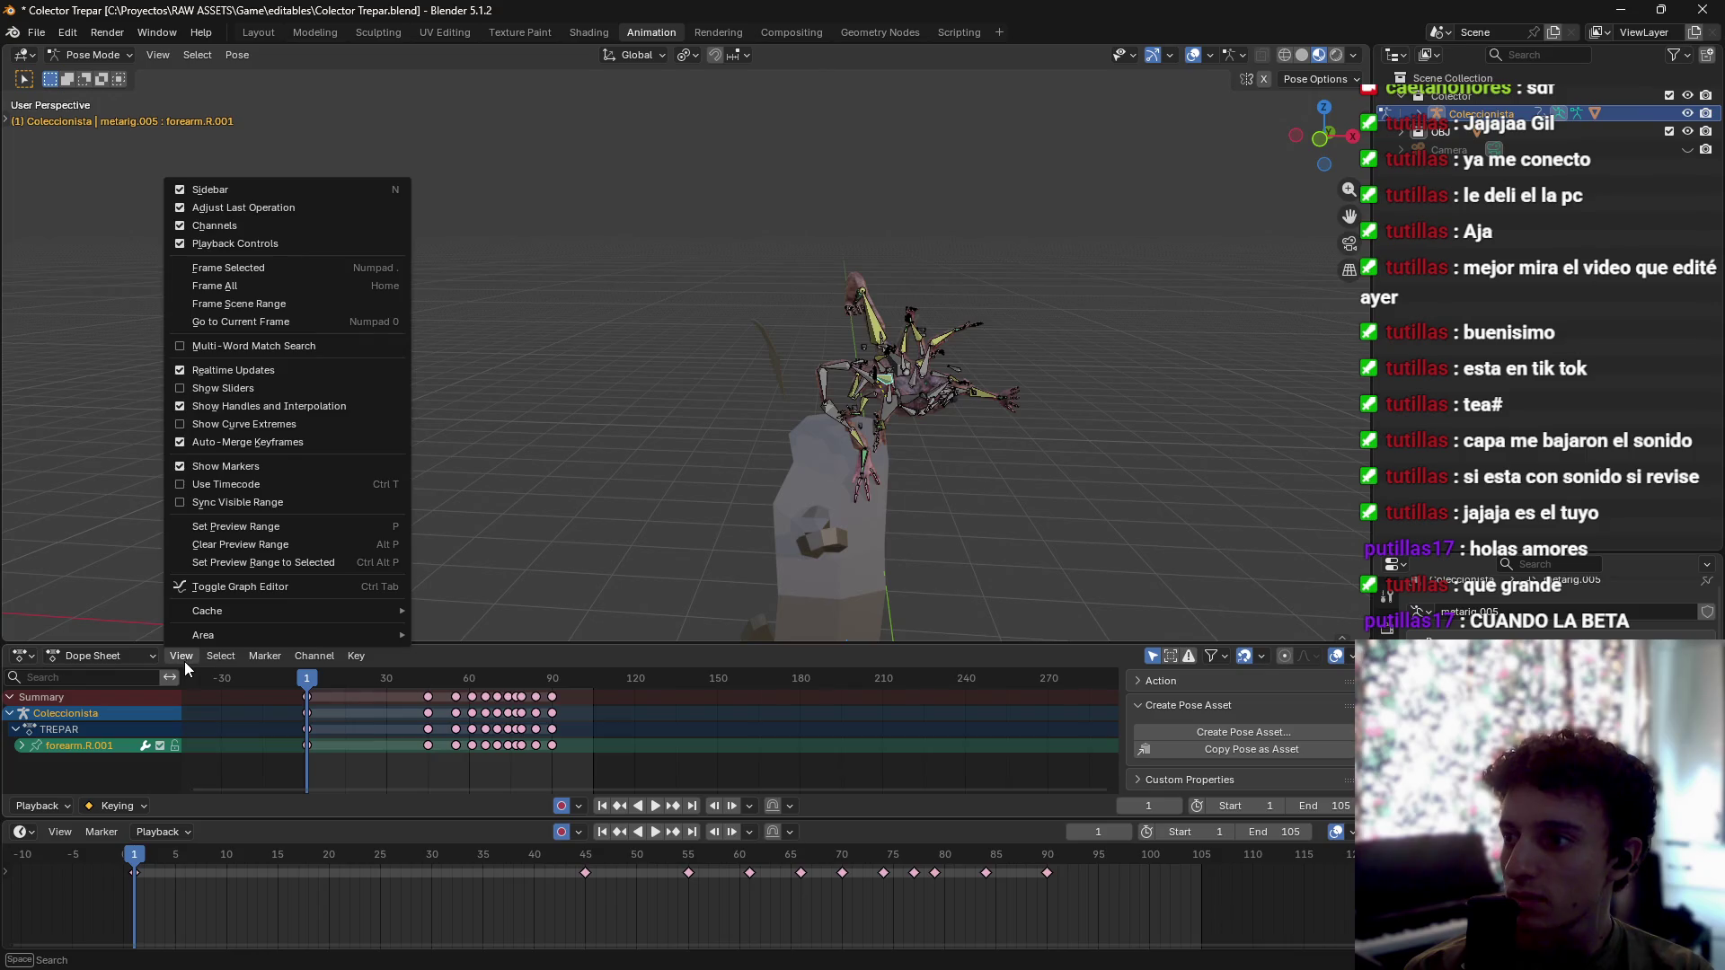
{"action": "mouse_move", "coordinate": [385, 656]}
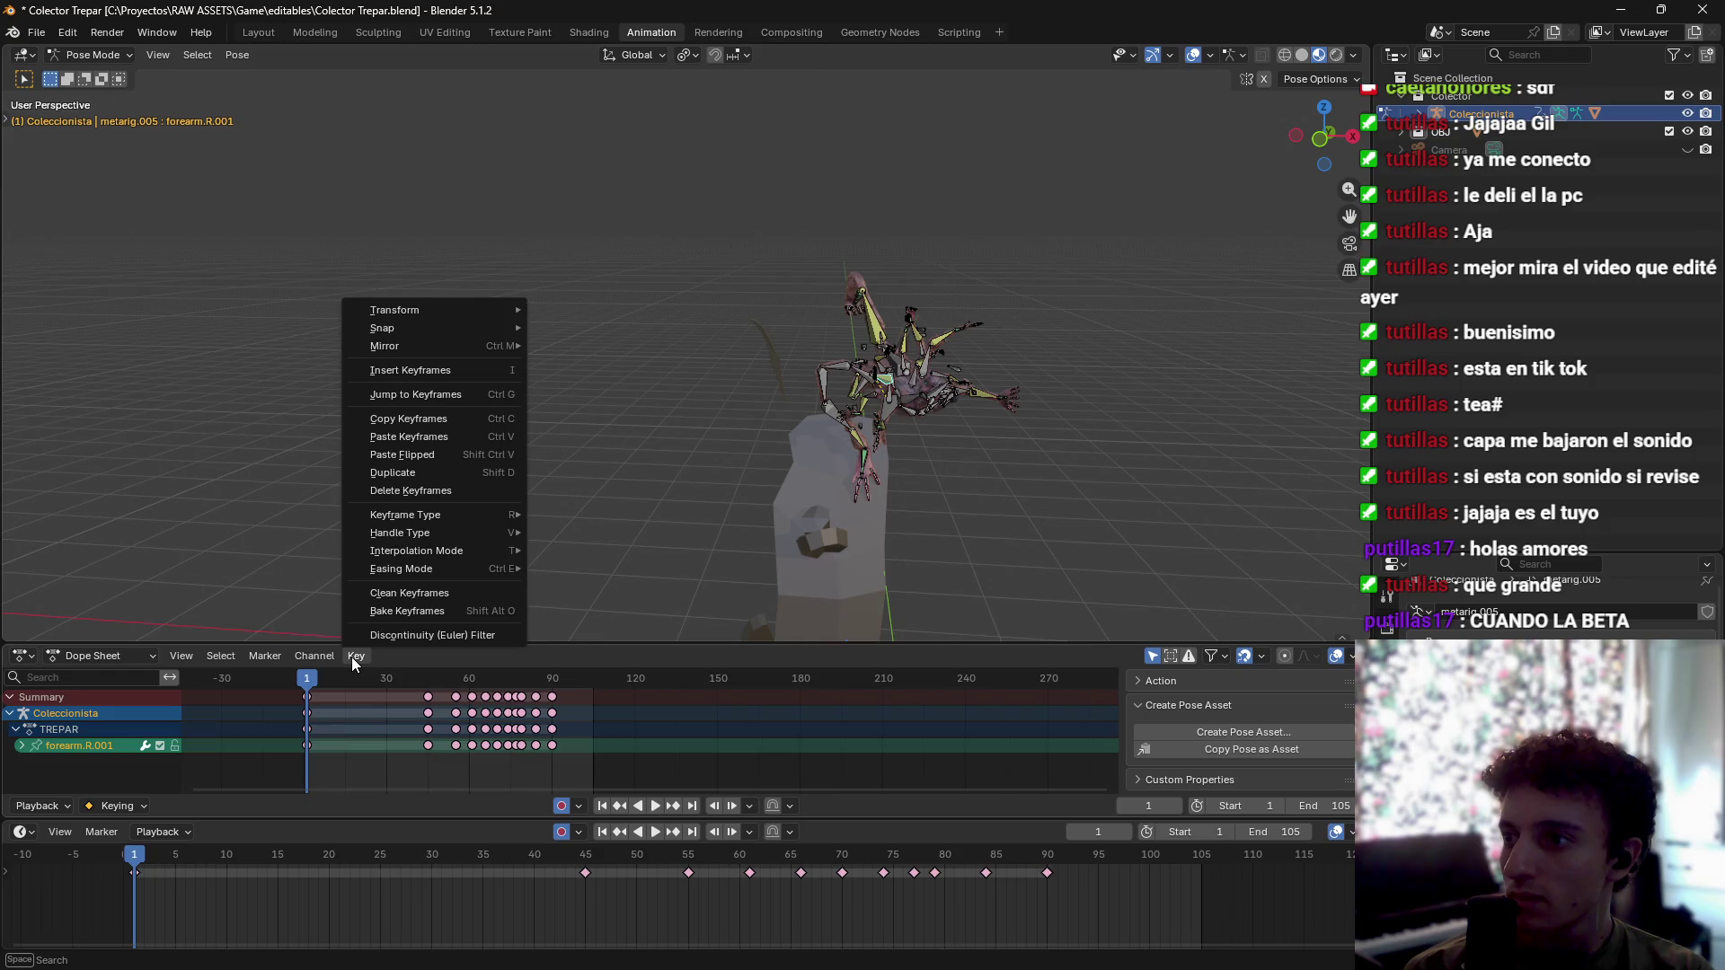
{"action": "mouse_move", "coordinate": [100, 655]}
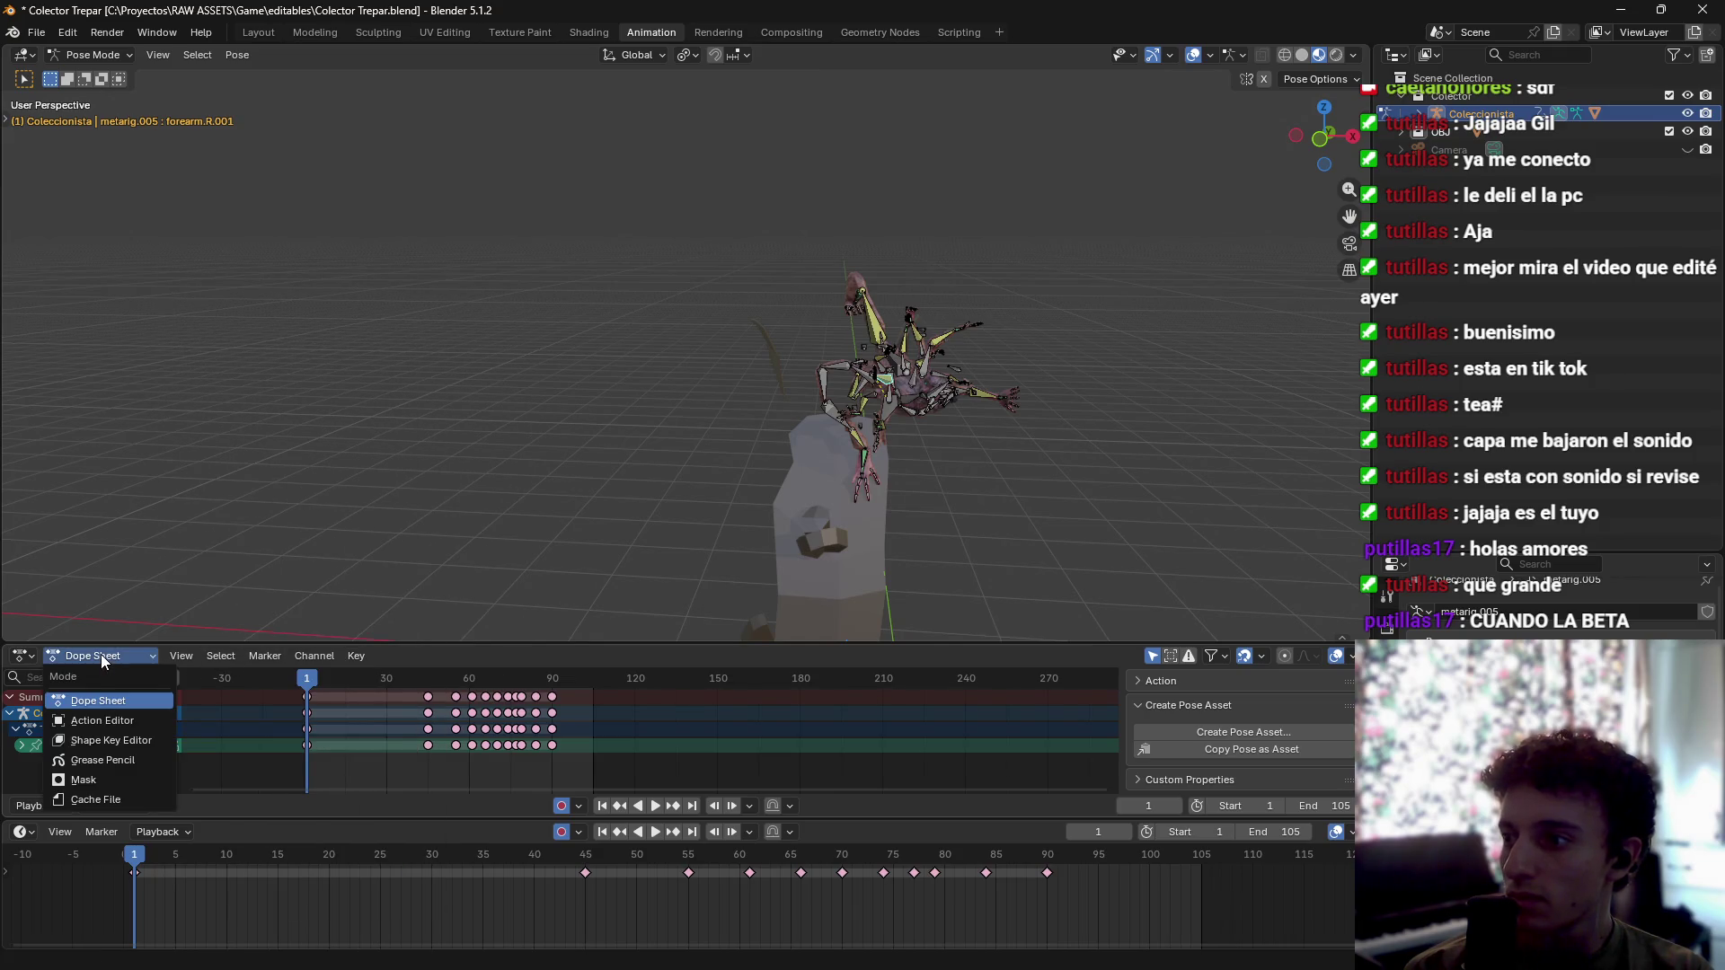
{"action": "left_click", "coordinate": [27, 656]}
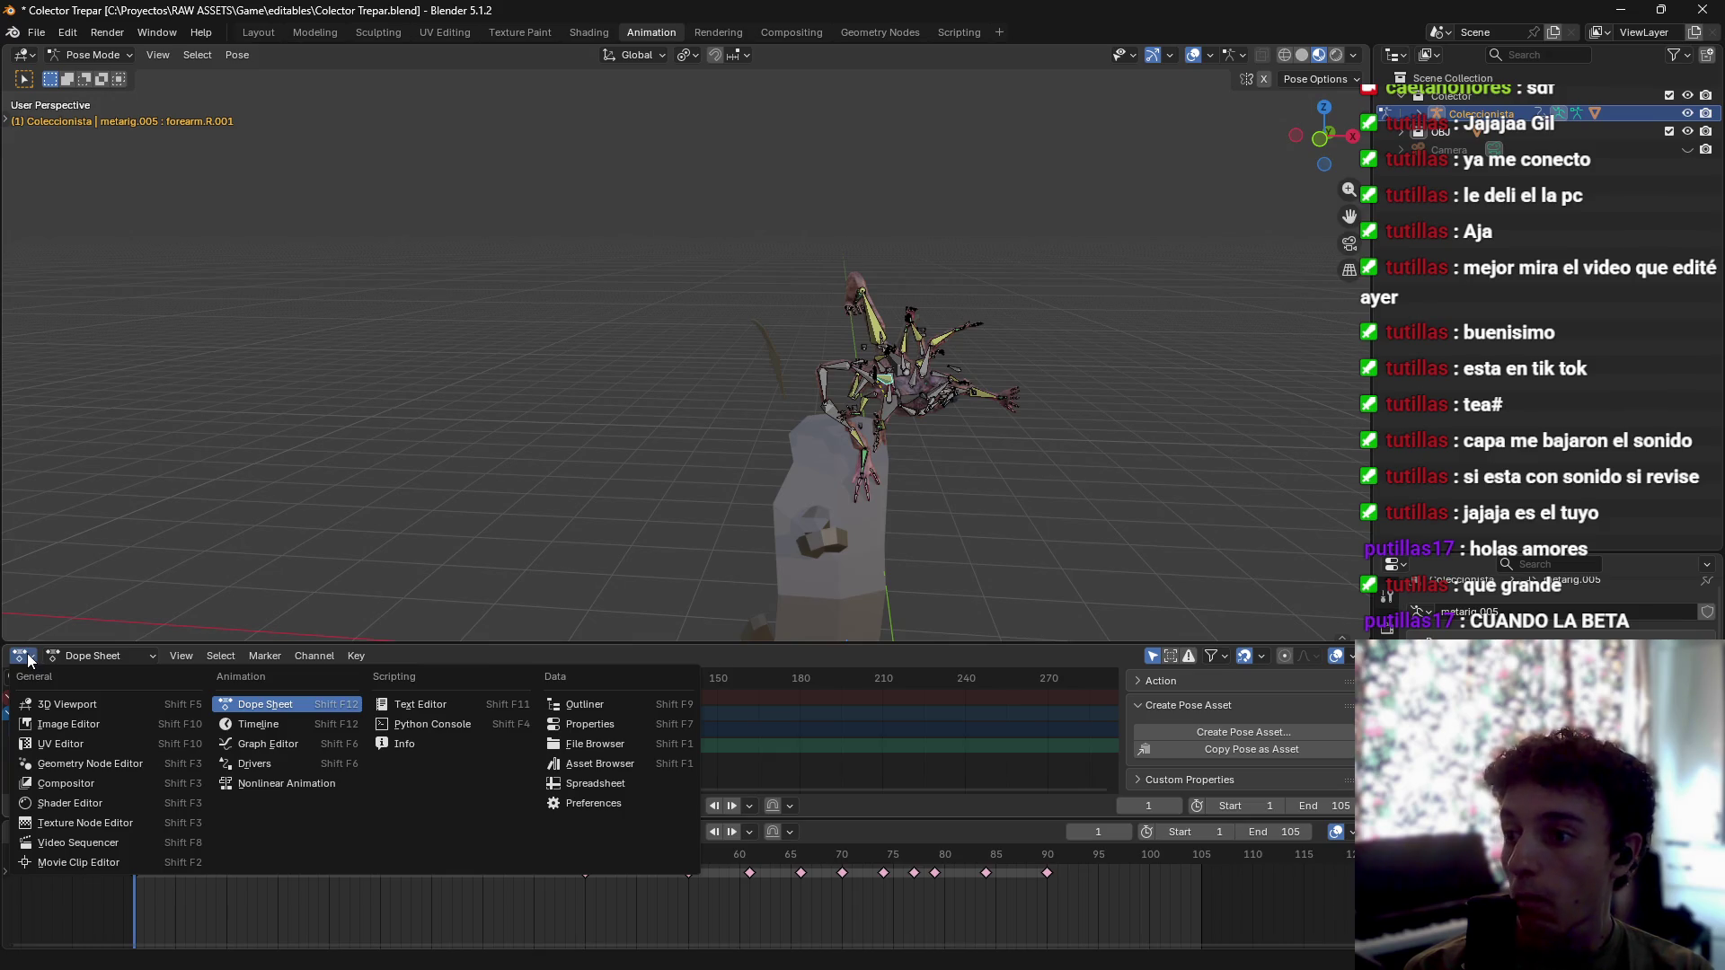
{"action": "key", "text": "Escape"}
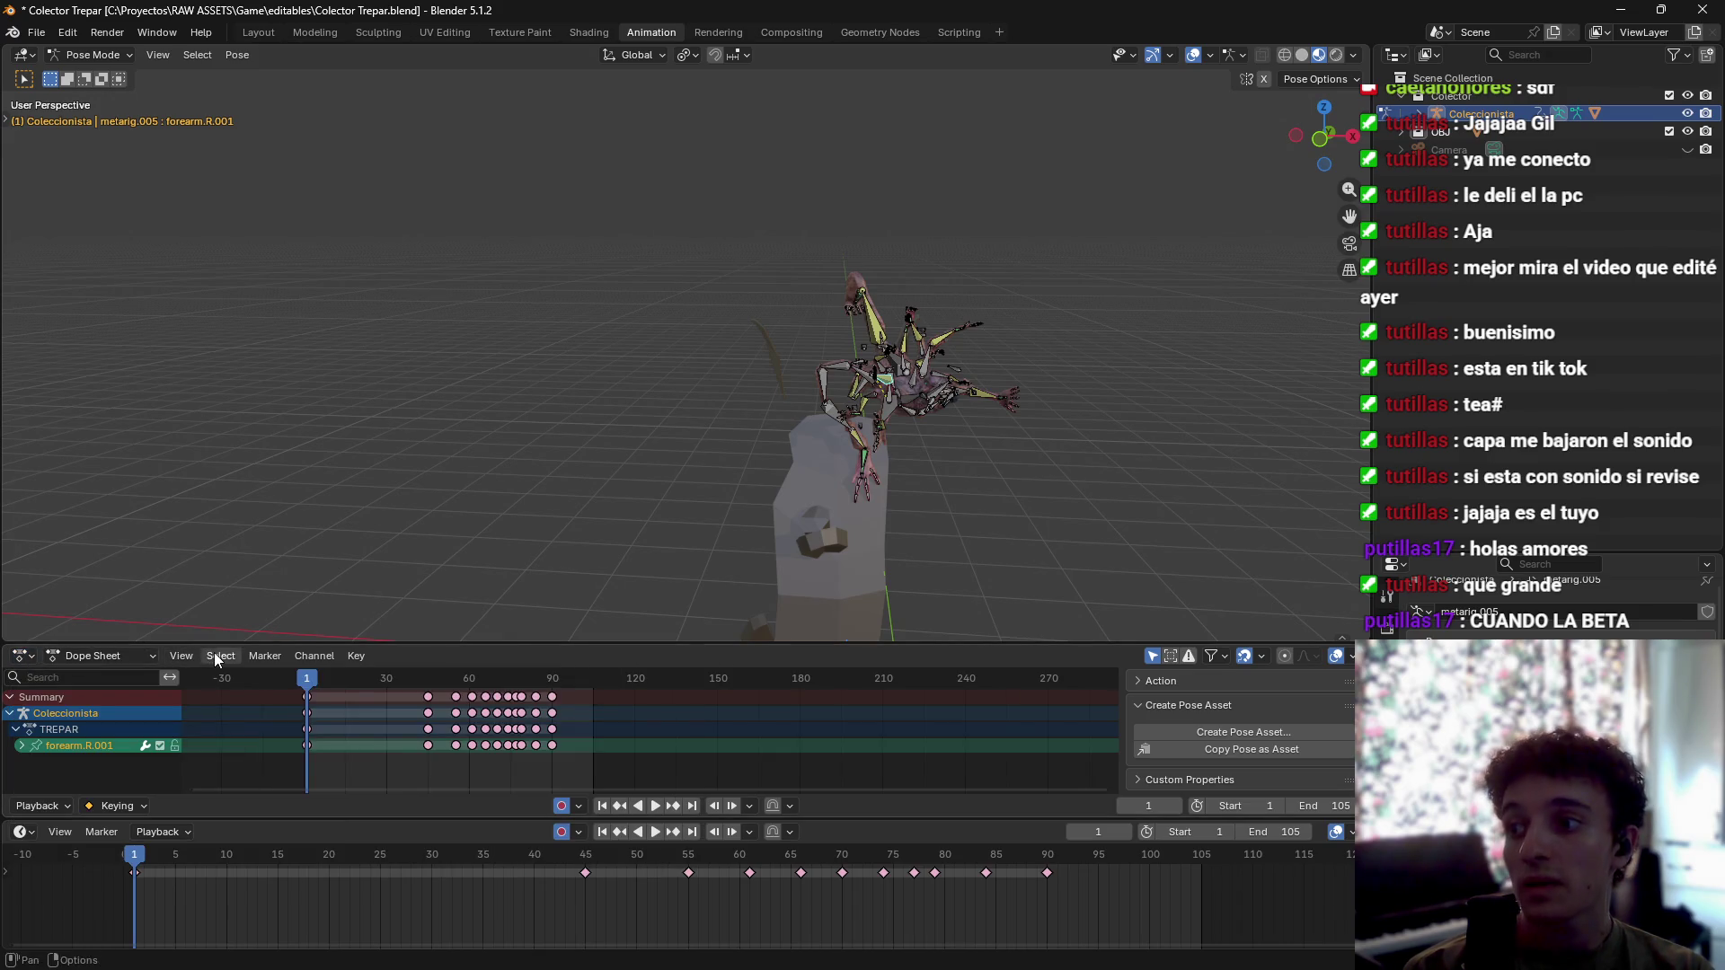
{"action": "left_click", "coordinate": [218, 656]}
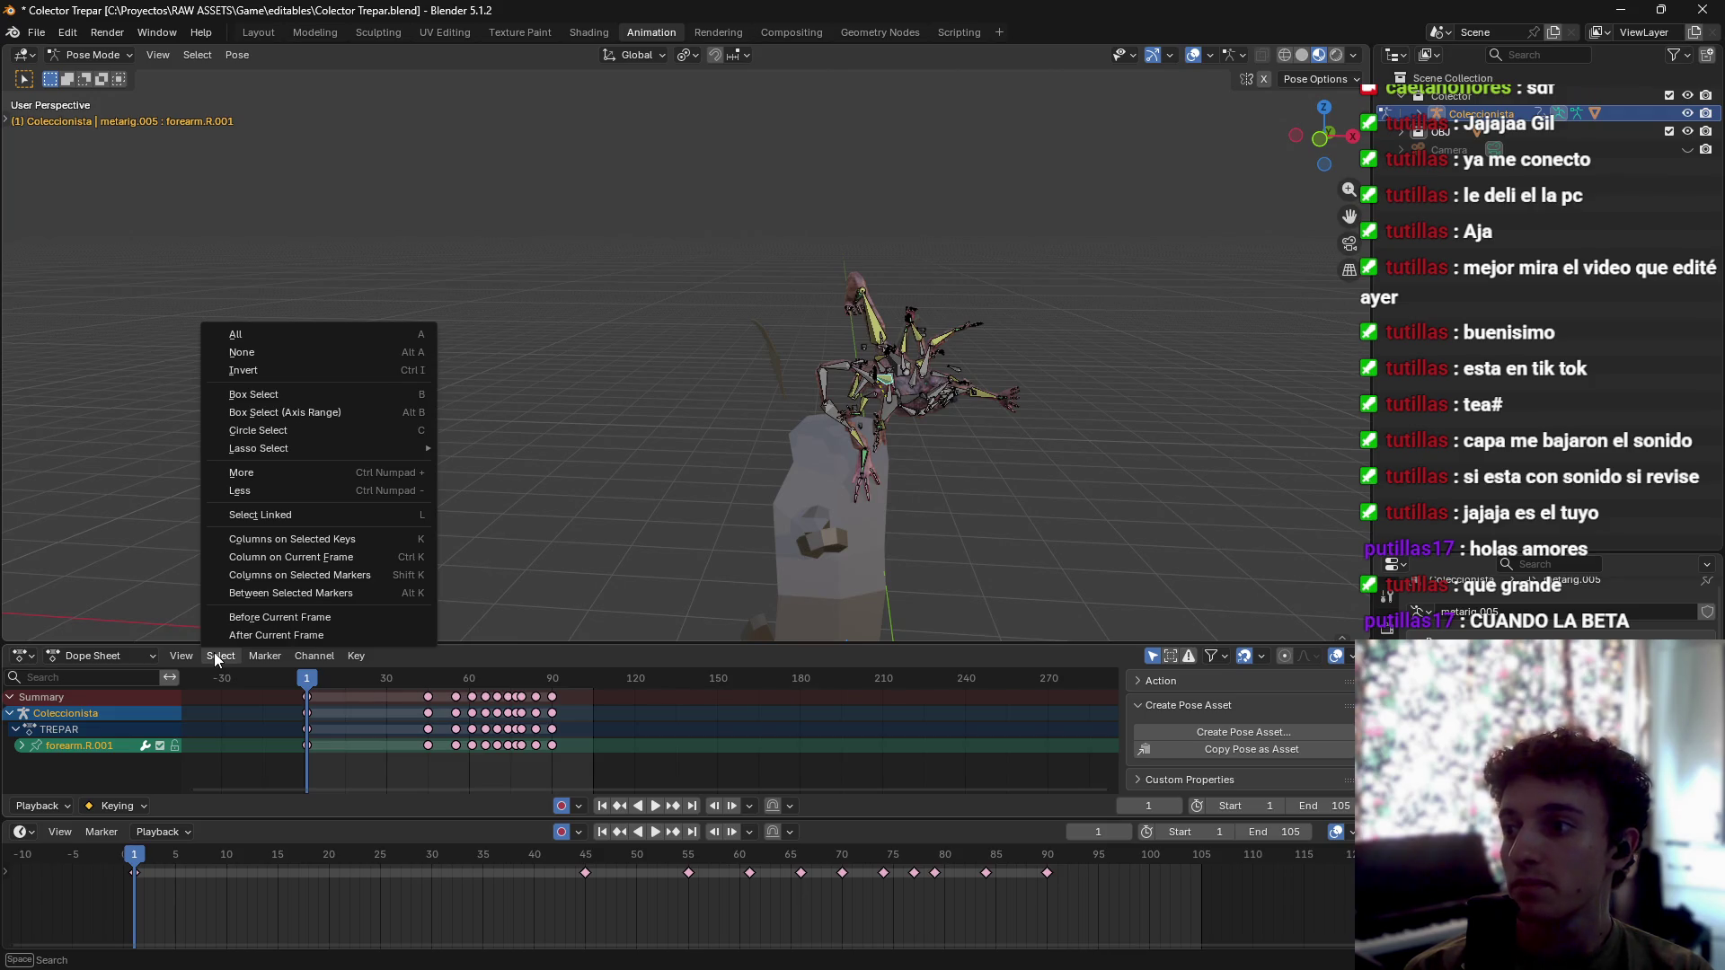
{"action": "left_click", "coordinate": [218, 656]}
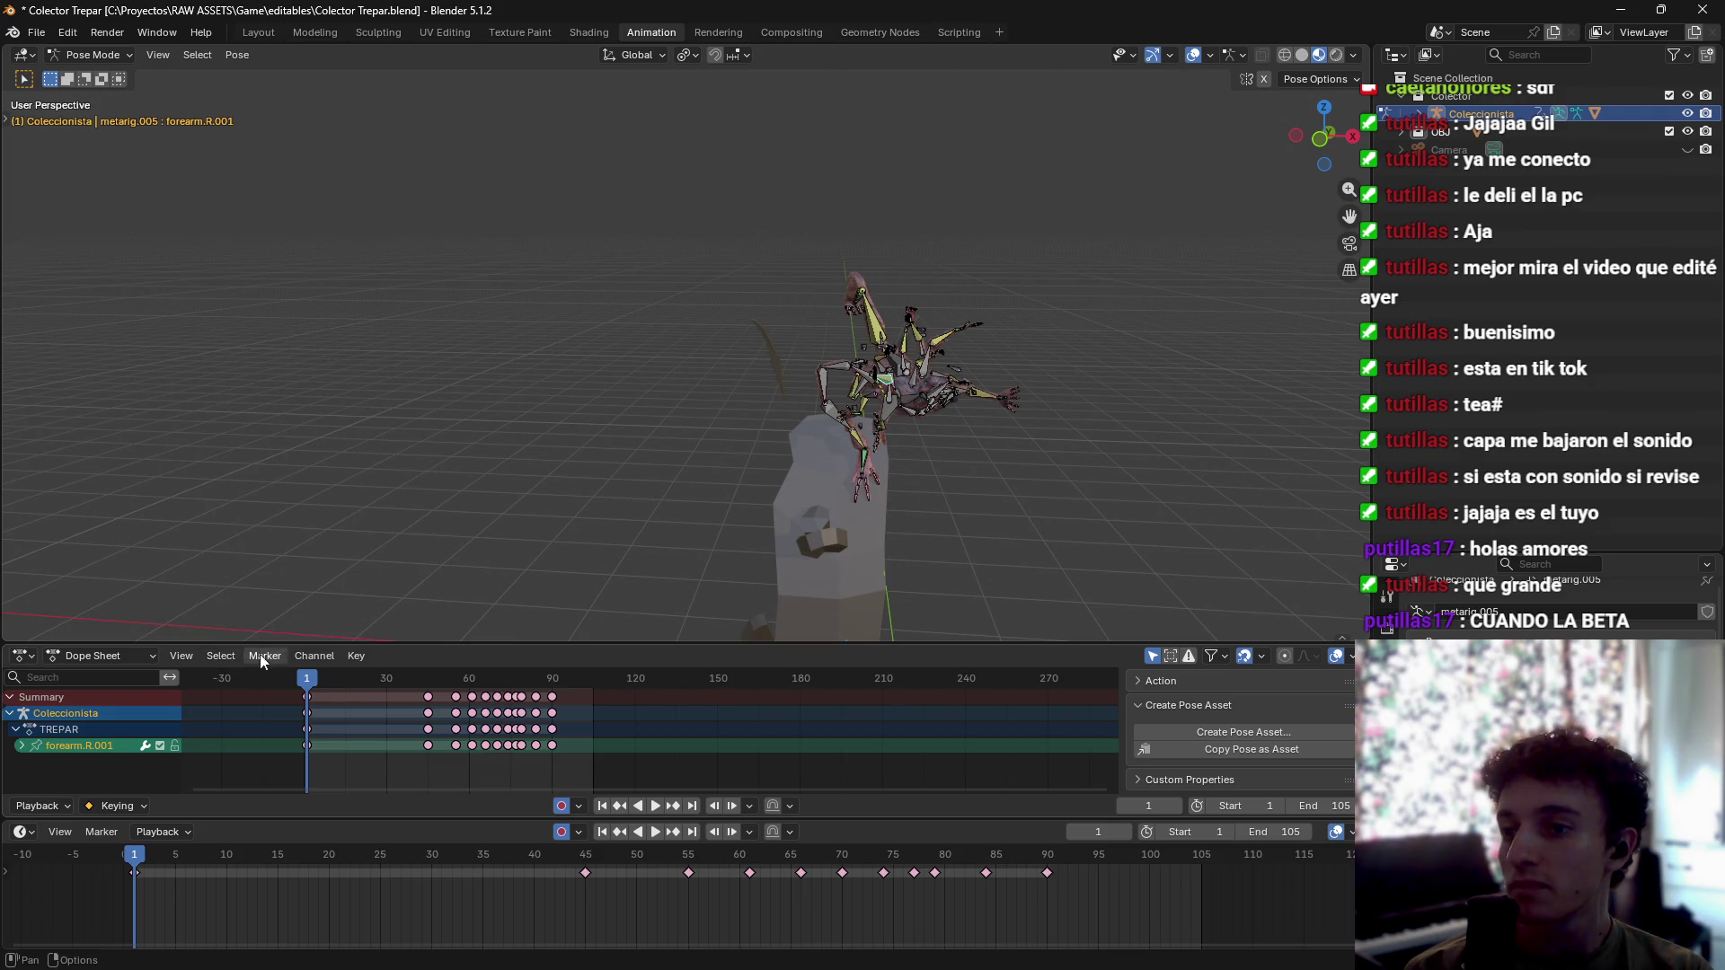
{"action": "right_click", "coordinate": [929, 660]}
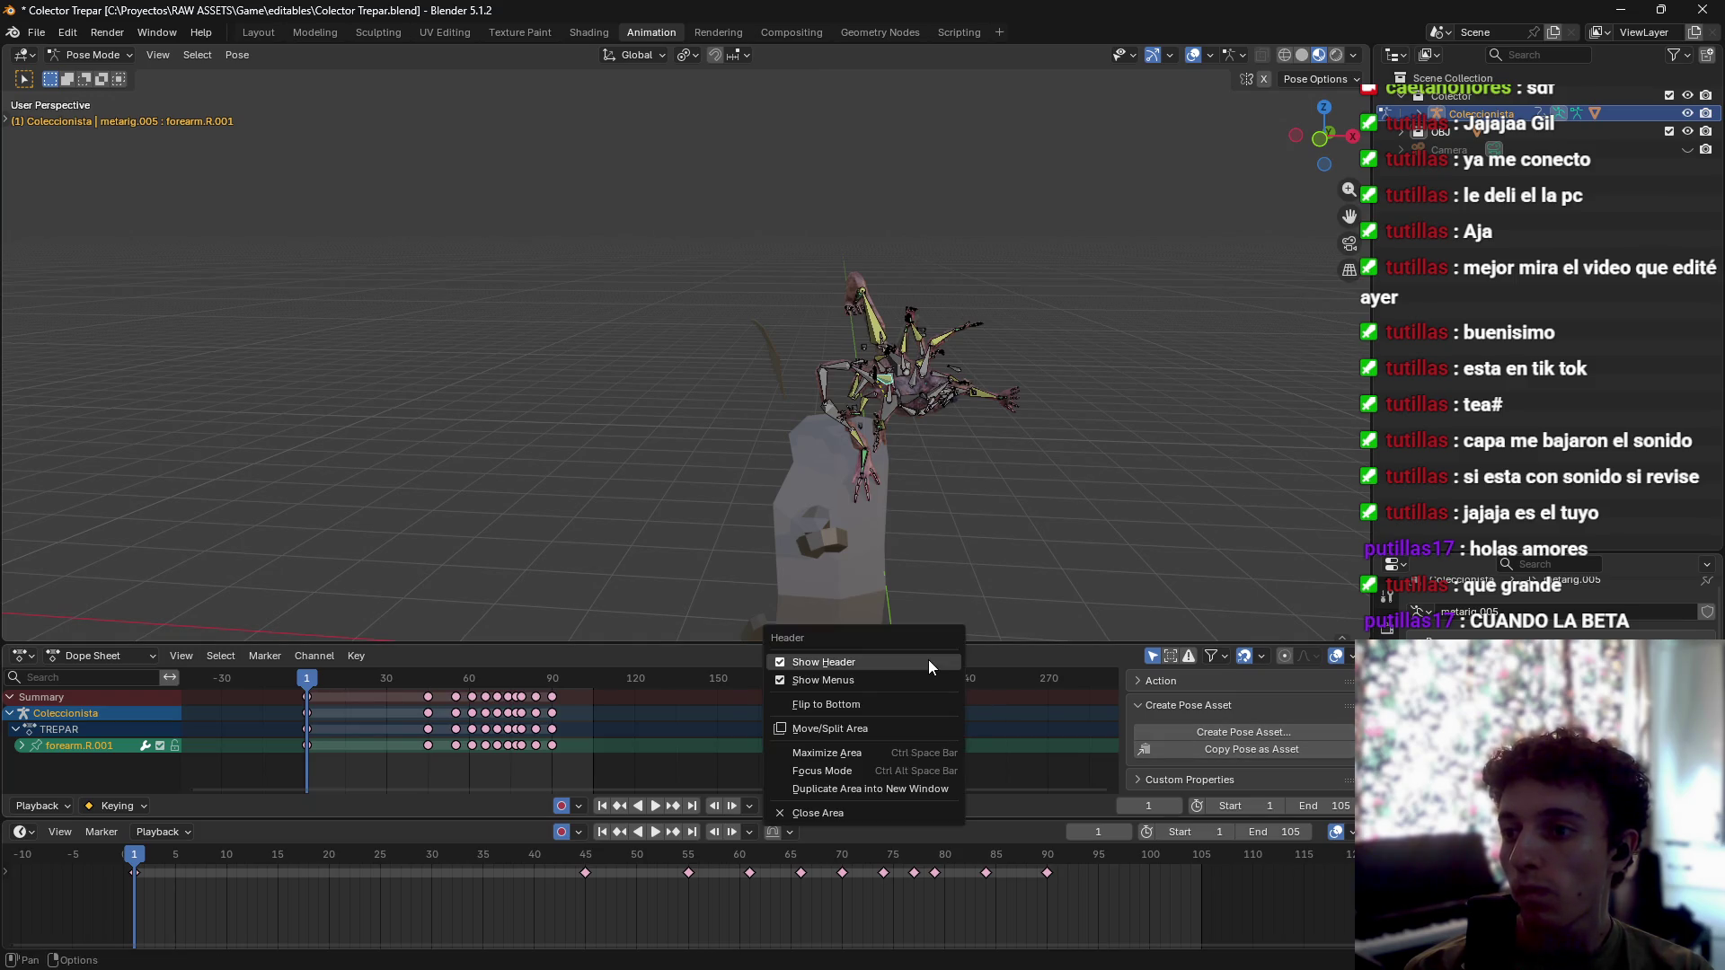
{"action": "right_click", "coordinate": [86, 769]}
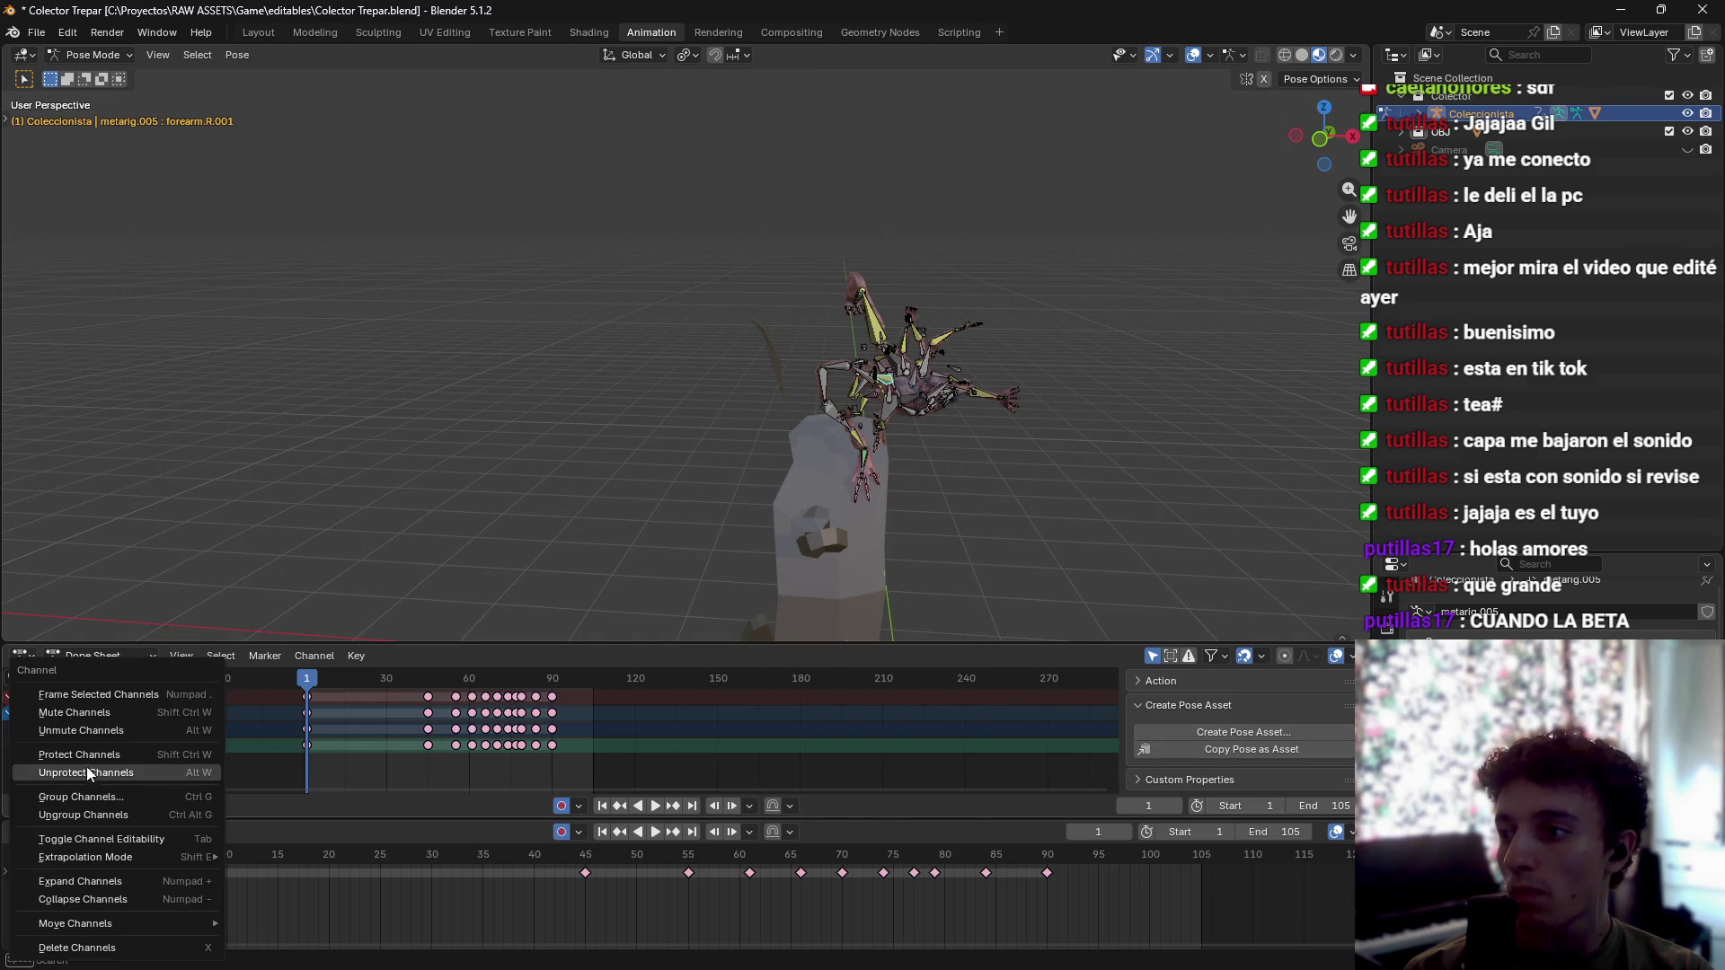
{"action": "left_click", "coordinate": [272, 764]}
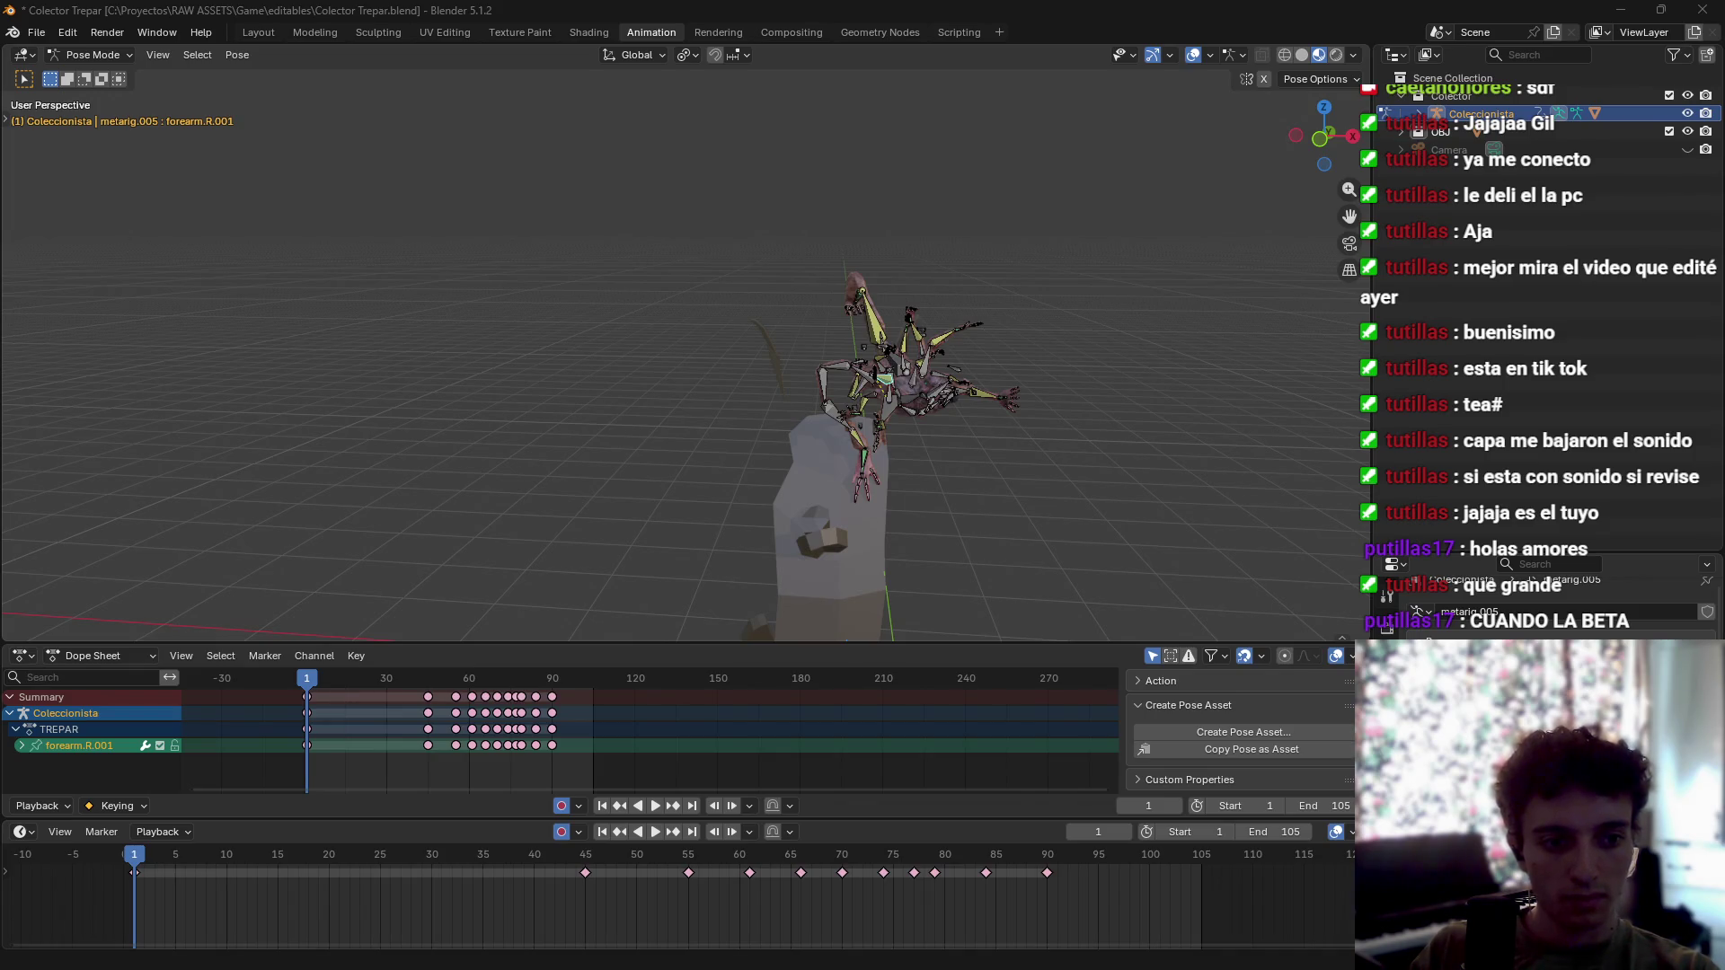
{"action": "left_click", "coordinate": [151, 659]}
{"action": "left_click", "coordinate": [24, 661]}
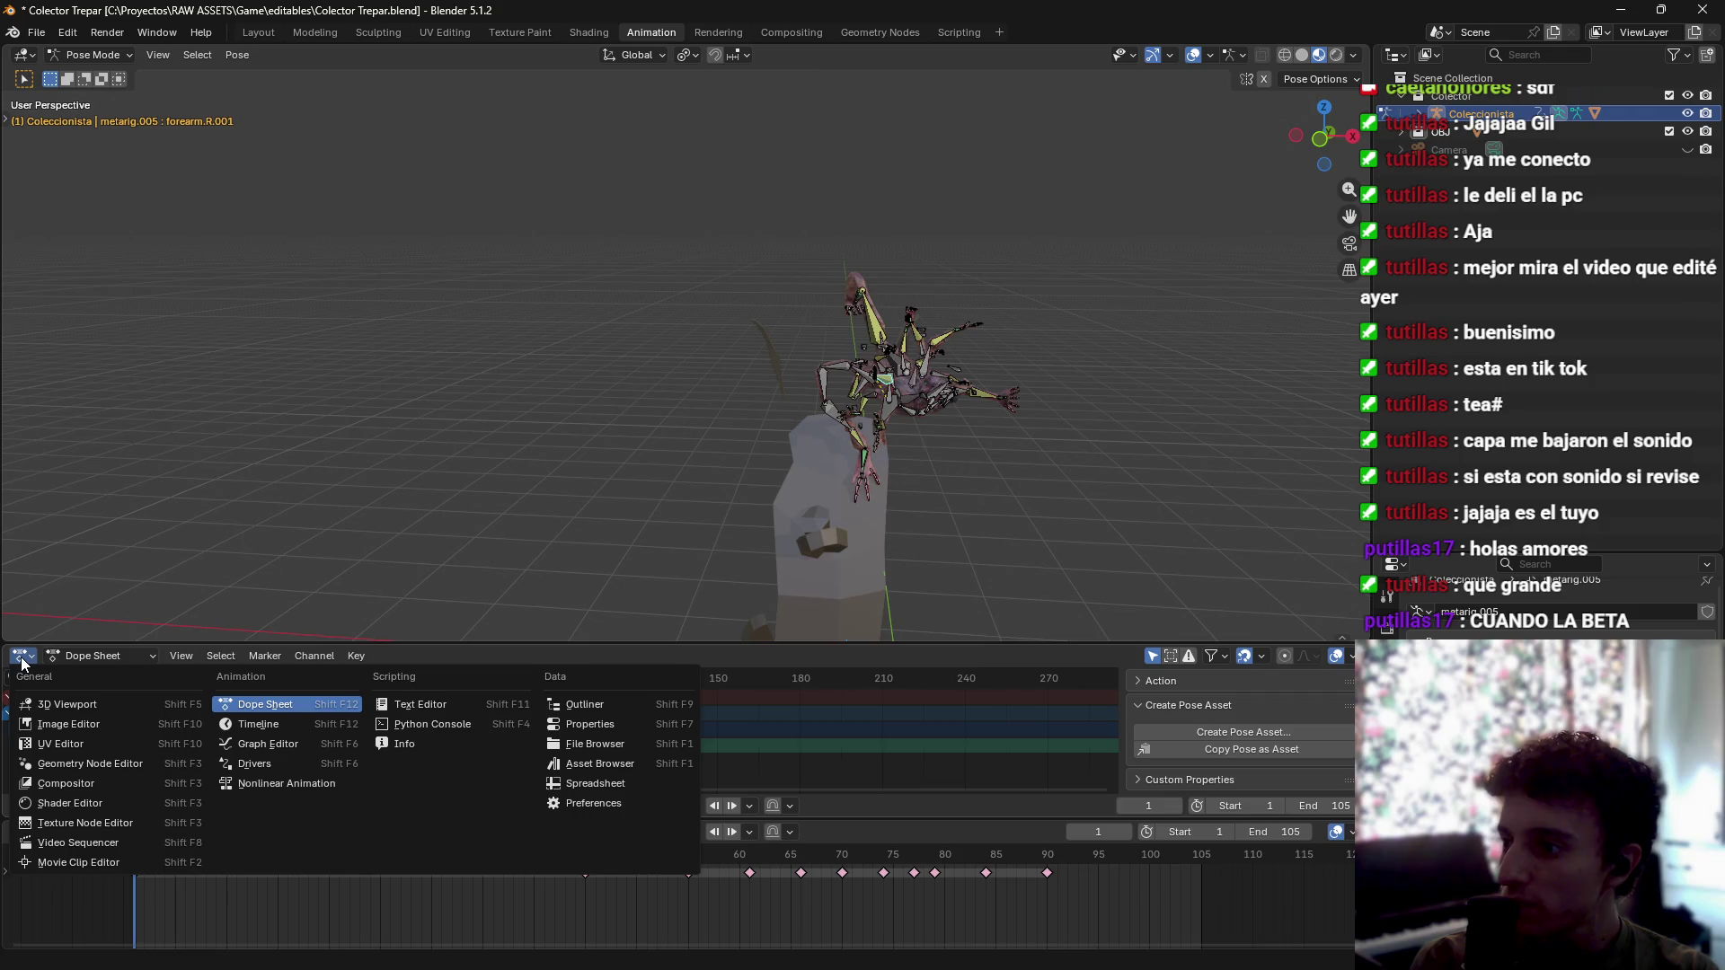
{"action": "key", "text": "Escape"}
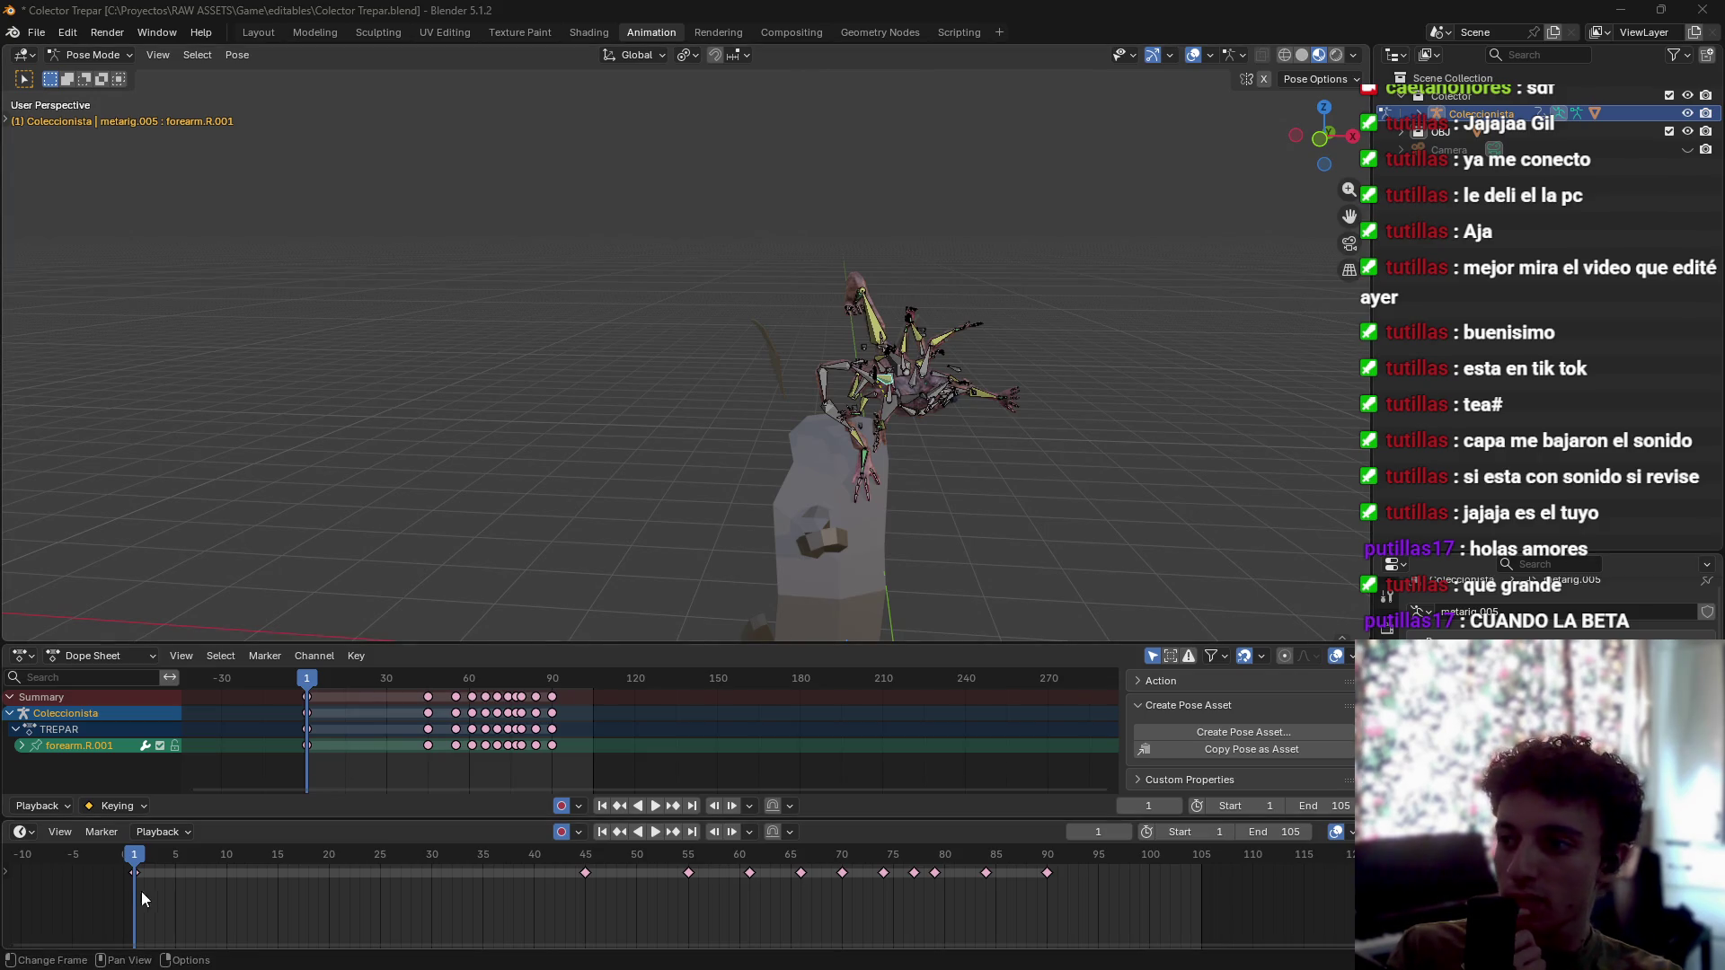
{"action": "left_click_drag", "start_coordinate": [138, 864], "coordinate": [135, 866]}
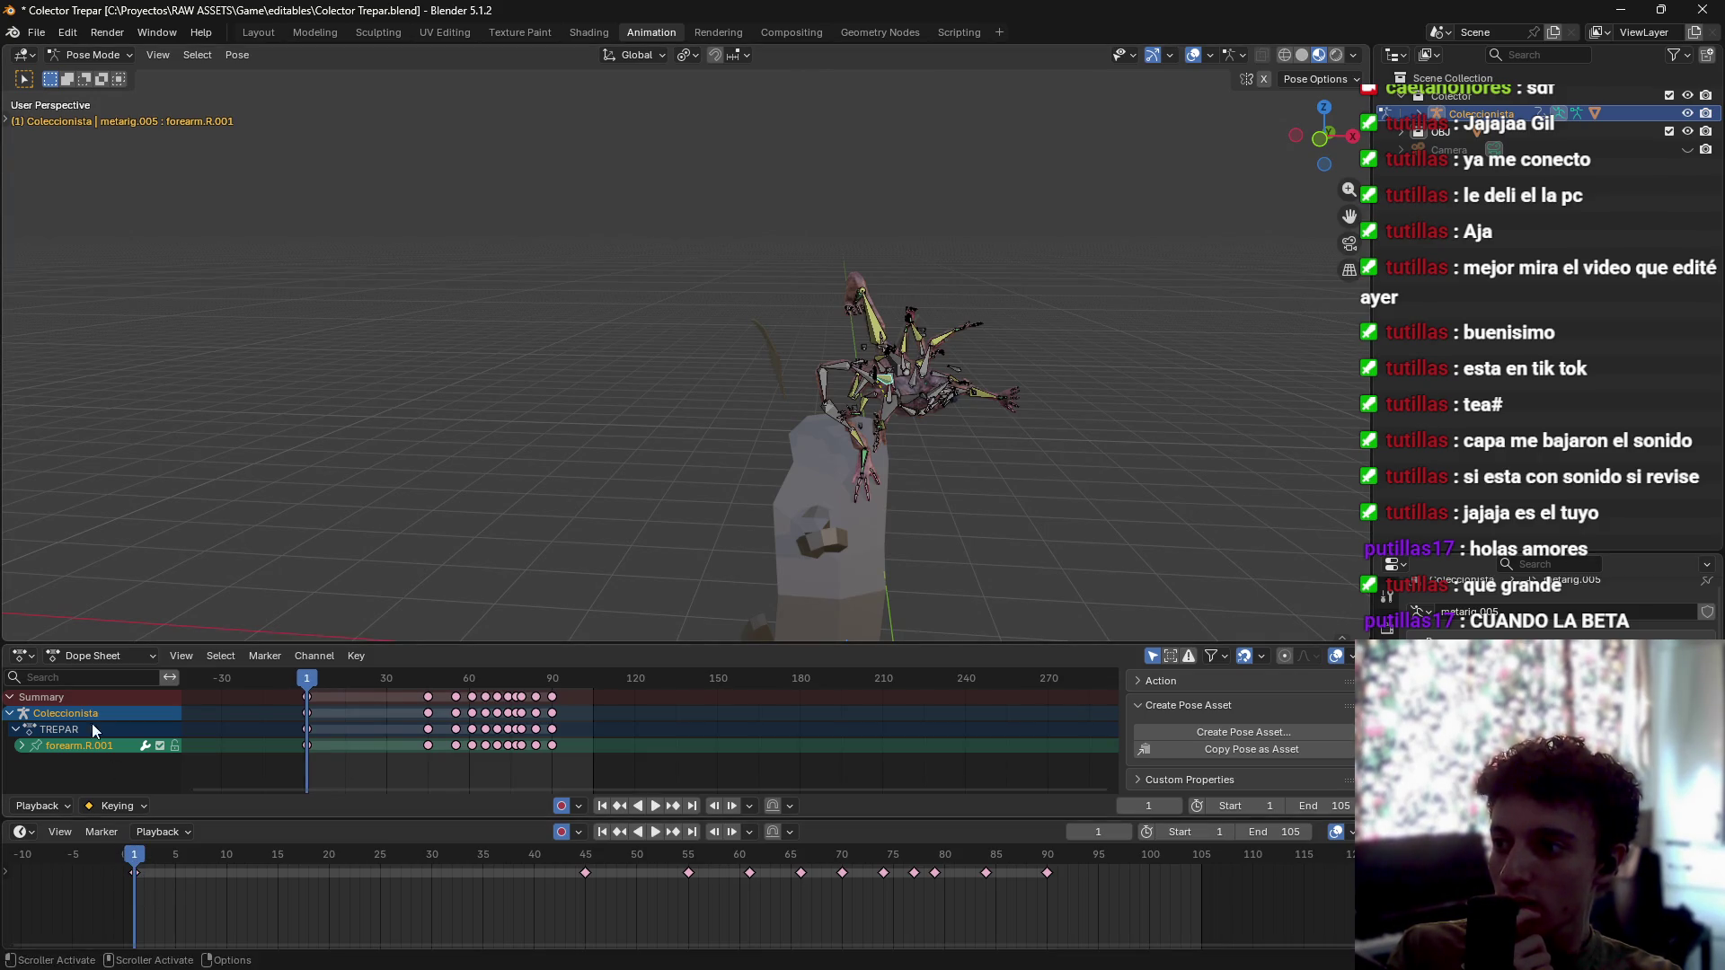
Step: Switch the Dope Sheet area back to the Video Sequencer and scrub the first frames
{"action": "left_click", "coordinate": [24, 656]}
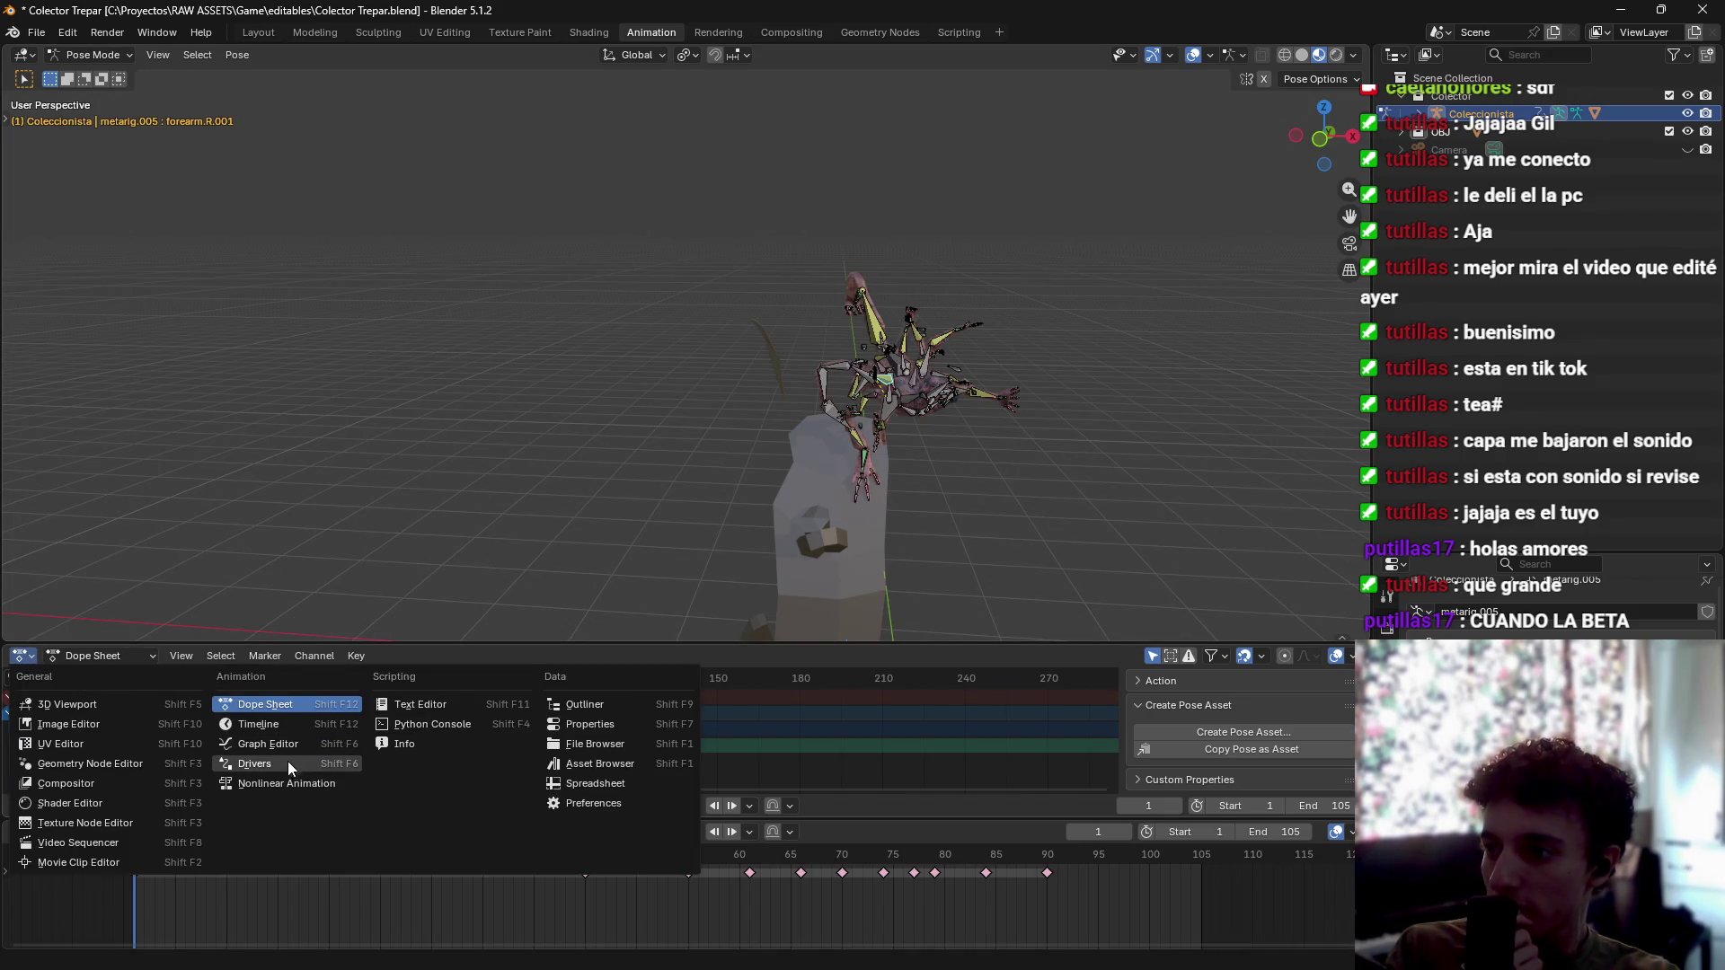
{"action": "left_click", "coordinate": [110, 842]}
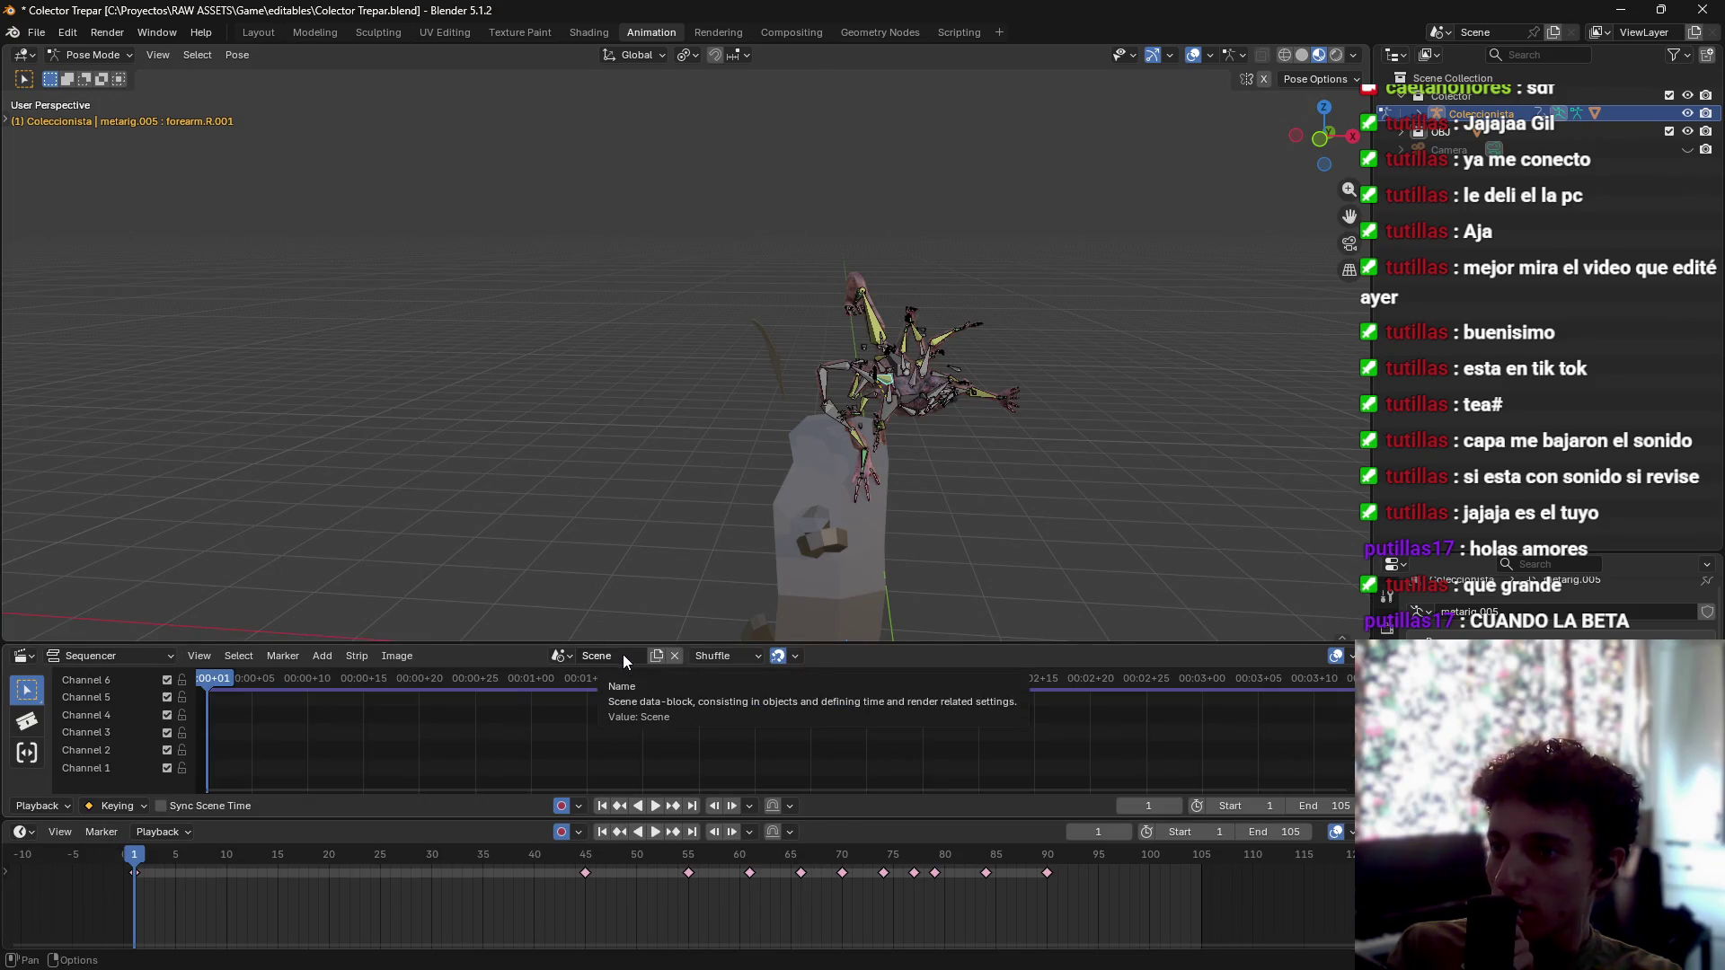
{"action": "mouse_move", "coordinate": [208, 679]}
{"action": "left_mouse_down"}
{"action": "mouse_move", "coordinate": [724, 691]}
{"action": "mouse_move", "coordinate": [530, 720]}
{"action": "mouse_move", "coordinate": [196, 702]}
{"action": "left_mouse_up"}
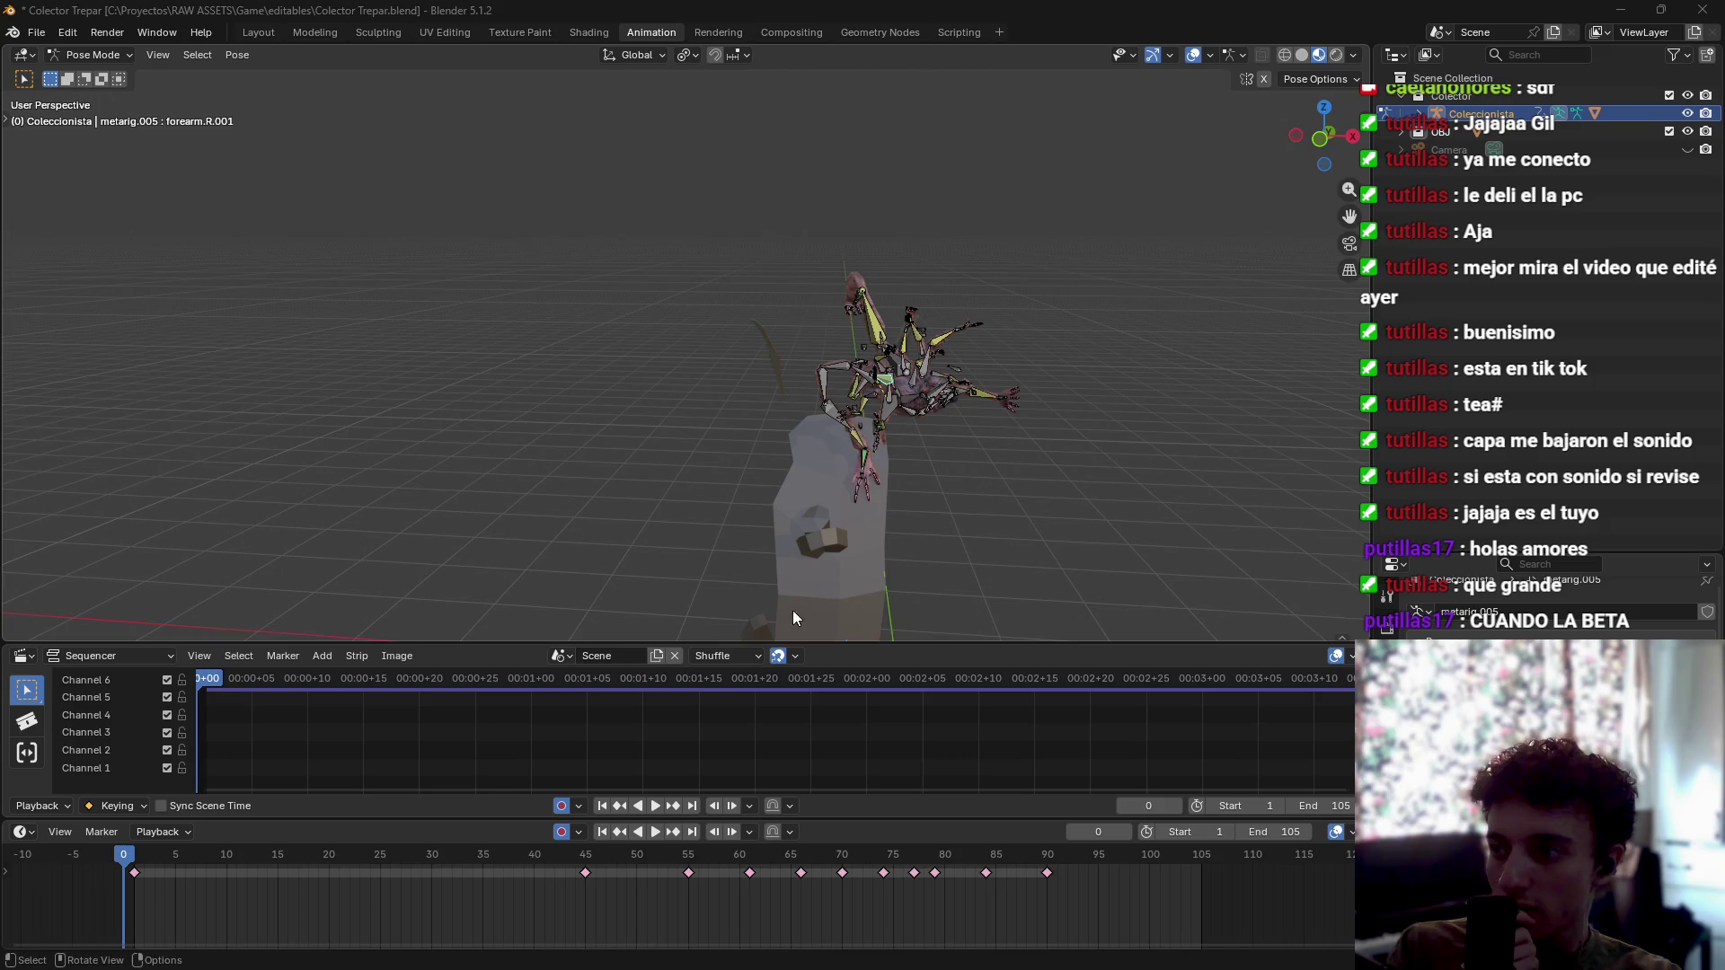
Step: Add suspence1.wav from the FX ambience folder as a sound strip
{"action": "left_click", "coordinate": [314, 654]}
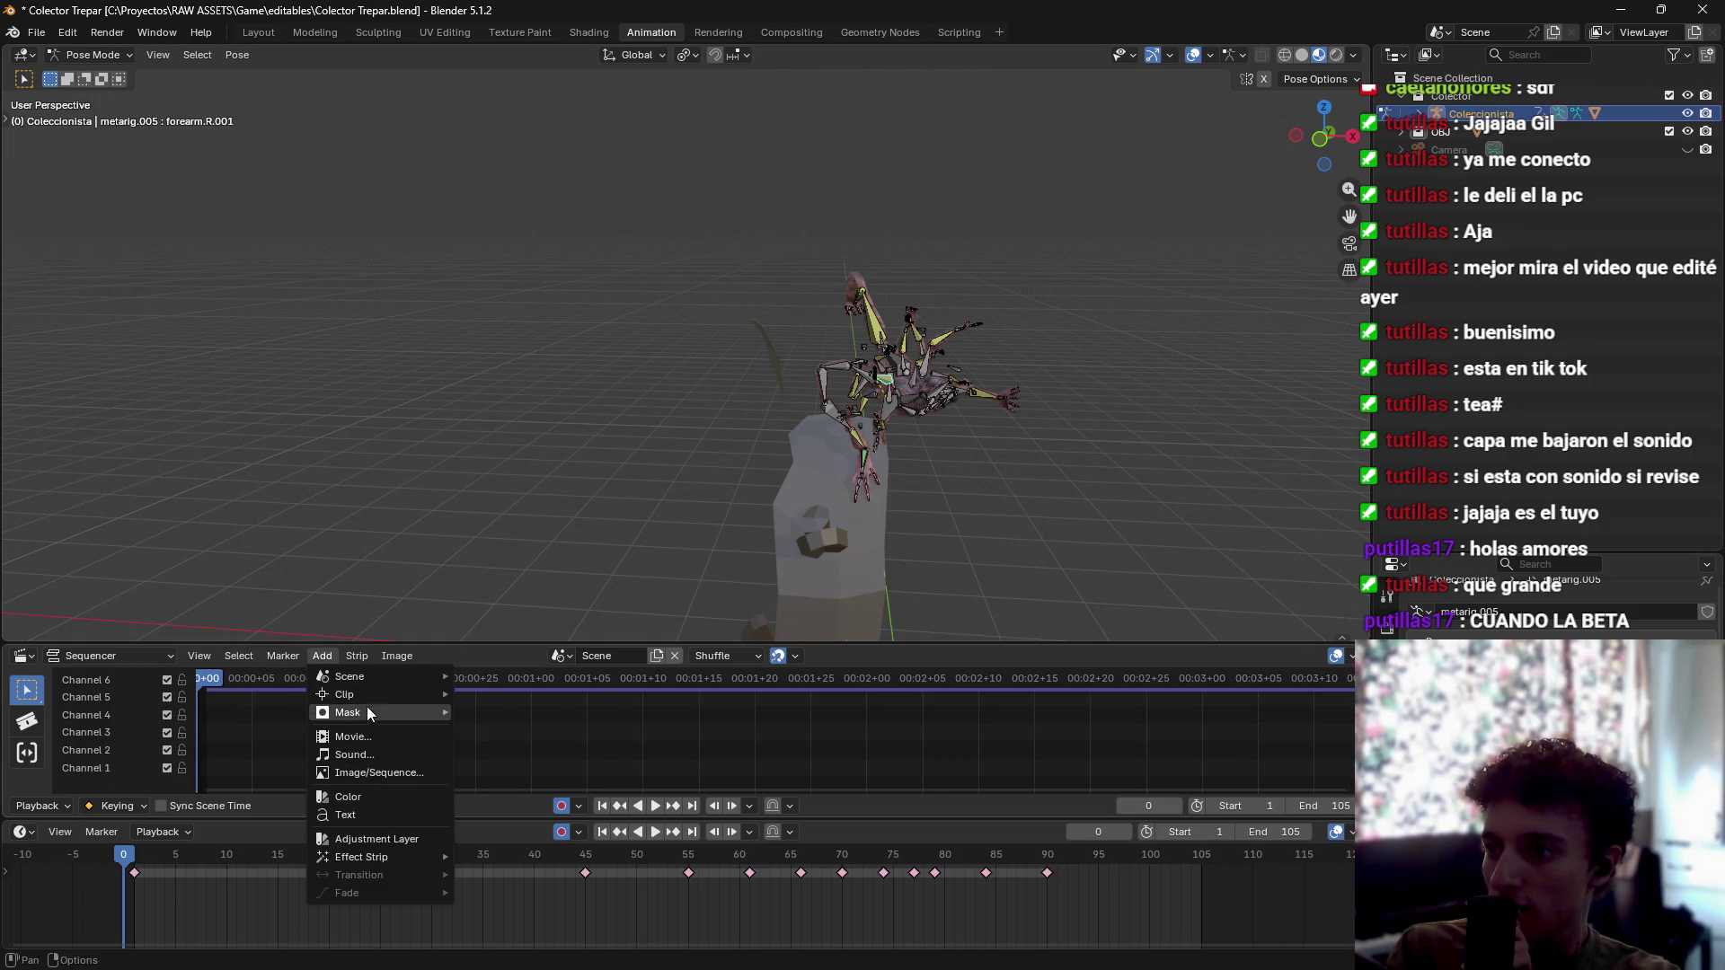
{"action": "left_click", "coordinate": [372, 752]}
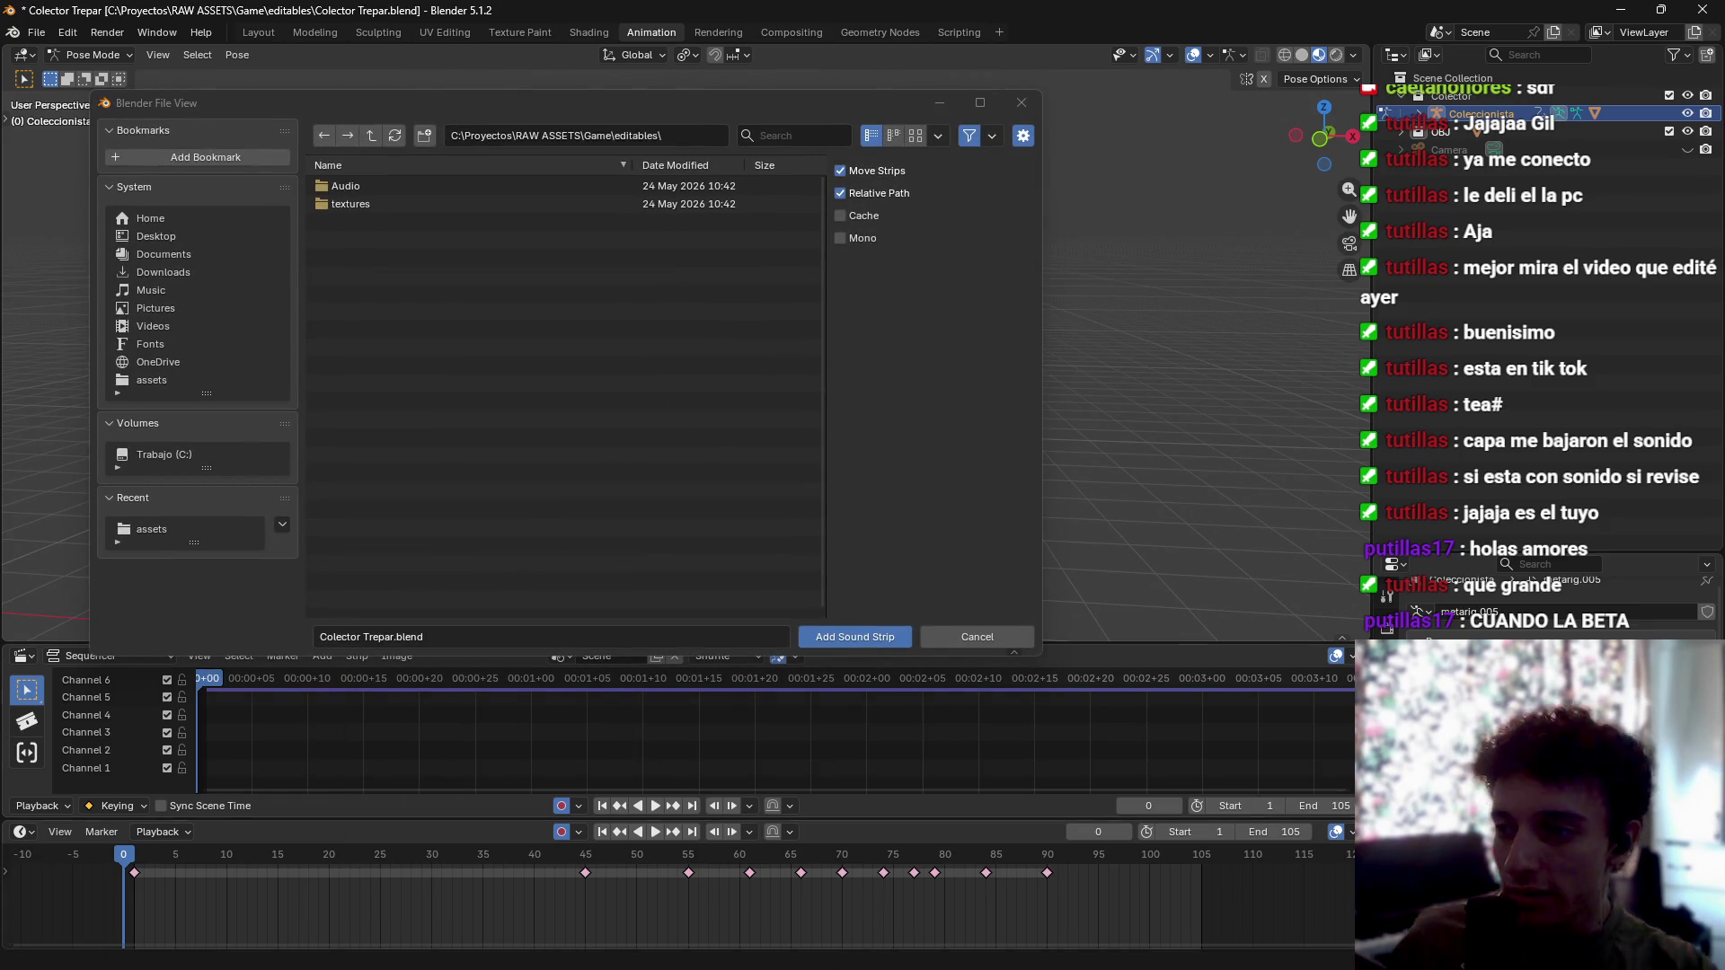
{"action": "left_click", "coordinate": [850, 940]}
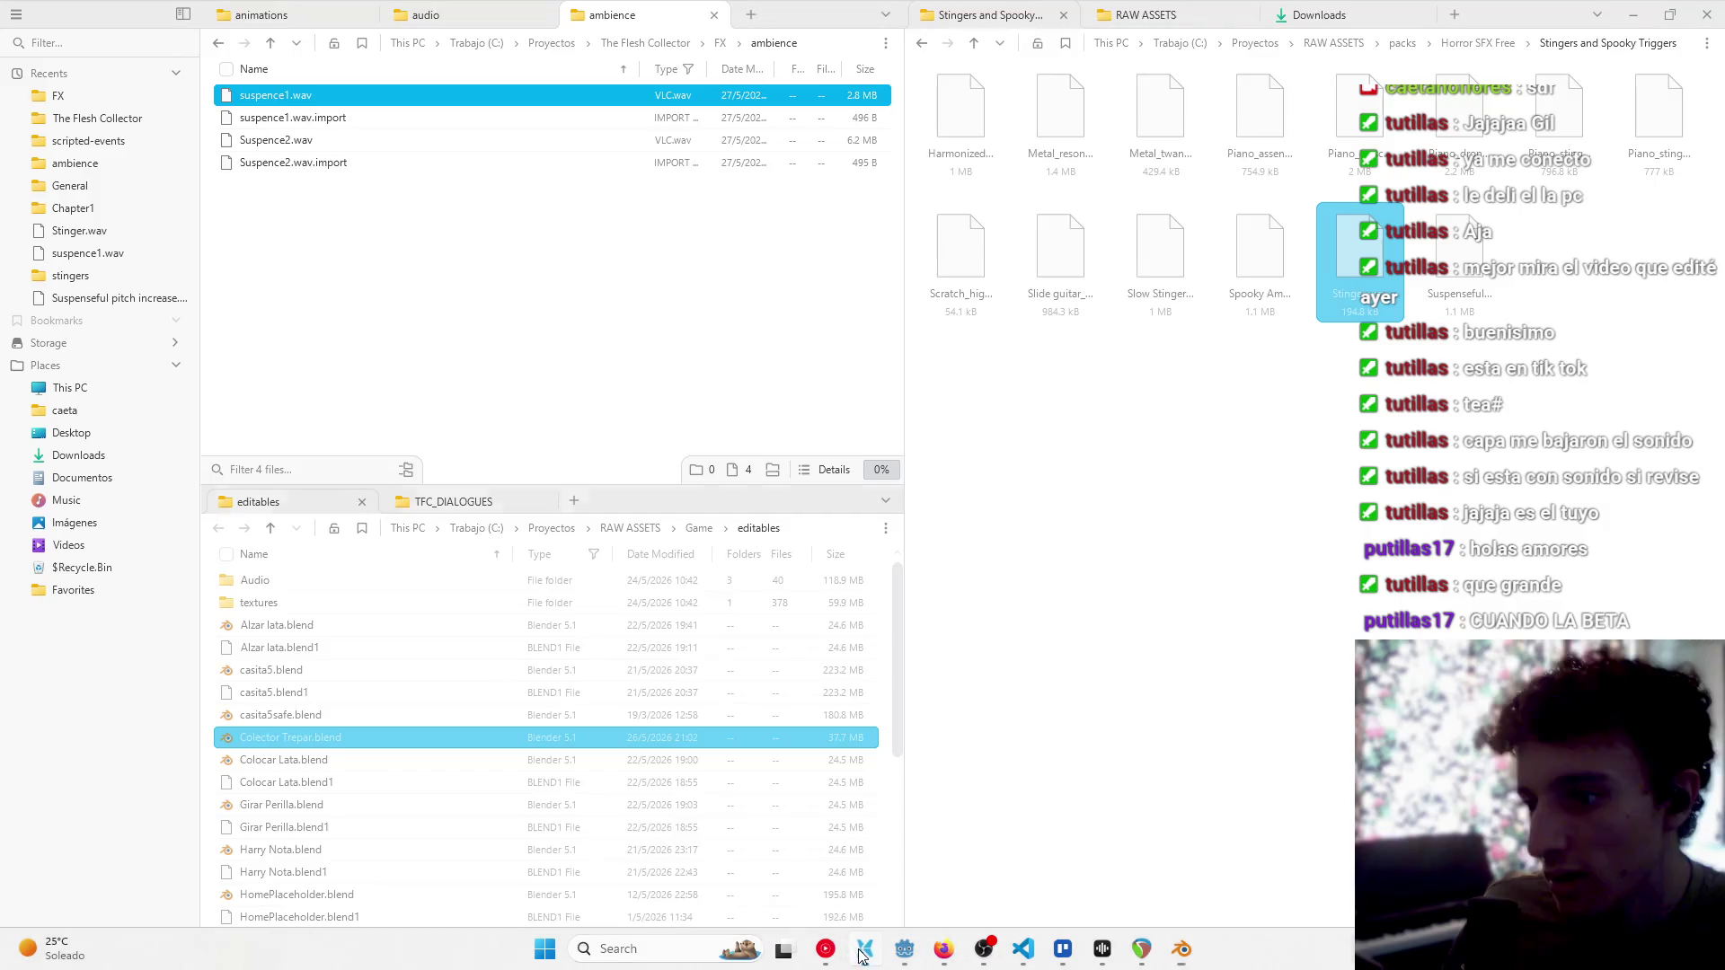
{"action": "left_click", "coordinate": [810, 43]}
{"action": "key", "text": "ctrl+c"}
{"action": "key", "text": "alt+Tab"}
{"action": "left_click", "coordinate": [682, 135]}
{"action": "key", "text": "ctrl+v"}
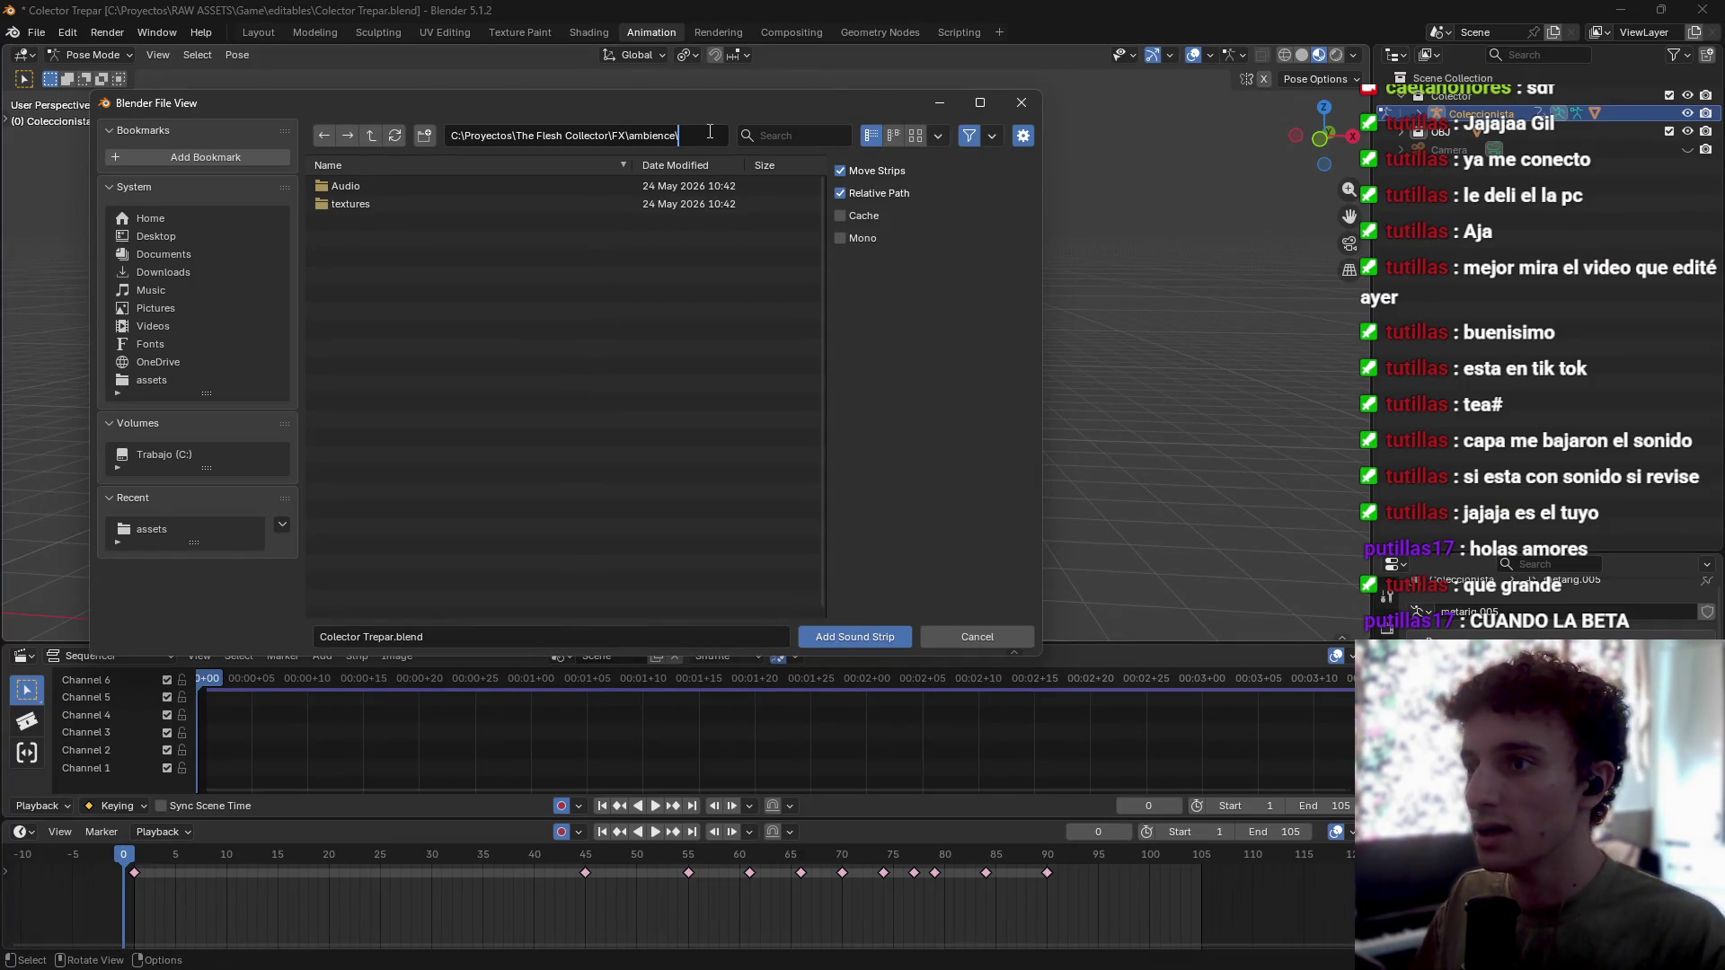
{"action": "key", "text": "Return"}
{"action": "left_click", "coordinate": [438, 189]}
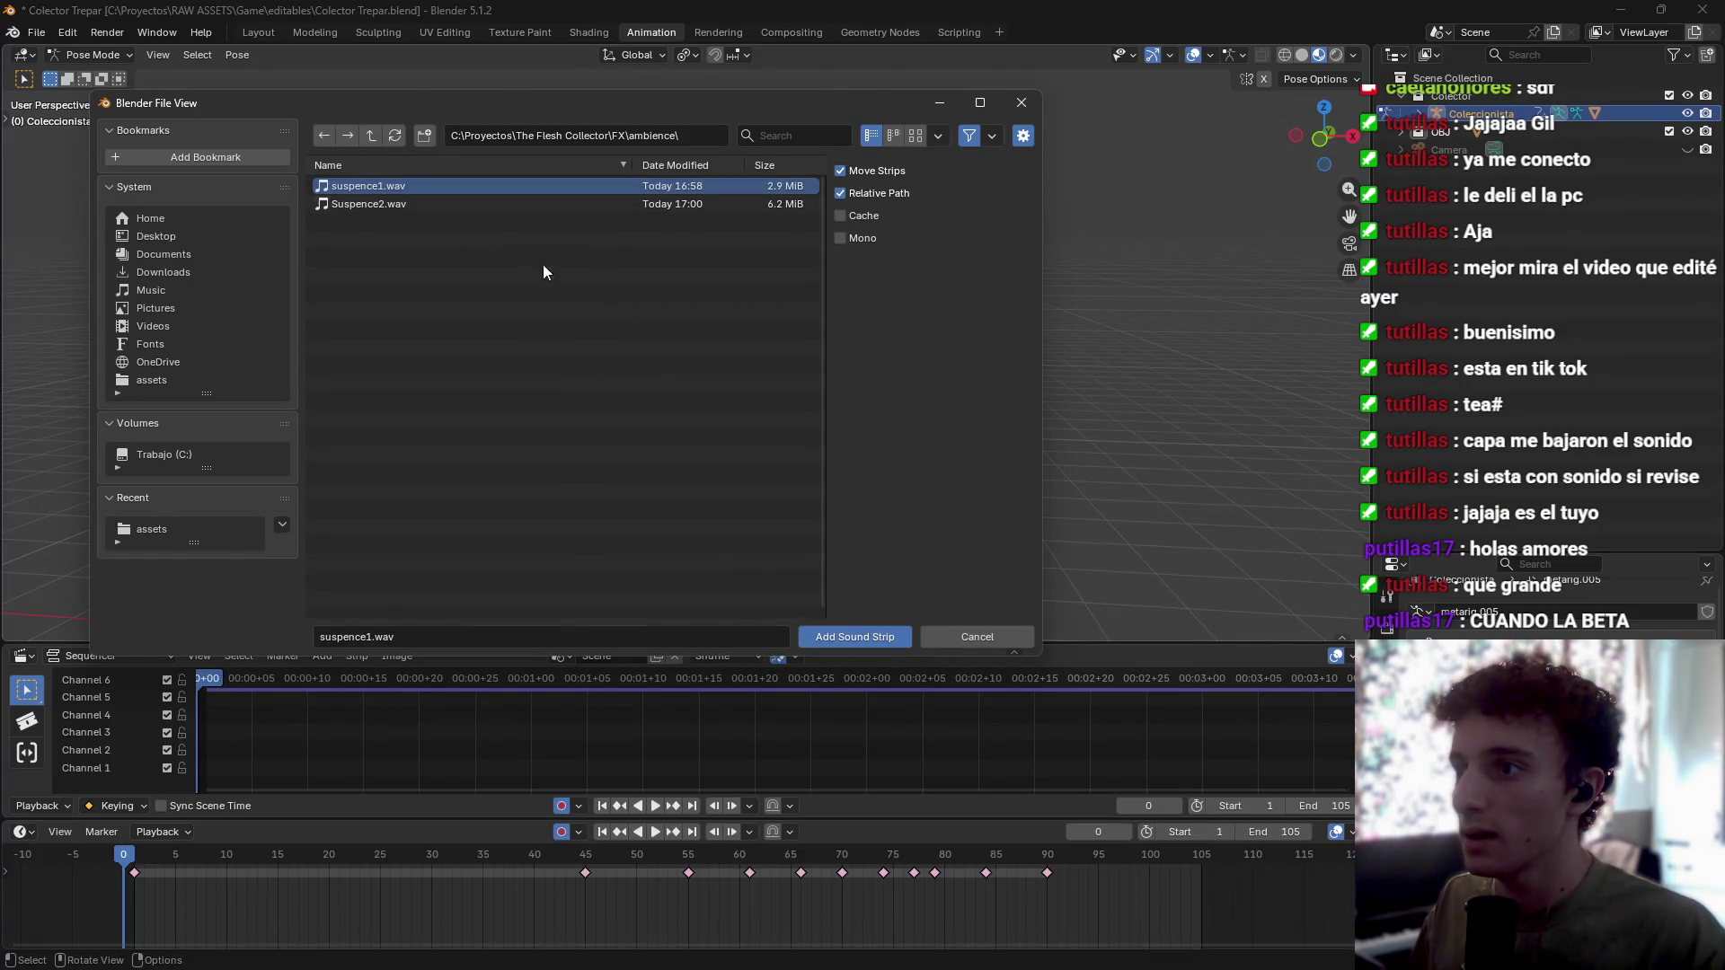
{"action": "left_click", "coordinate": [854, 634]}
Step: Place the sound strip at the start of channel 1 and play the animation with it
{"action": "left_click", "coordinate": [214, 765]}
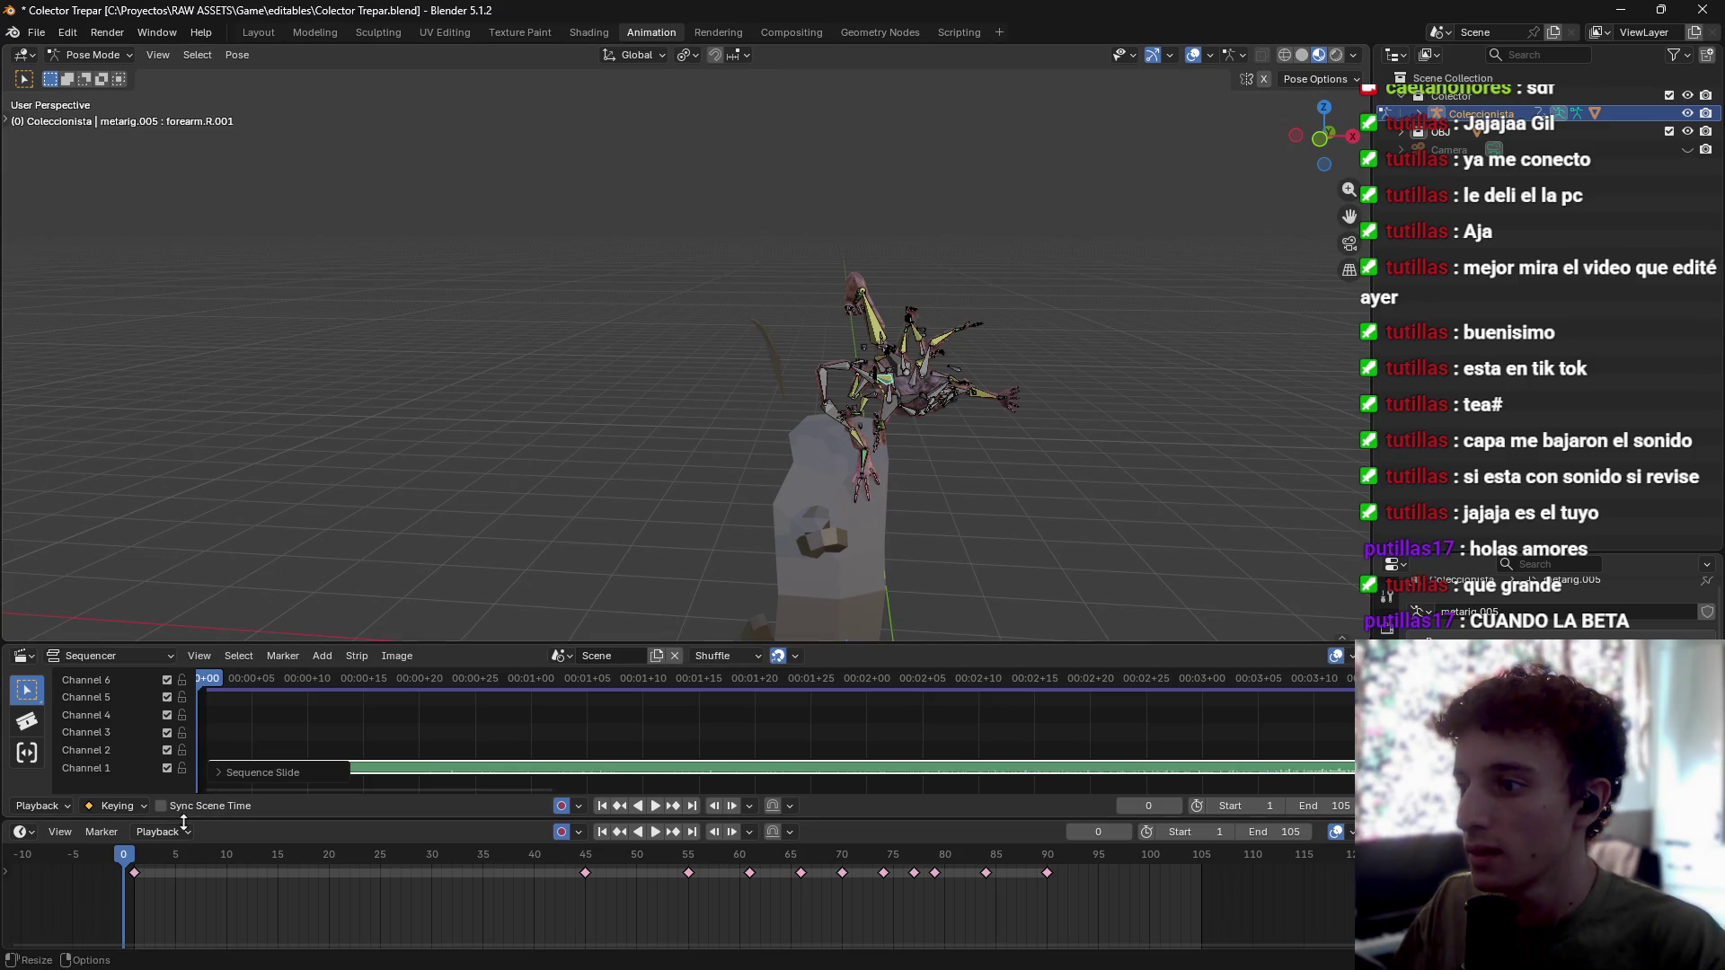
{"action": "key", "text": "space"}
{"action": "left_click", "coordinate": [135, 861]}
{"action": "key", "text": "space"}
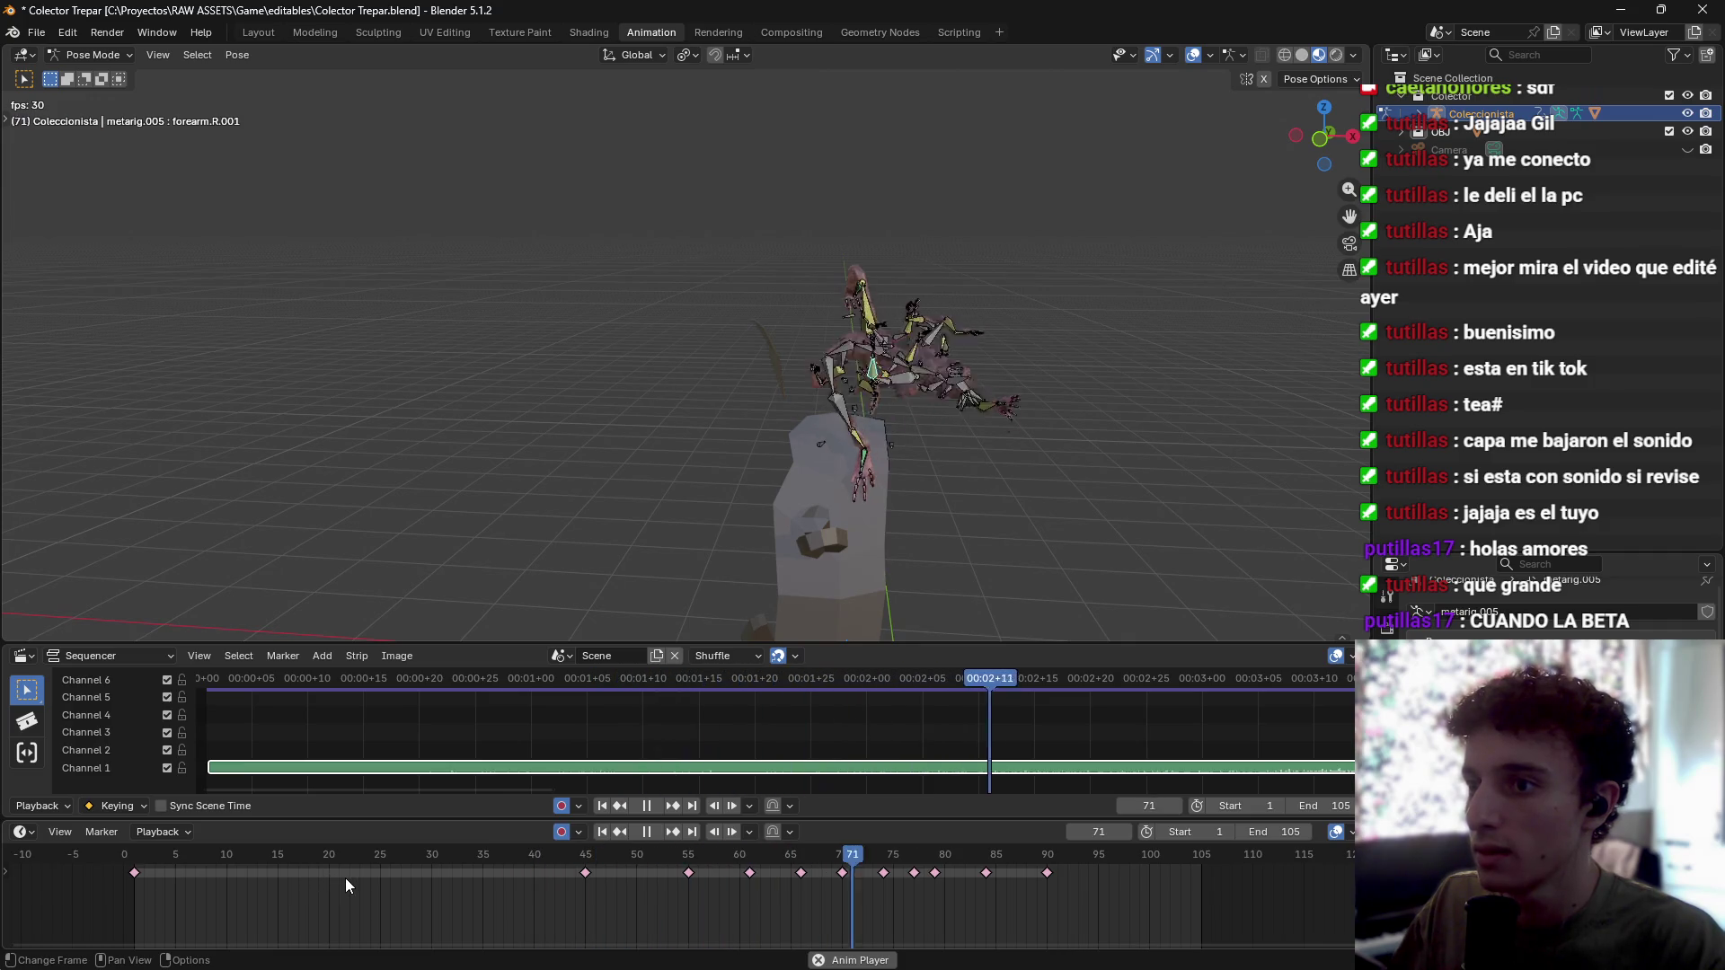
{"action": "key", "text": "space"}
{"action": "key", "text": "space"}
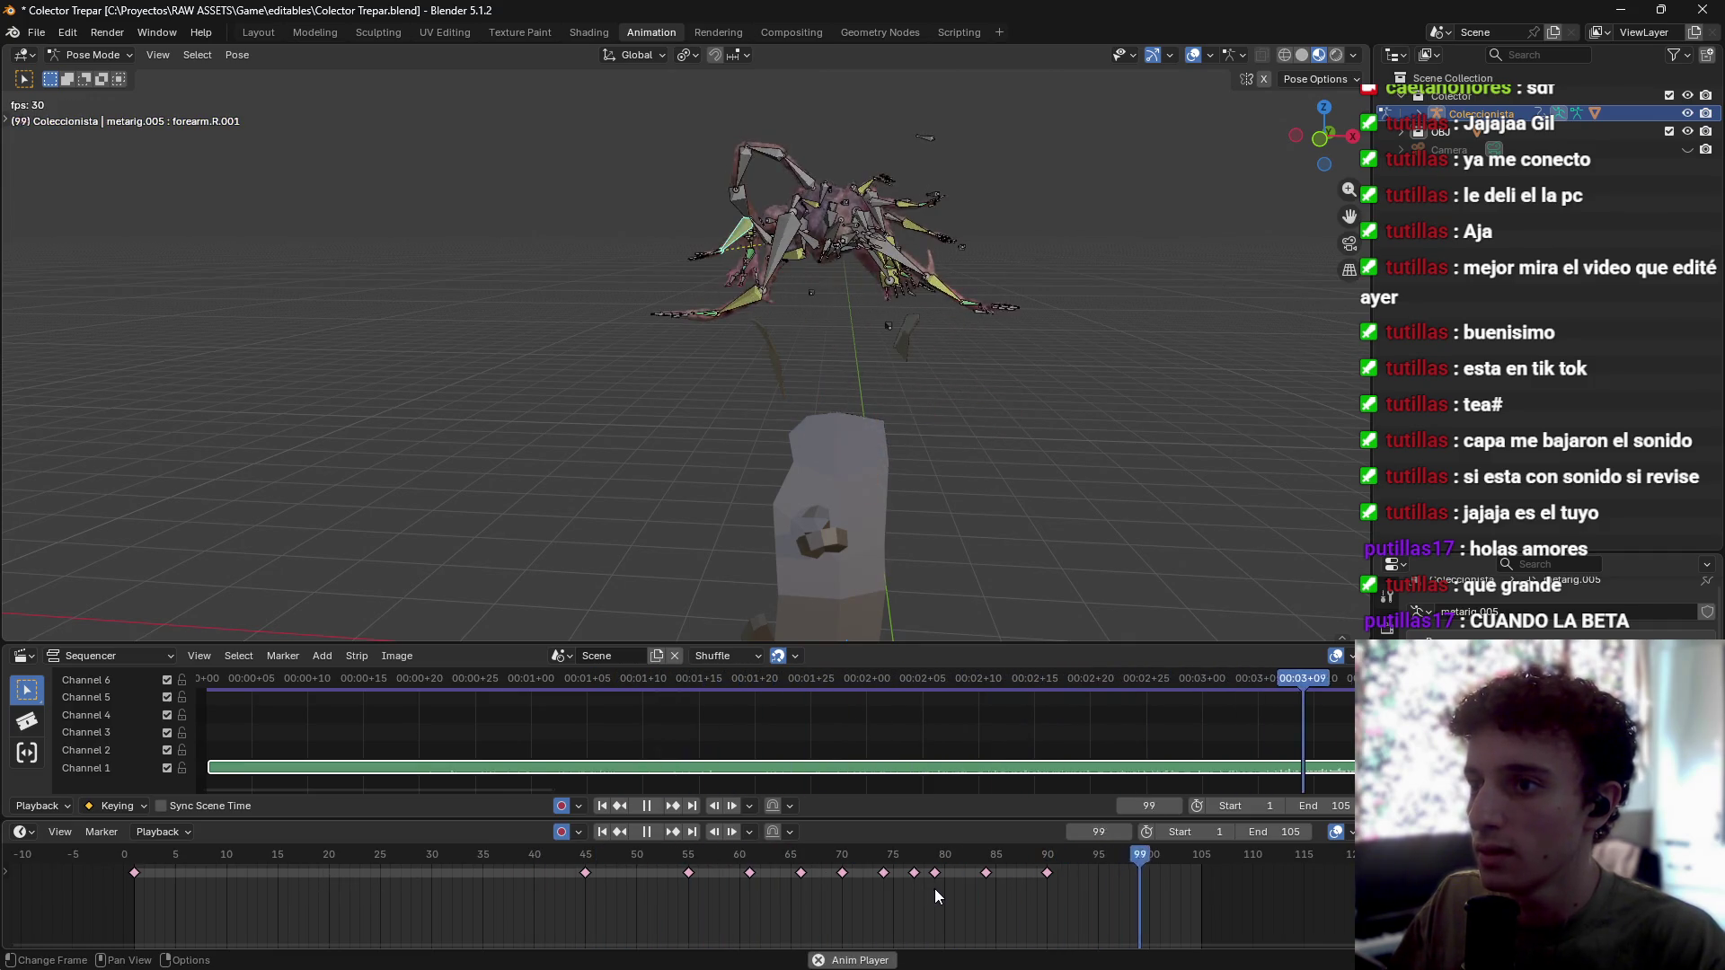
{"action": "key", "text": "space"}
Step: Set the scene's end frame to 200
{"action": "scroll", "coordinate": [963, 891], "scroll_direction": "right", "scroll_amount": 6}
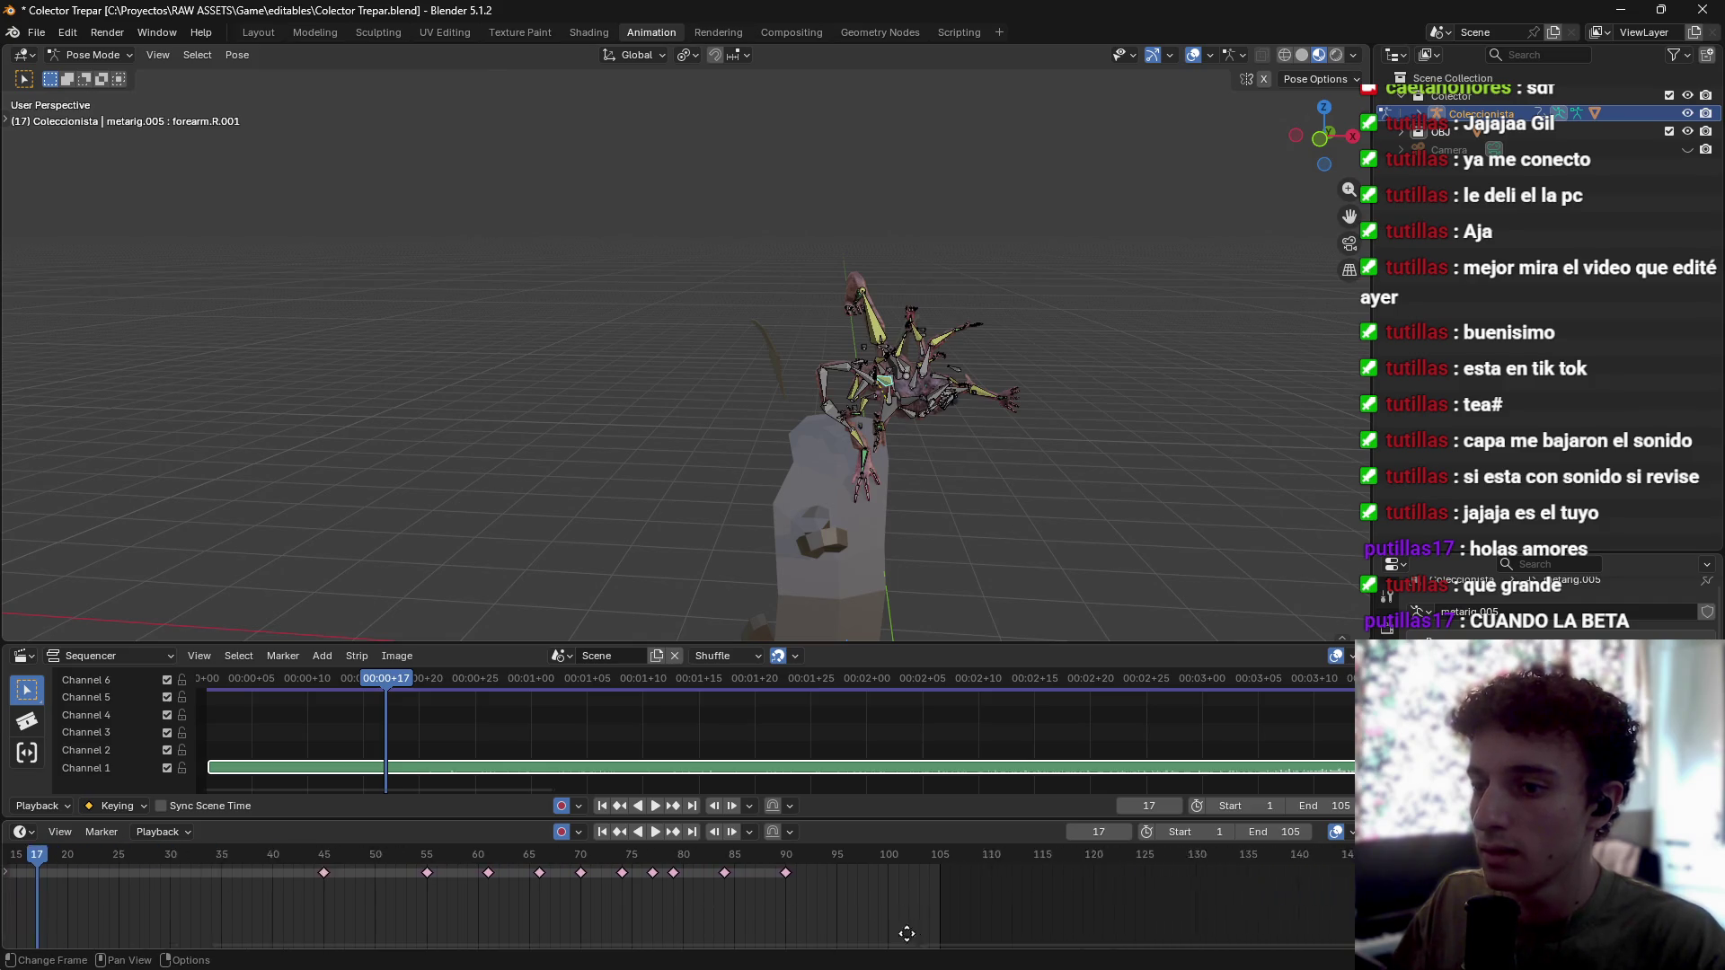
{"action": "left_click", "coordinate": [1271, 832]}
{"action": "type", "text": "200"}
{"action": "key", "text": "Return"}
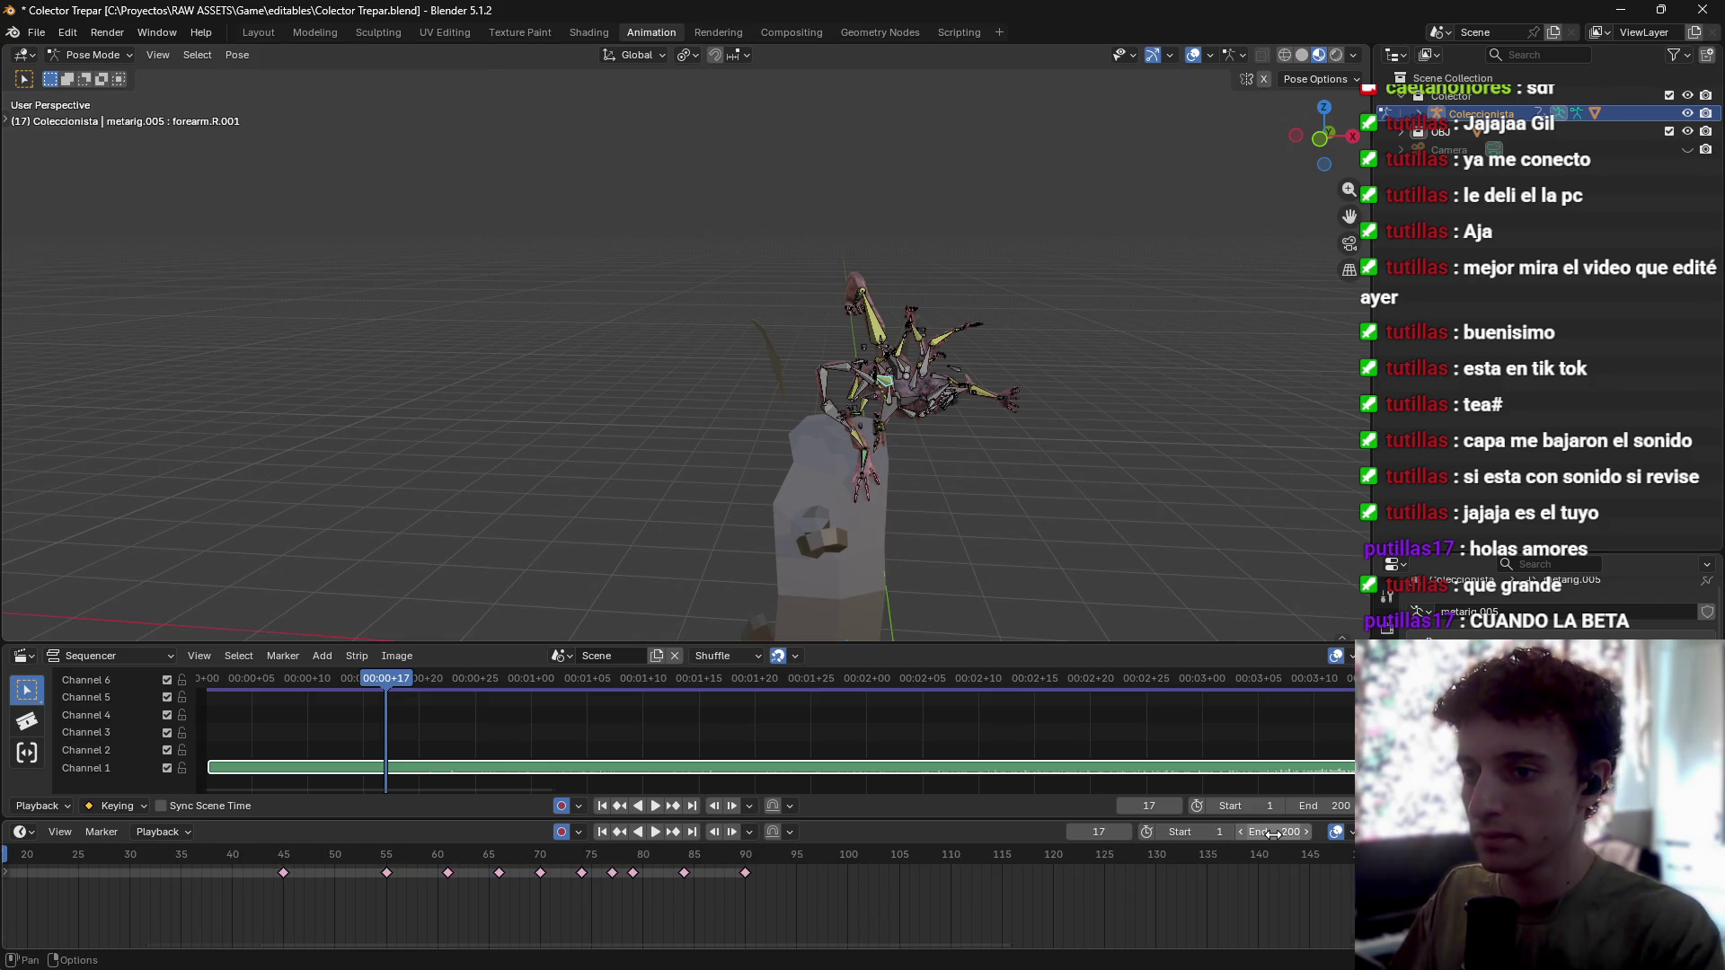
{"action": "scroll", "coordinate": [391, 913], "scroll_direction": "left", "scroll_amount": 5}
Step: Box-select the keyframes and replay the animation from around frames 98 and 65
{"action": "mouse_move", "coordinate": [410, 916]}
{"action": "left_mouse_down"}
{"action": "mouse_move", "coordinate": [488, 882]}
{"action": "mouse_move", "coordinate": [931, 860]}
{"action": "left_mouse_up"}
{"action": "scroll", "coordinate": [710, 905], "scroll_direction": "left", "scroll_amount": 3}
{"action": "key", "text": "space"}
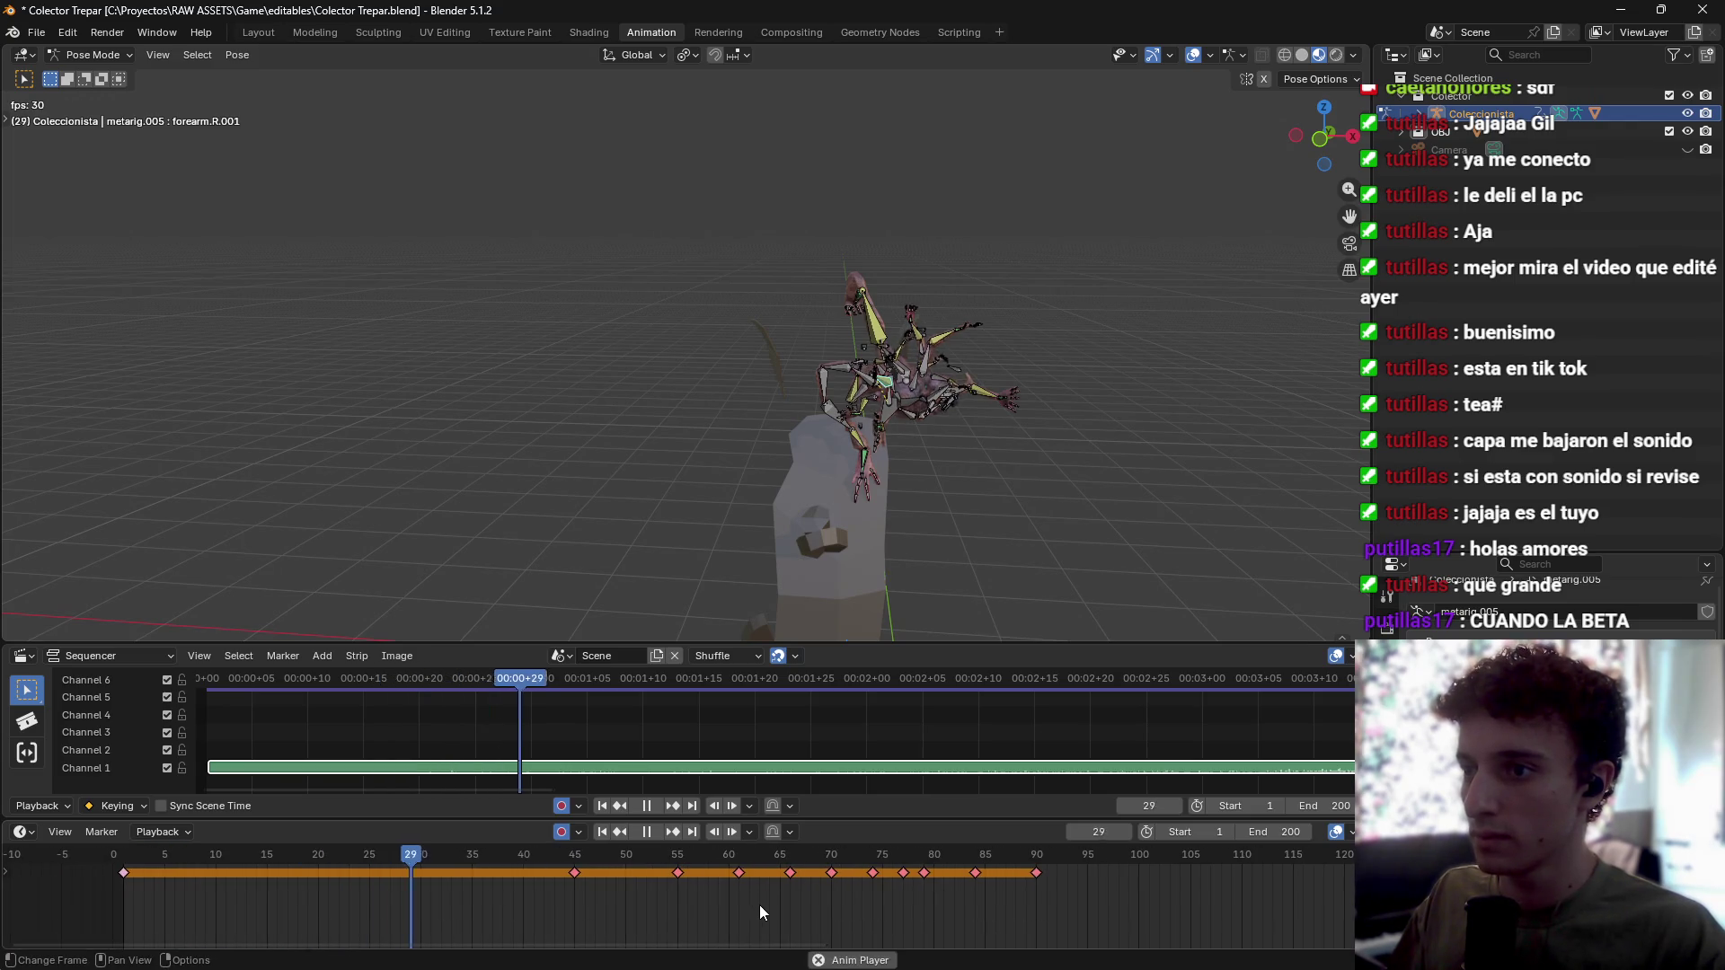
{"action": "key", "text": "space"}
{"action": "mouse_move", "coordinate": [489, 860]}
{"action": "left_mouse_down"}
{"action": "mouse_move", "coordinate": [207, 865]}
{"action": "mouse_move", "coordinate": [627, 875]}
{"action": "left_mouse_up"}
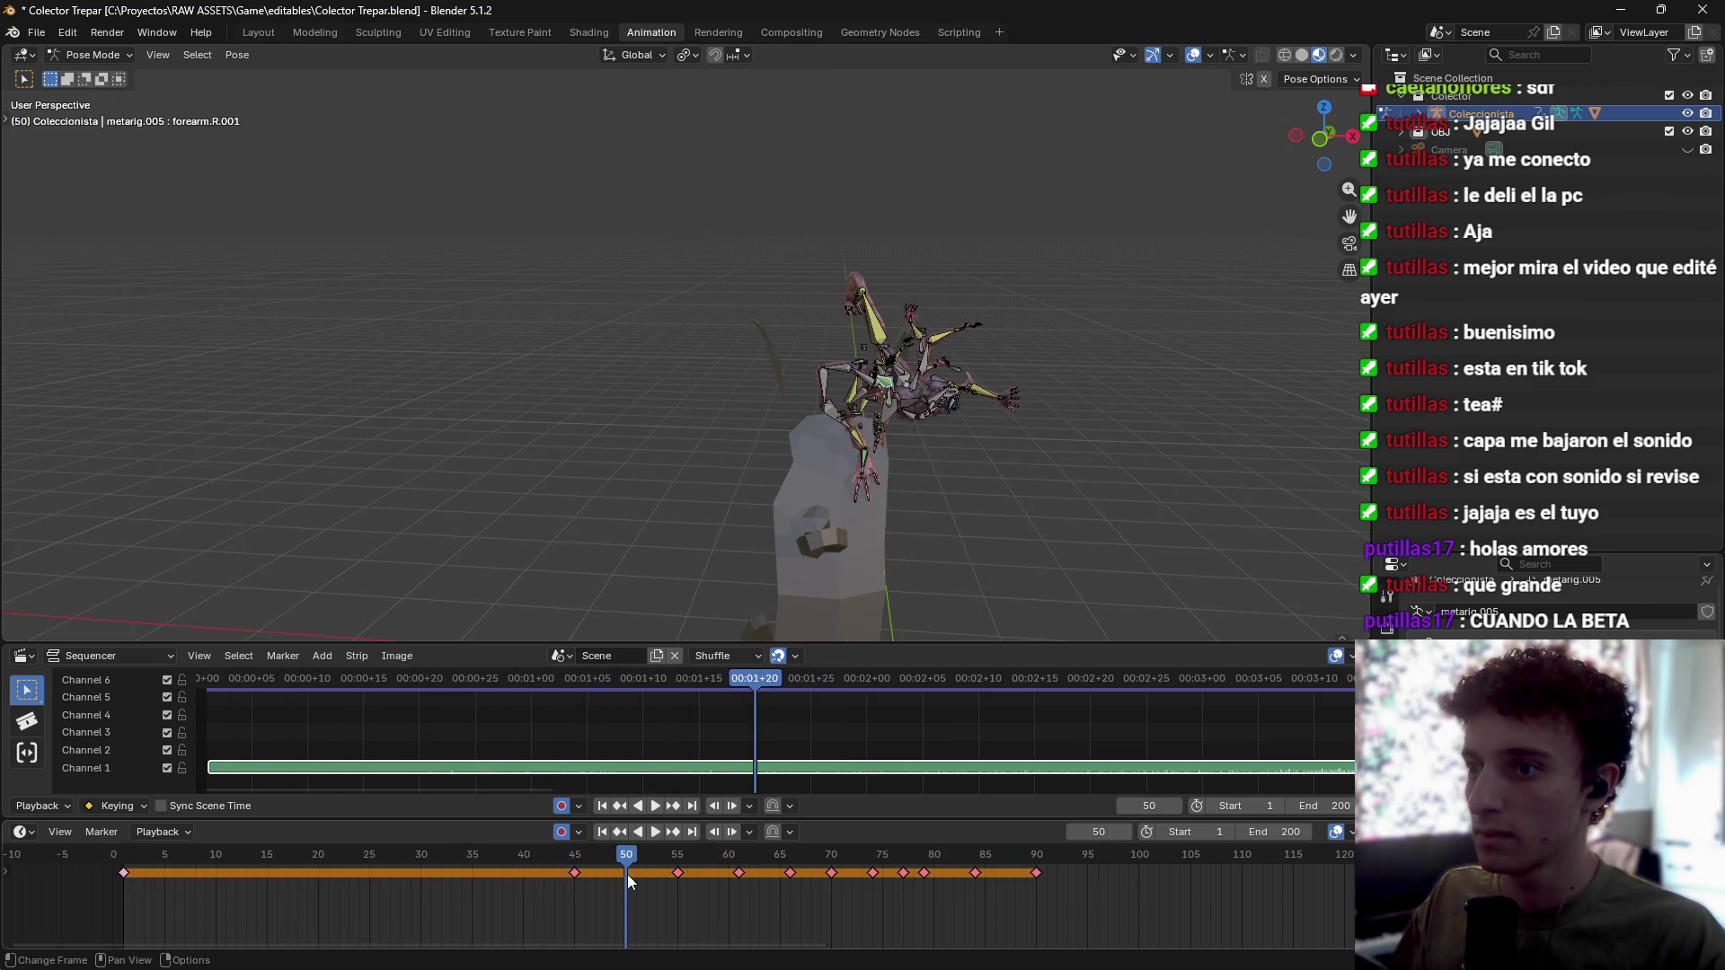
{"action": "key", "text": "space"}
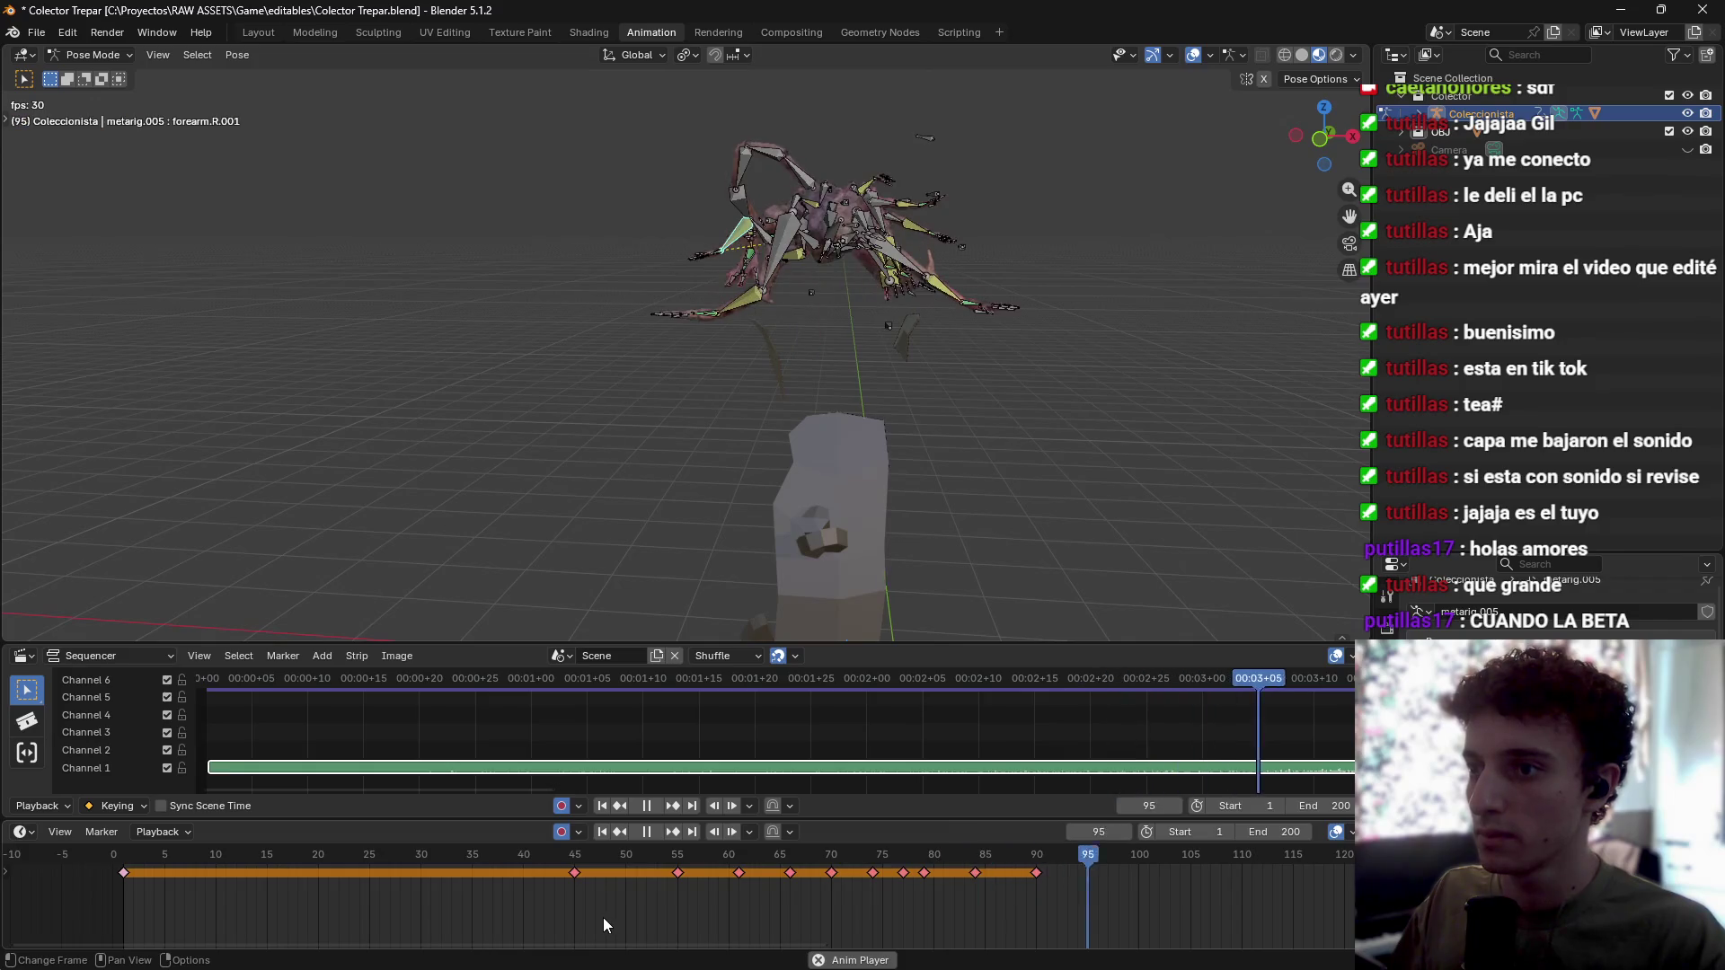
{"action": "key", "text": "space"}
{"action": "scroll", "coordinate": [808, 898], "scroll_direction": "right", "scroll_amount": 5}
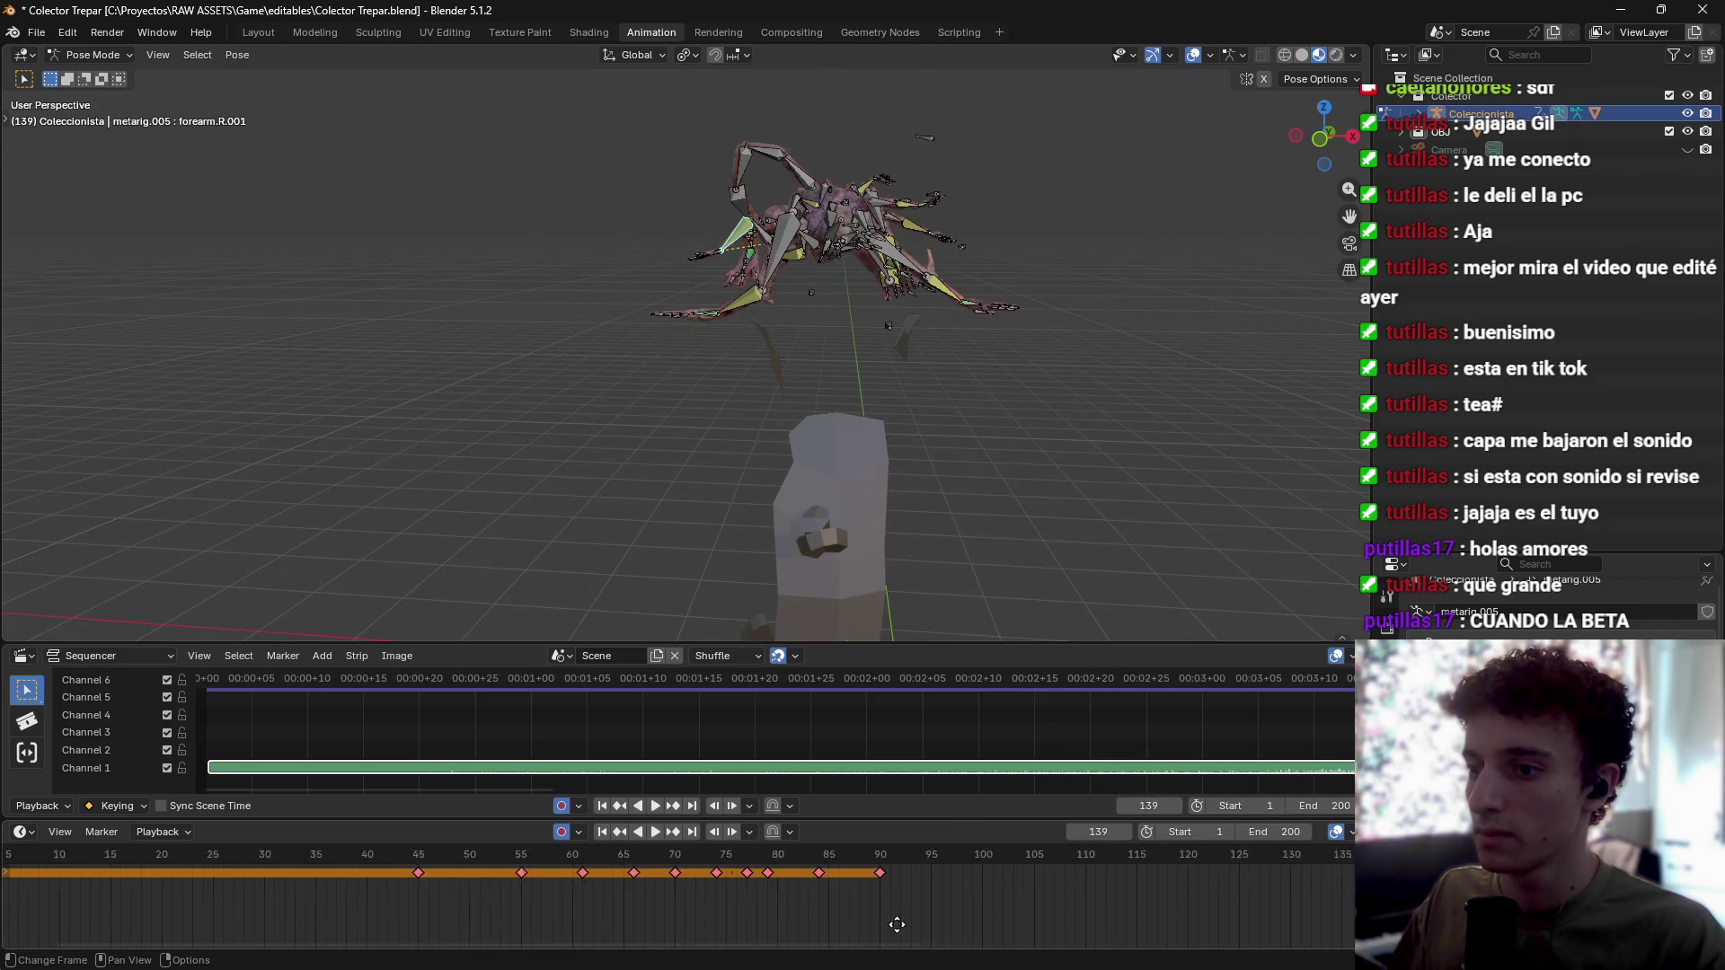
{"action": "left_click_drag", "start_coordinate": [859, 875], "coordinate": [706, 873]}
{"action": "key", "text": "space"}
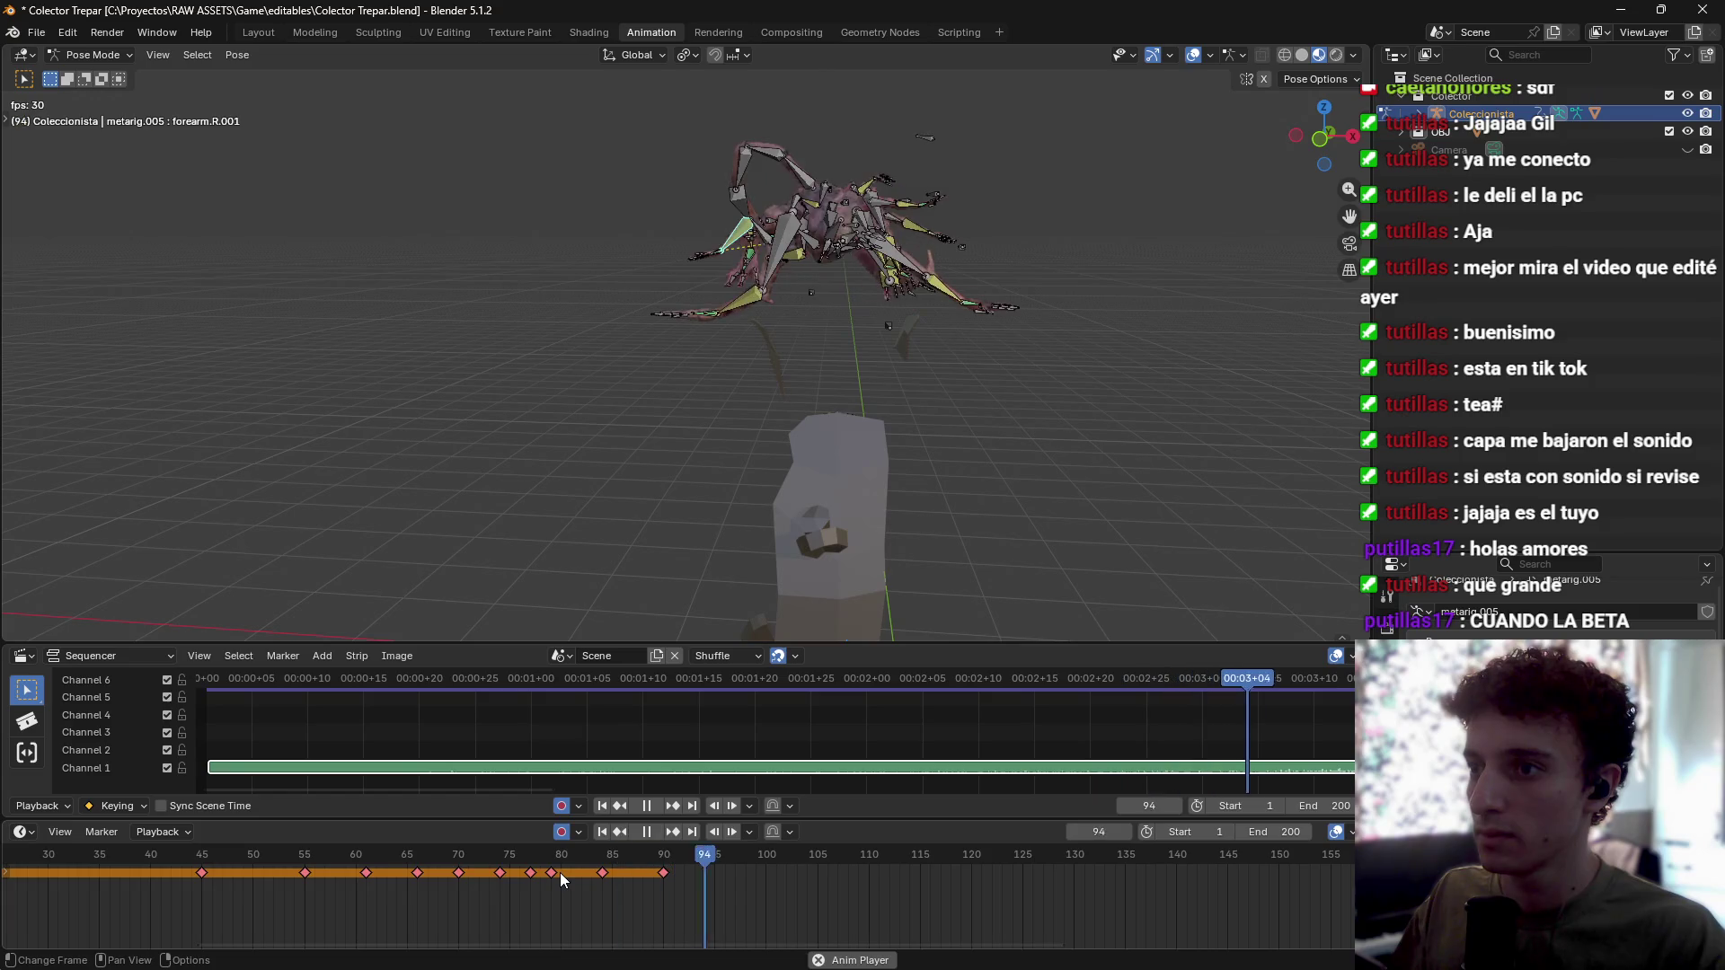
{"action": "mouse_move", "coordinate": [825, 859]}
{"action": "left_mouse_down"}
{"action": "mouse_move", "coordinate": [308, 867]}
{"action": "mouse_move", "coordinate": [442, 913]}
{"action": "mouse_move", "coordinate": [526, 914]}
{"action": "left_mouse_up"}
Step: Shift the selected keyframes about 44 frames later and play back to check timing
{"action": "key", "text": "g"}
{"action": "left_click", "coordinate": [848, 930]}
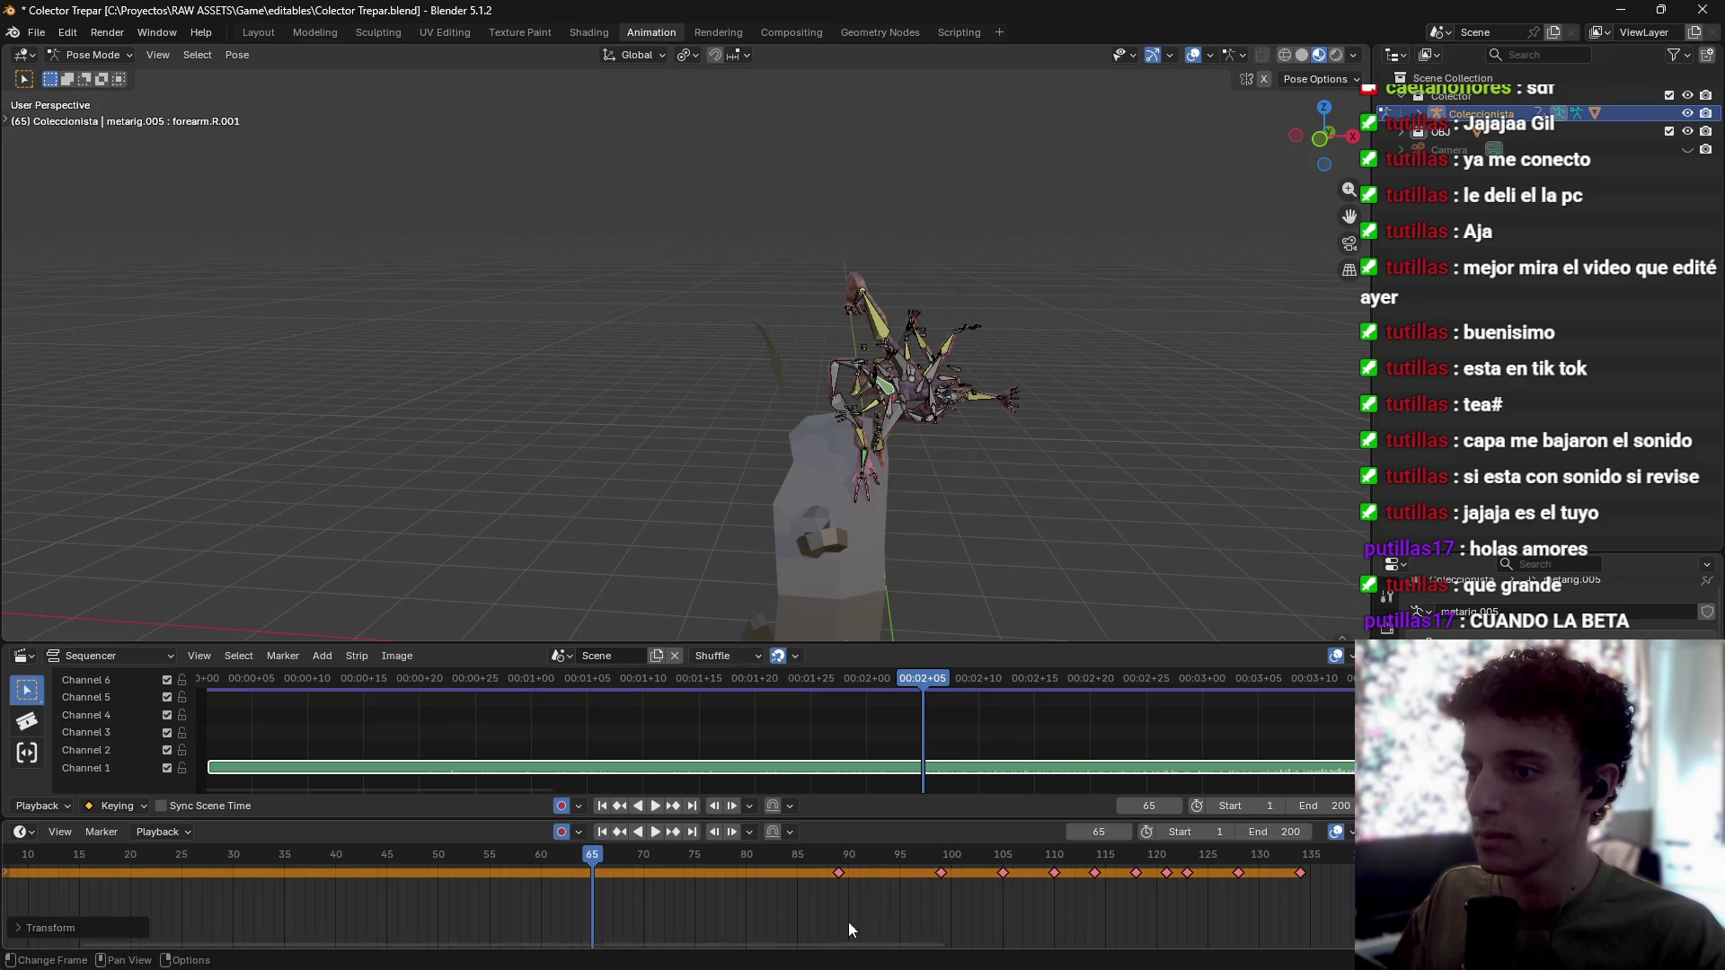
{"action": "key", "text": "shift+ctrl+space"}
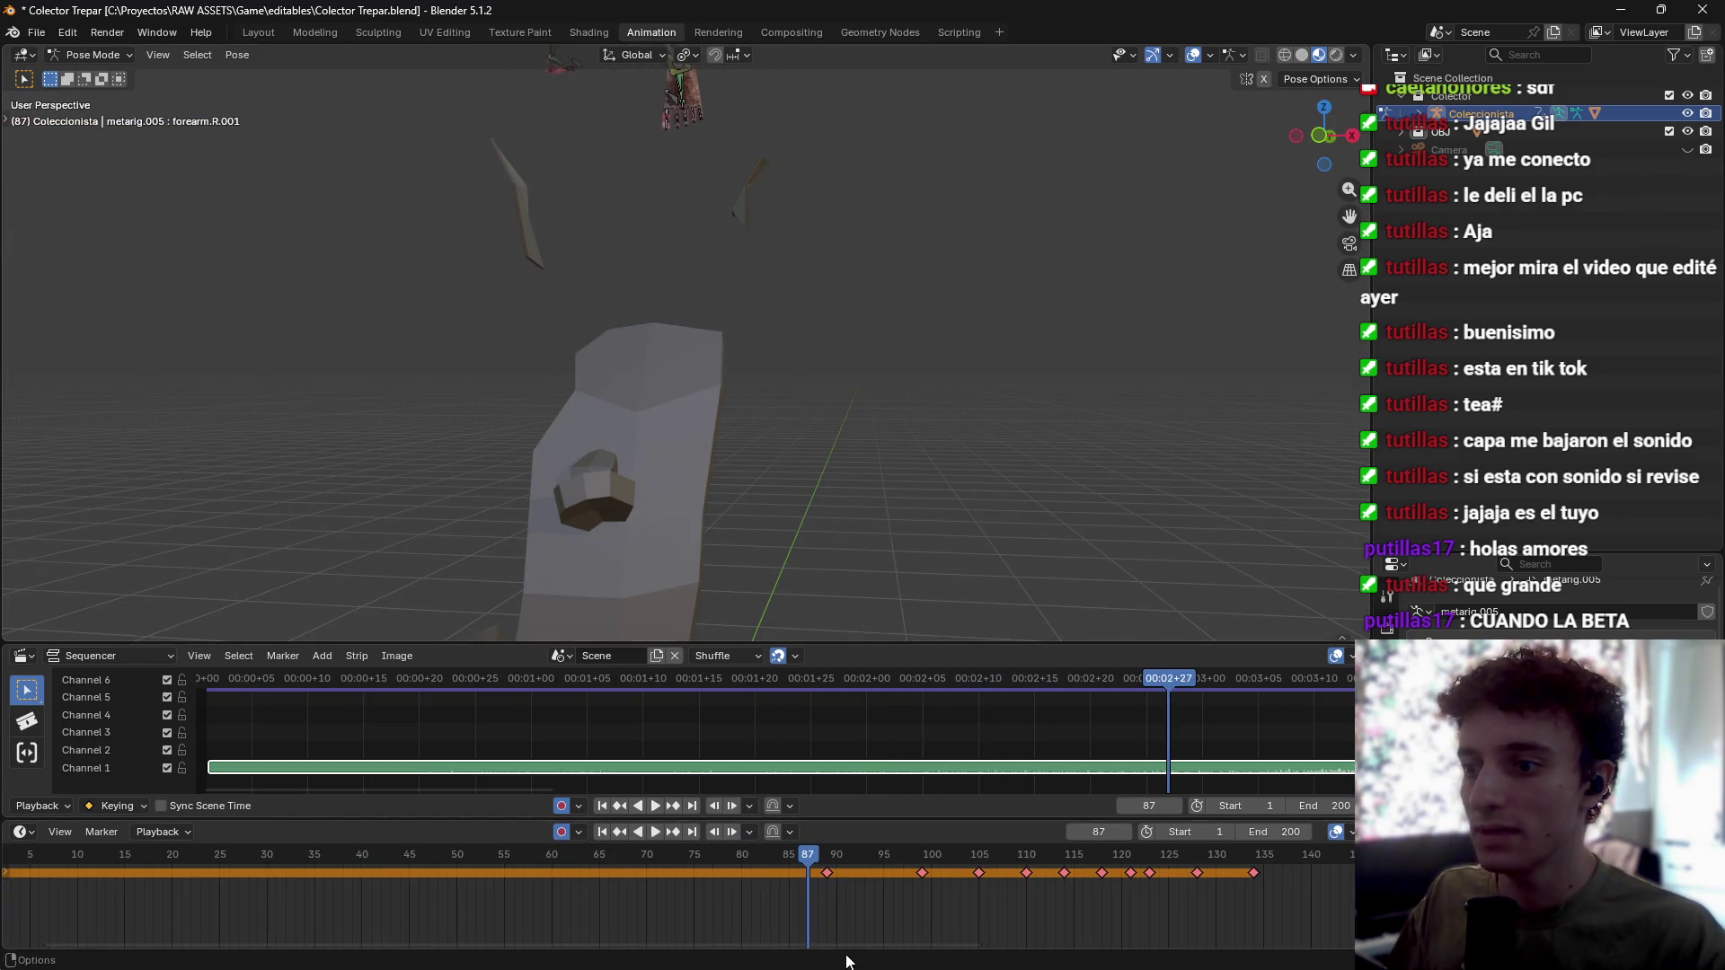
{"action": "scroll", "coordinate": [782, 889], "scroll_direction": "down", "scroll_amount": 3}
{"action": "key", "text": "g"}
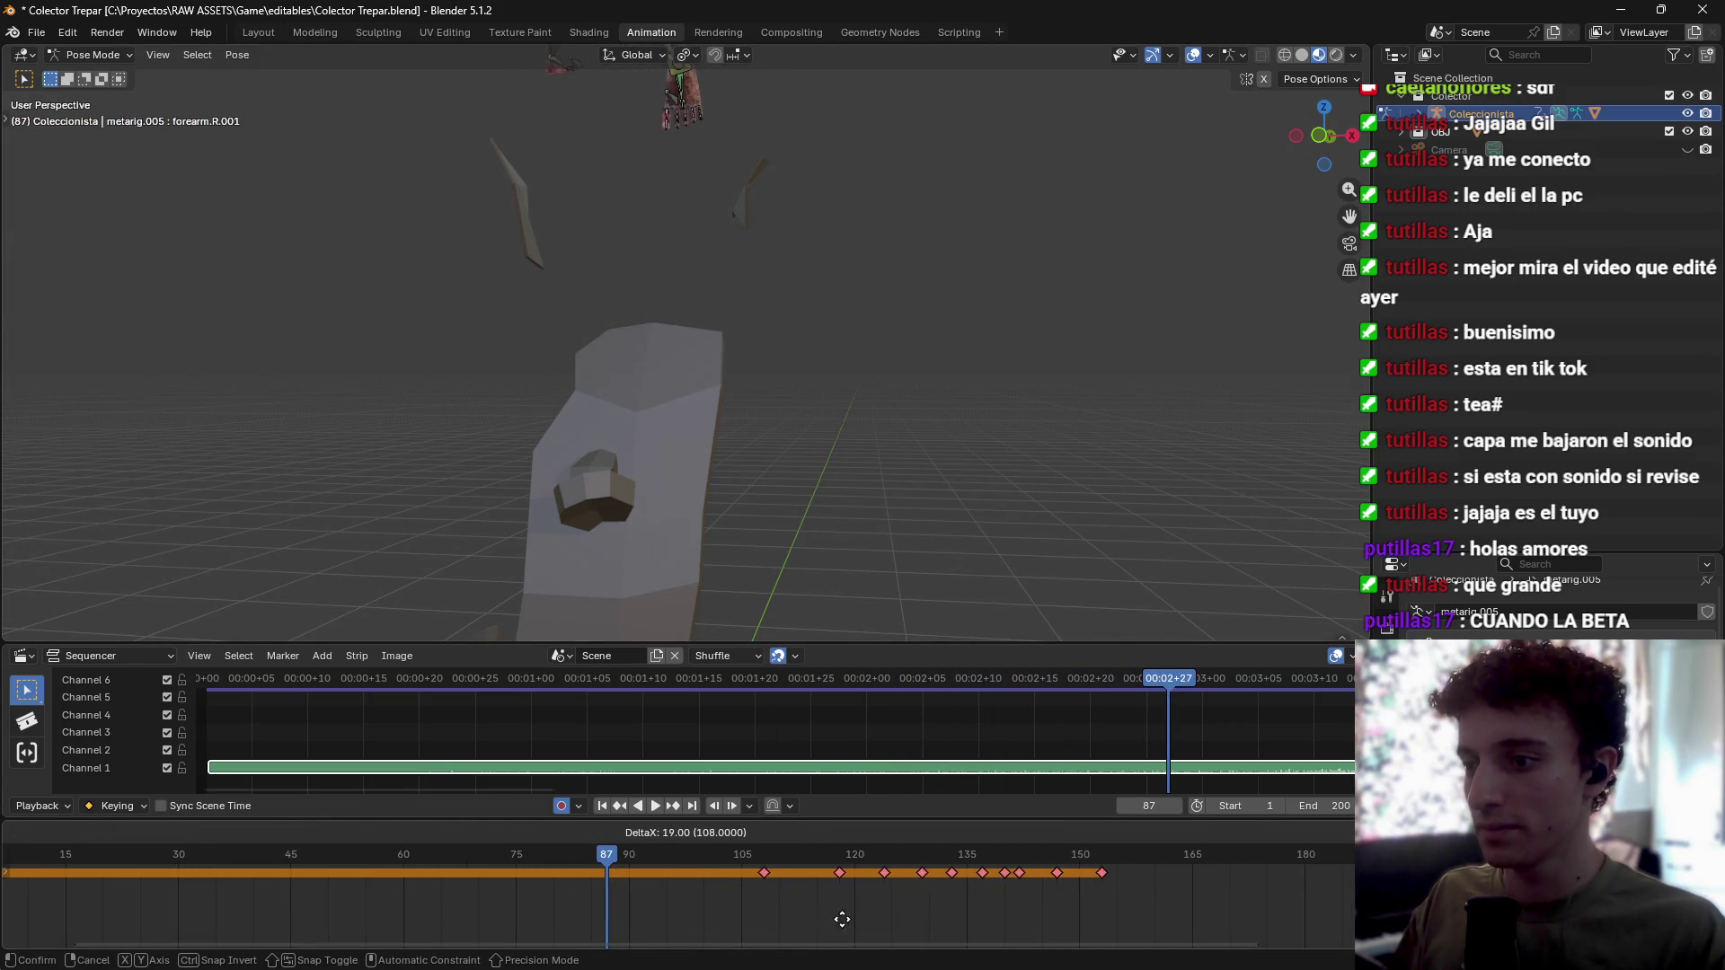
{"action": "left_click", "coordinate": [841, 919]}
{"action": "key", "text": "space"}
{"action": "key", "text": "space"}
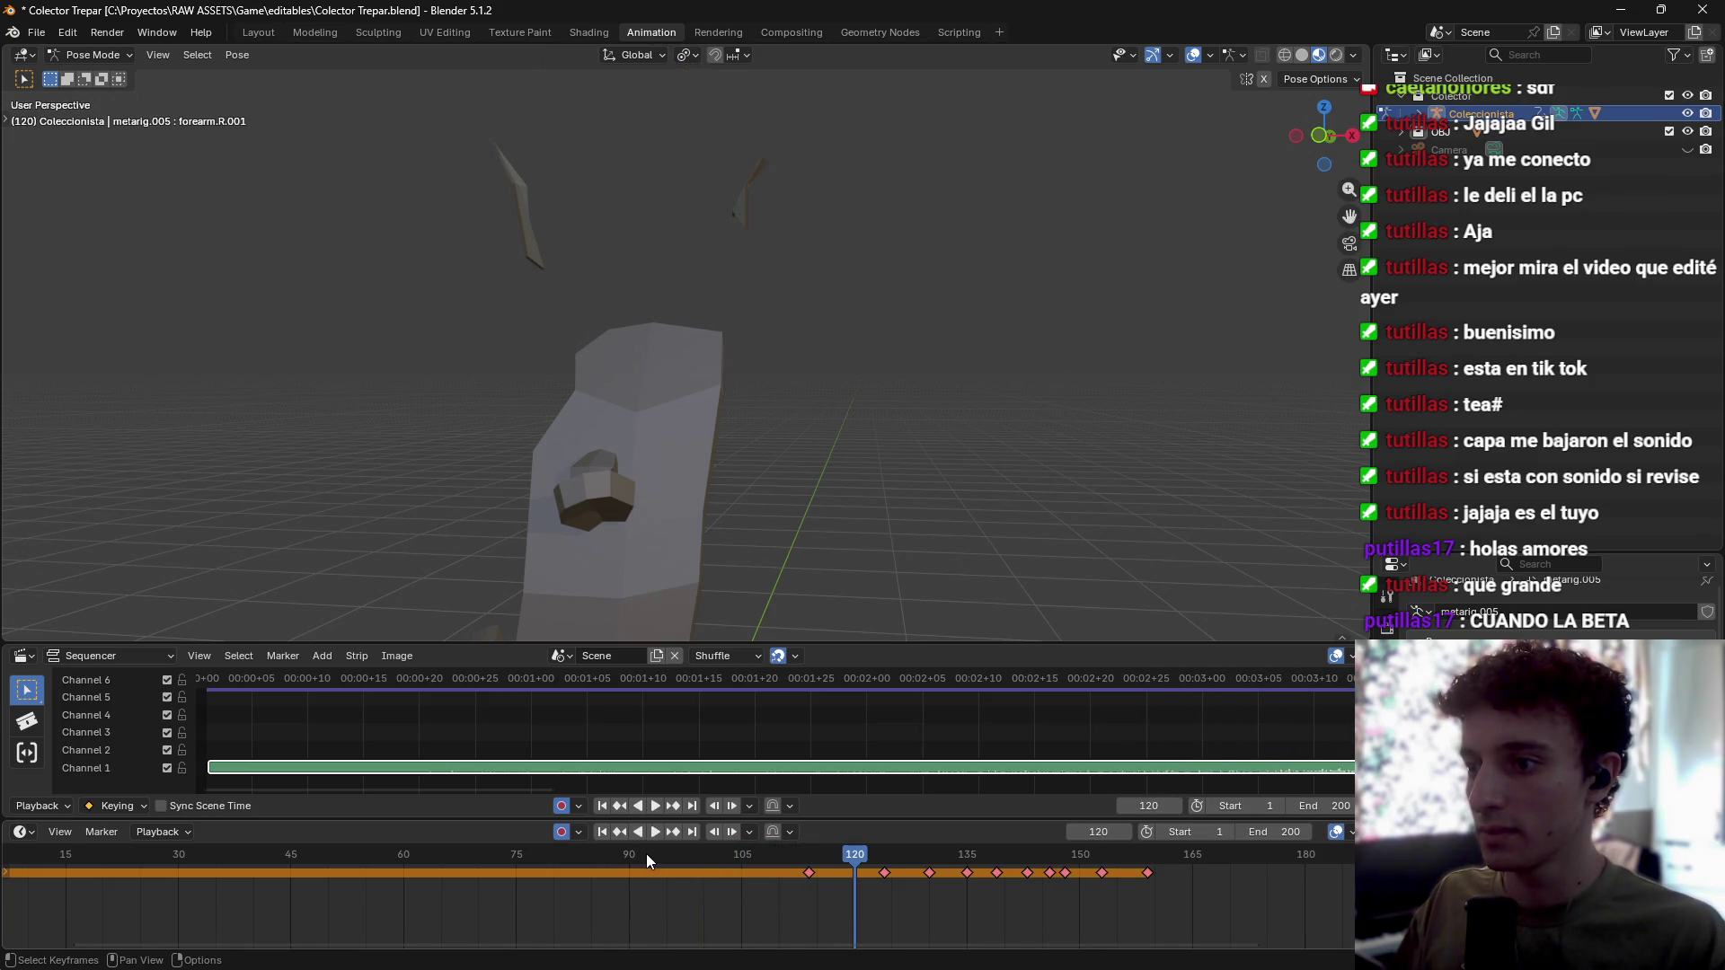
{"action": "mouse_move", "coordinate": [645, 853]}
{"action": "left_mouse_down"}
{"action": "mouse_move", "coordinate": [446, 869]}
{"action": "mouse_move", "coordinate": [595, 893]}
{"action": "mouse_move", "coordinate": [595, 858]}
{"action": "mouse_move", "coordinate": [380, 879]}
{"action": "left_mouse_up"}
{"action": "scroll", "coordinate": [606, 895], "scroll_direction": "down", "scroll_amount": 2}
{"action": "key", "text": "space"}
Step: Undo the keyframe moves, reselect a group of keyframes, move them later and replay
{"action": "key", "text": "ctrl+z"}
{"action": "key", "text": "ctrl+z"}
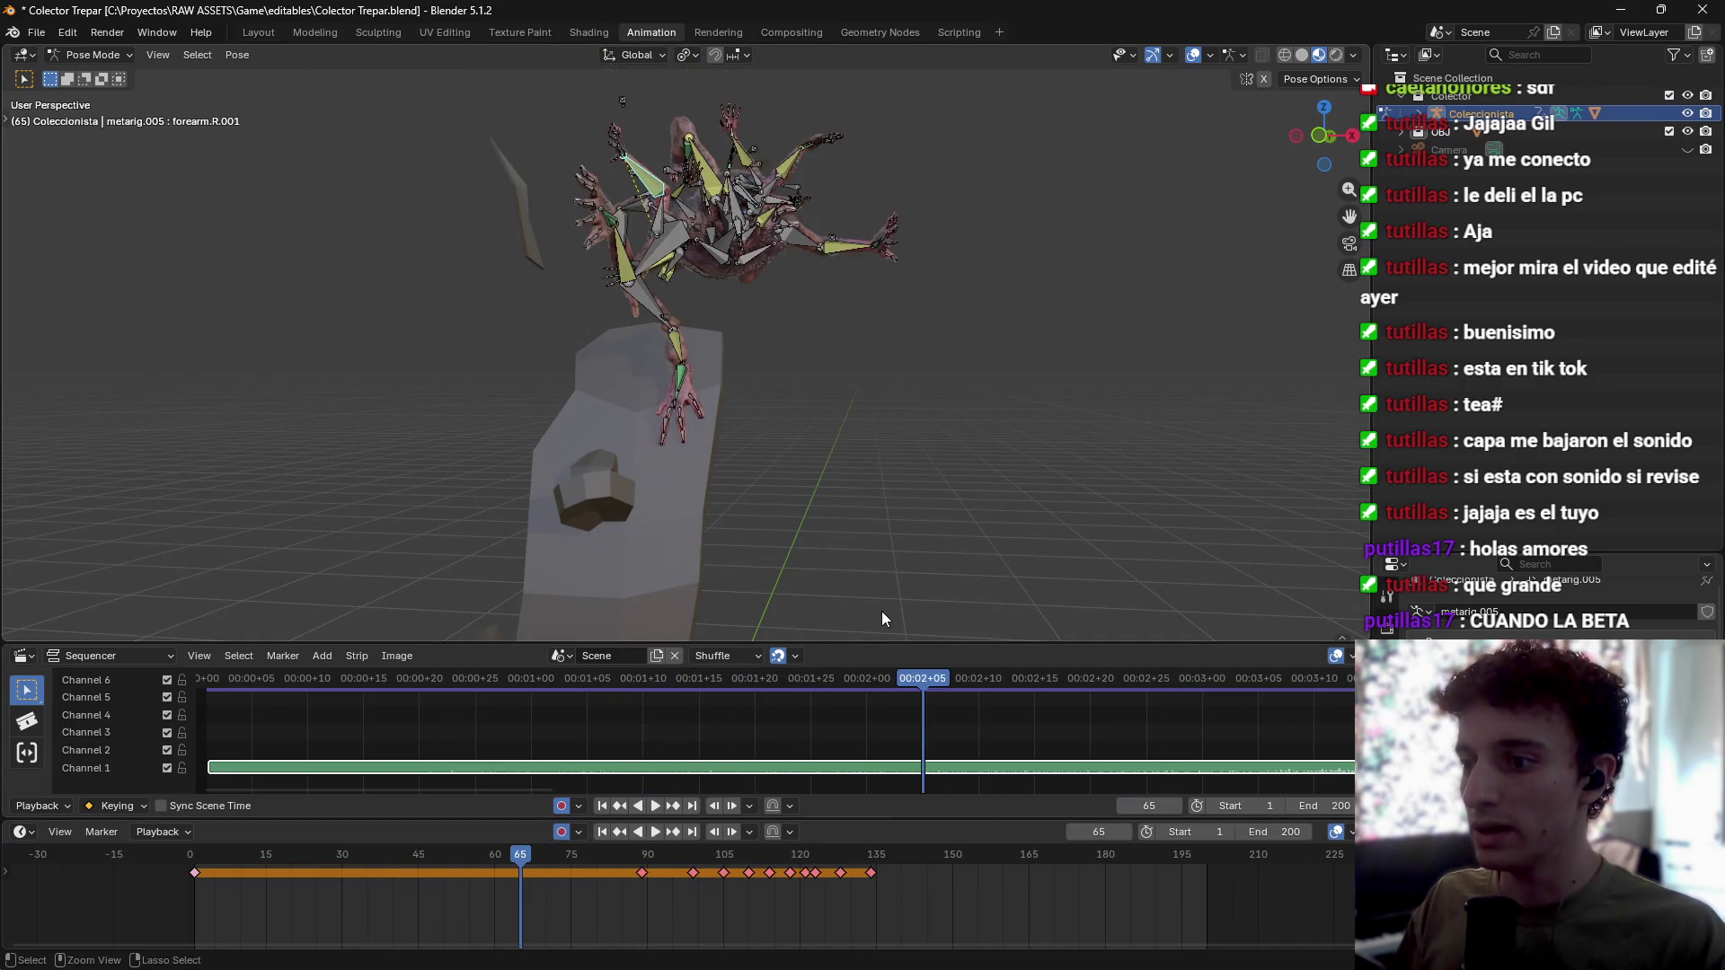
{"action": "key", "text": "ctrl+z"}
{"action": "key", "text": "ctrl+z"}
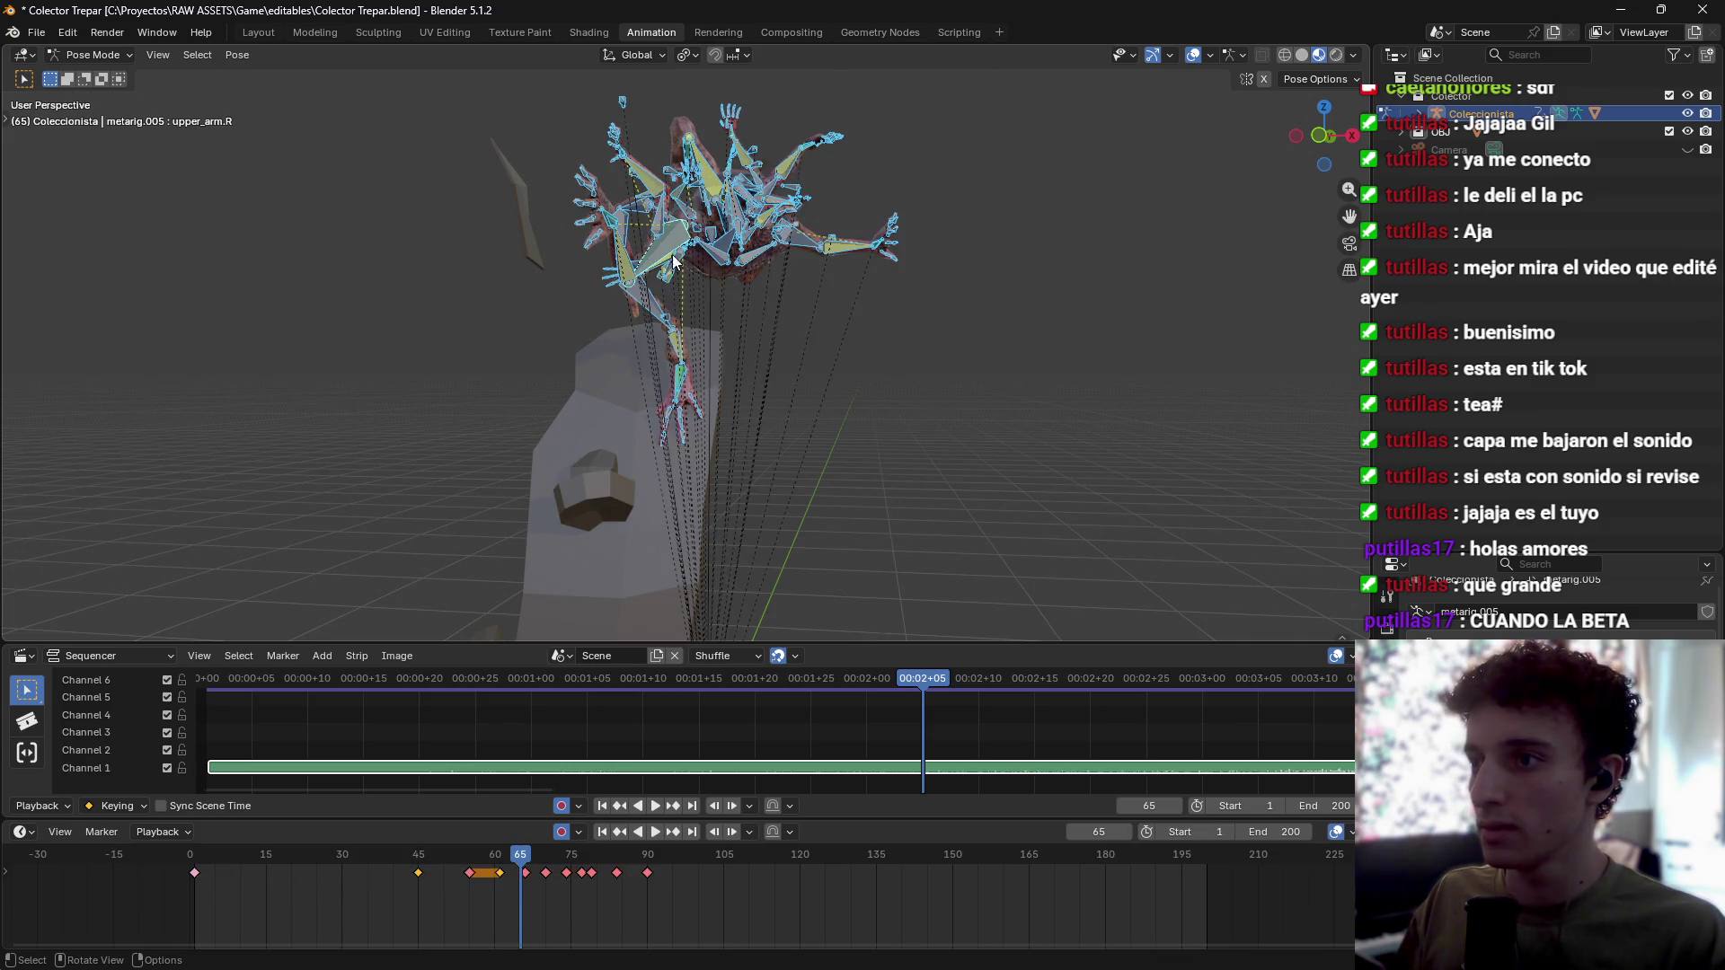
{"action": "key", "text": "ctrl+z"}
{"action": "key", "text": "ctrl+z"}
{"action": "left_click_drag", "start_coordinate": [658, 912], "coordinate": [372, 871]}
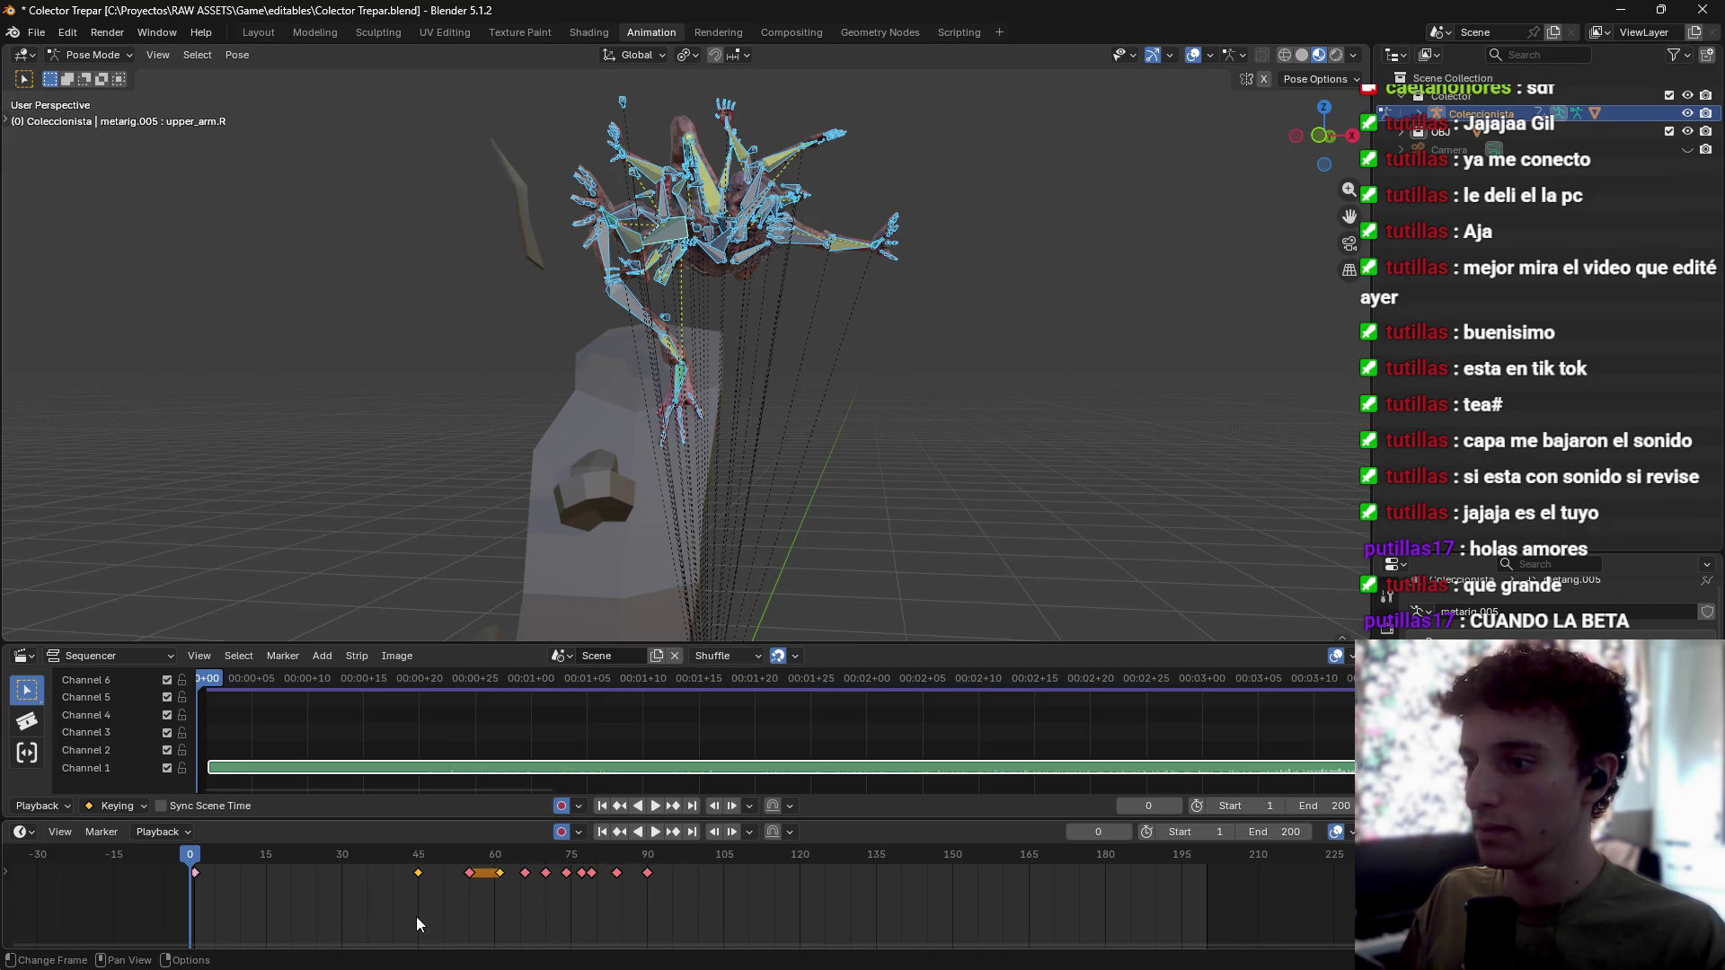
{"action": "key", "text": "g"}
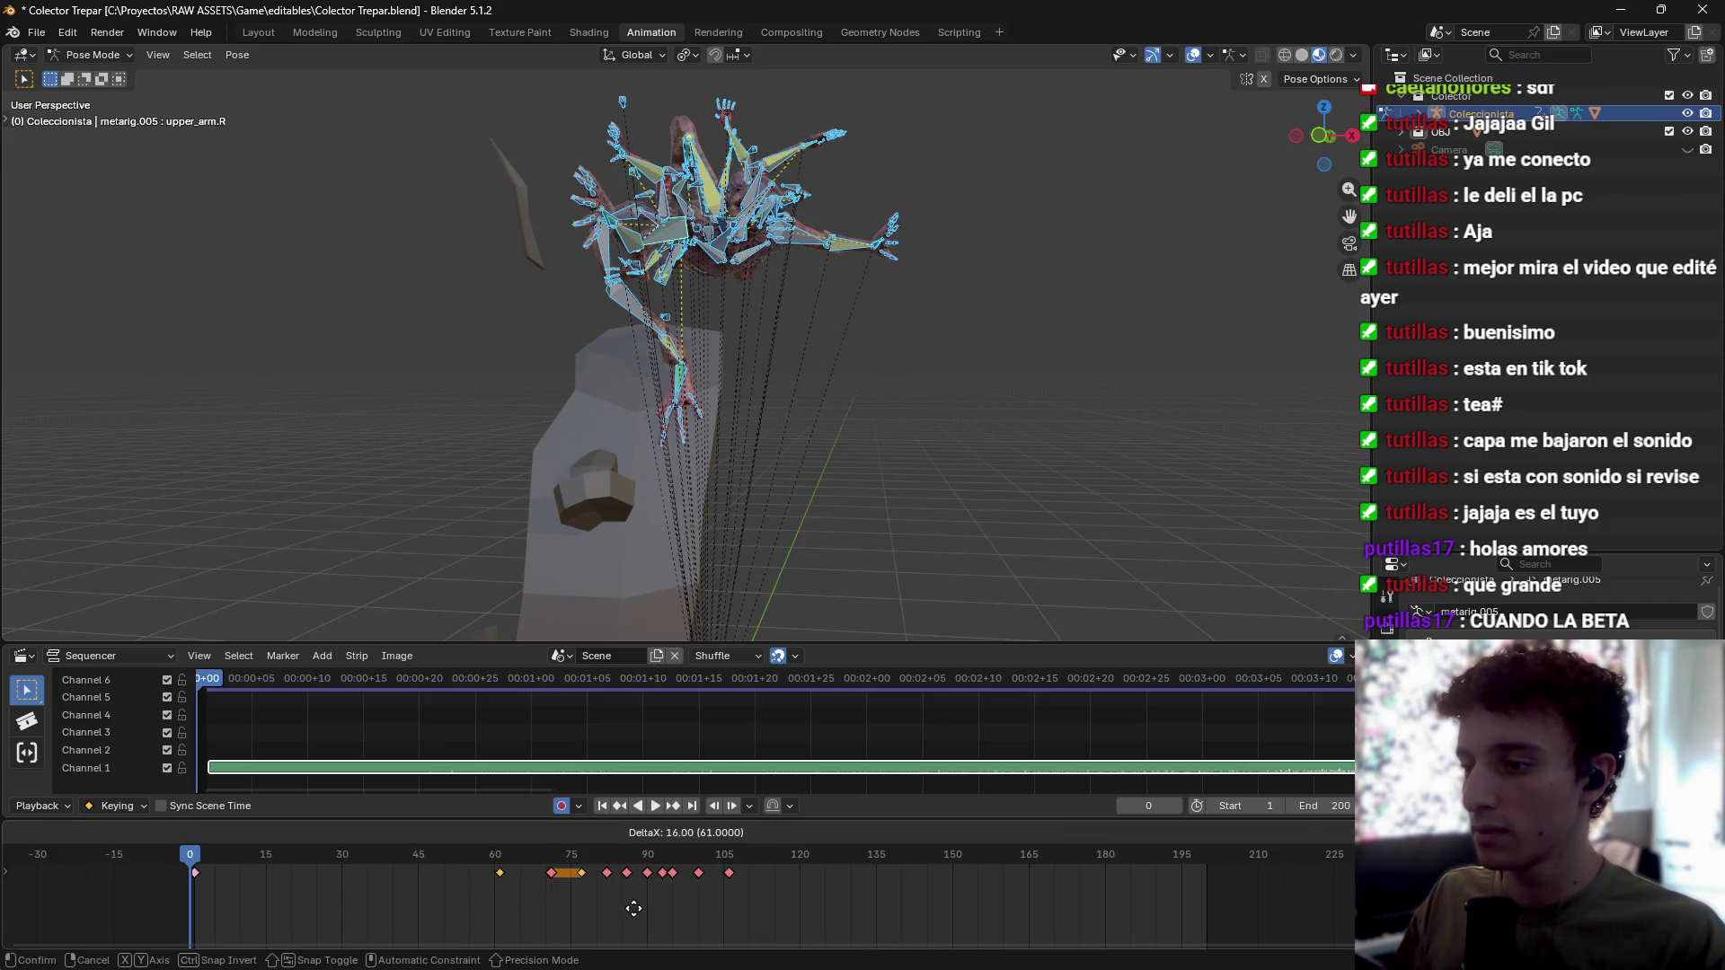
{"action": "key", "text": "space"}
{"action": "left_click", "coordinate": [776, 913]}
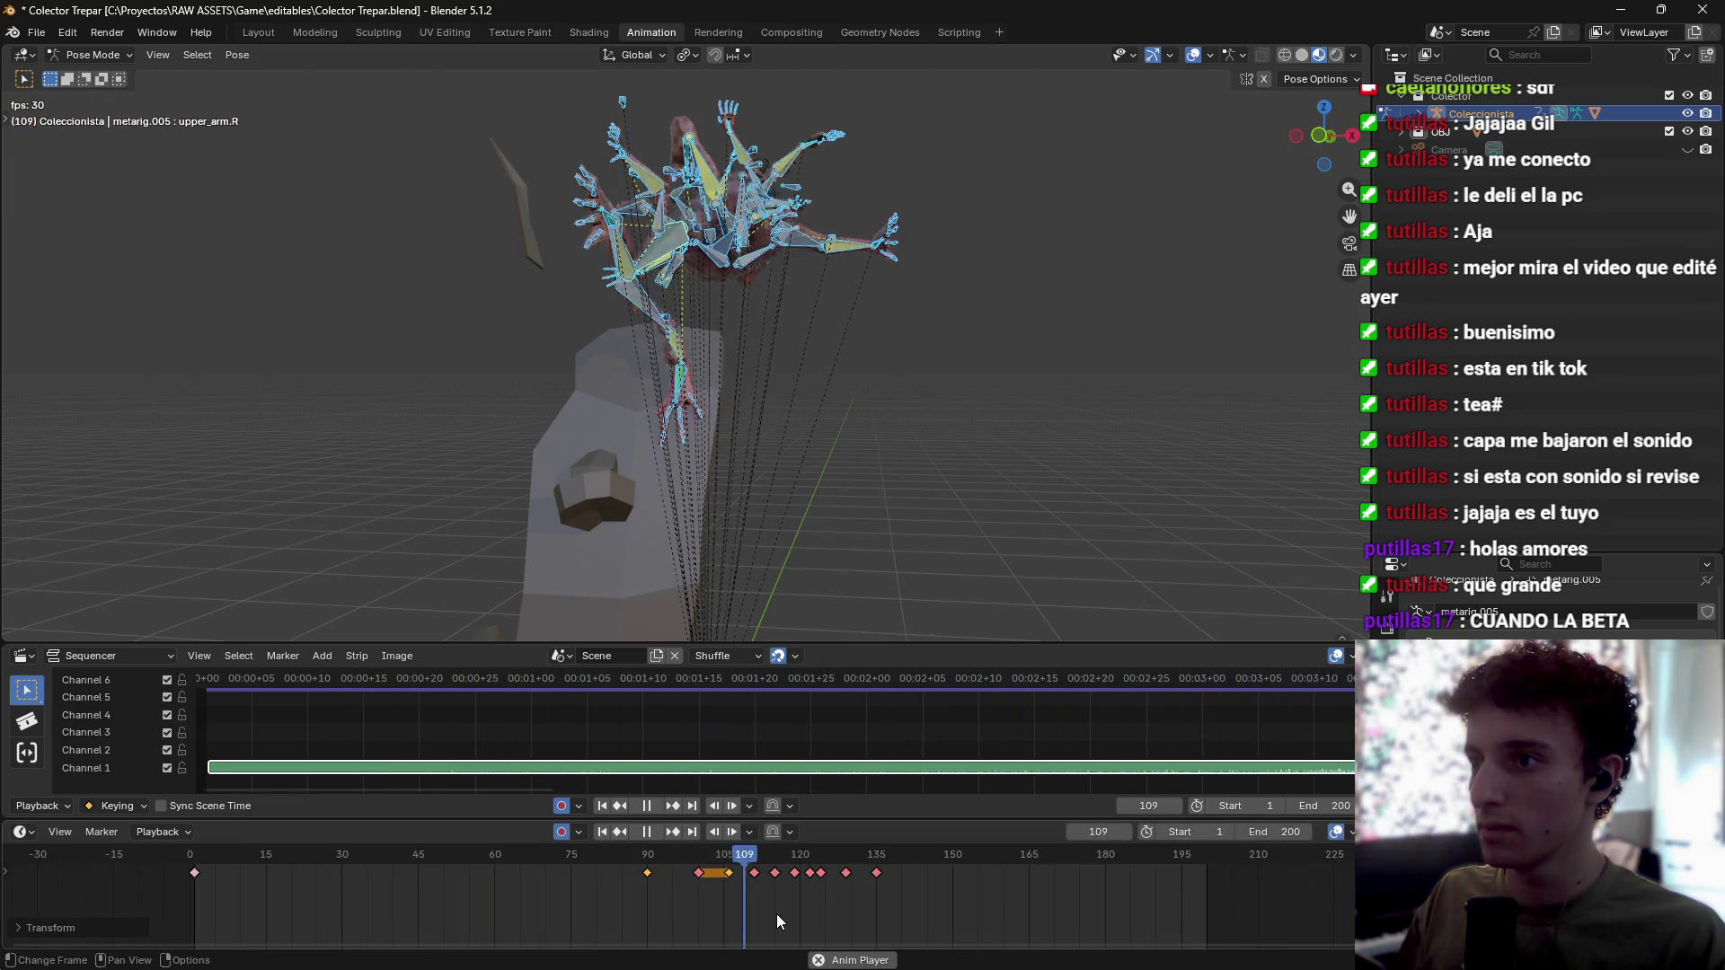
{"action": "key", "text": "space"}
Step: Reposition the keyframes again and review the motion from frame 80 through frames 89–110
{"action": "key", "text": "g"}
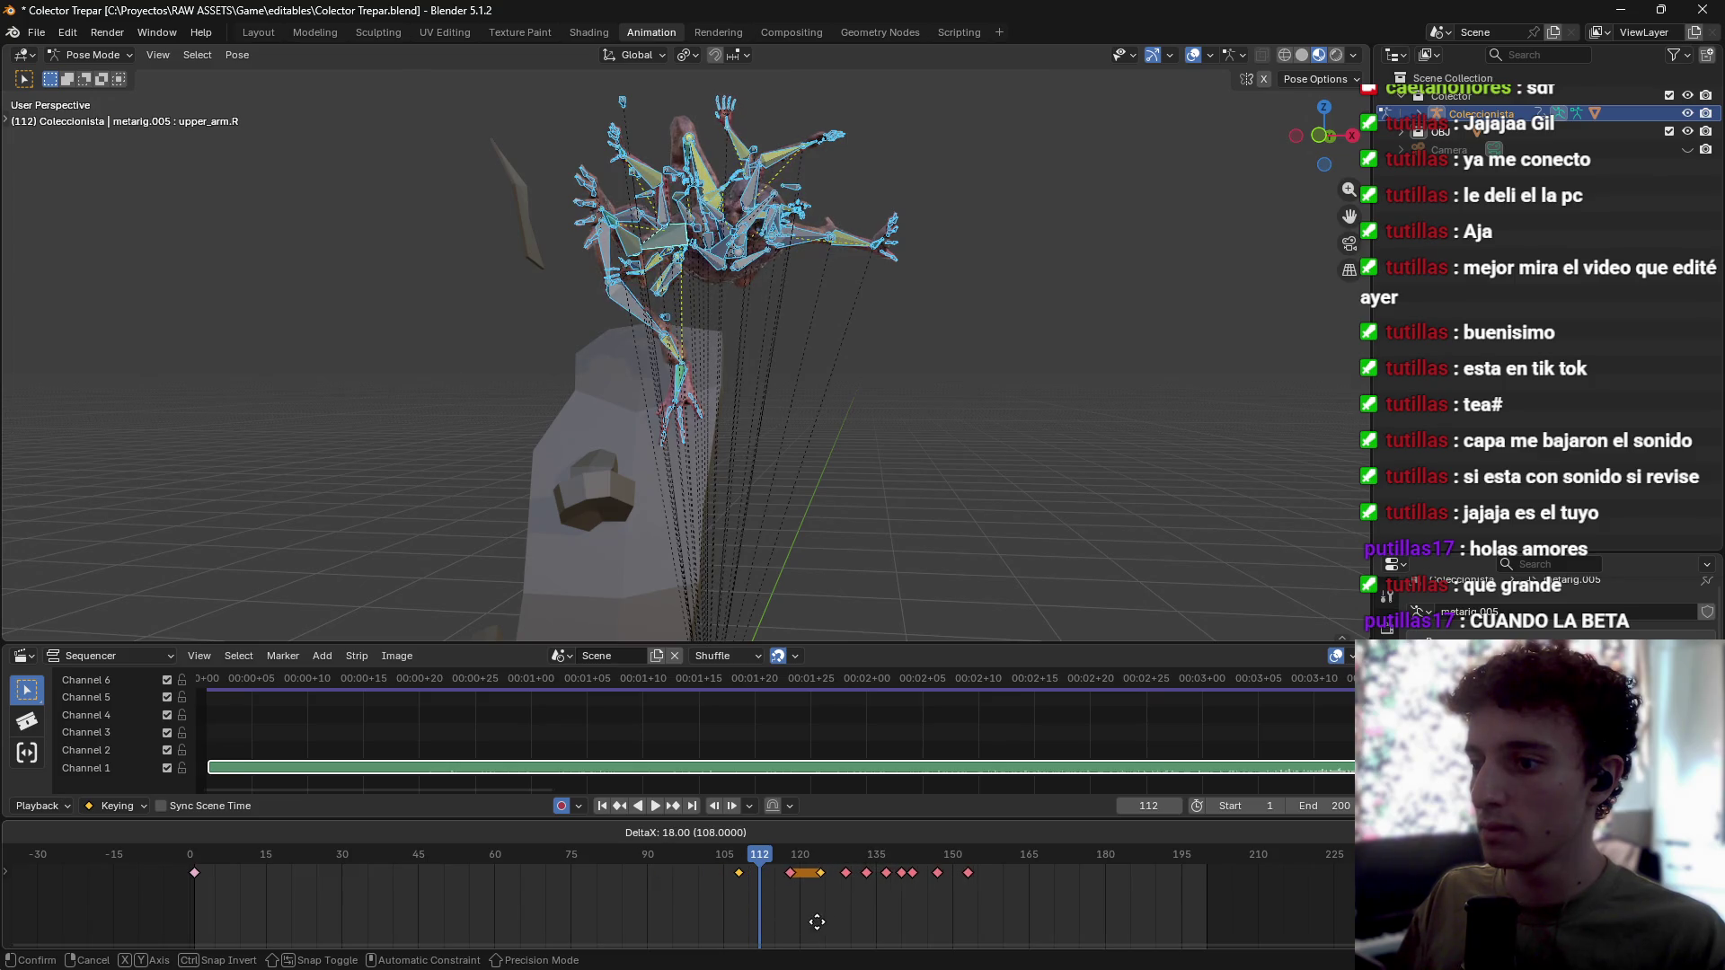
{"action": "left_click", "coordinate": [813, 922]}
{"action": "key", "text": "space"}
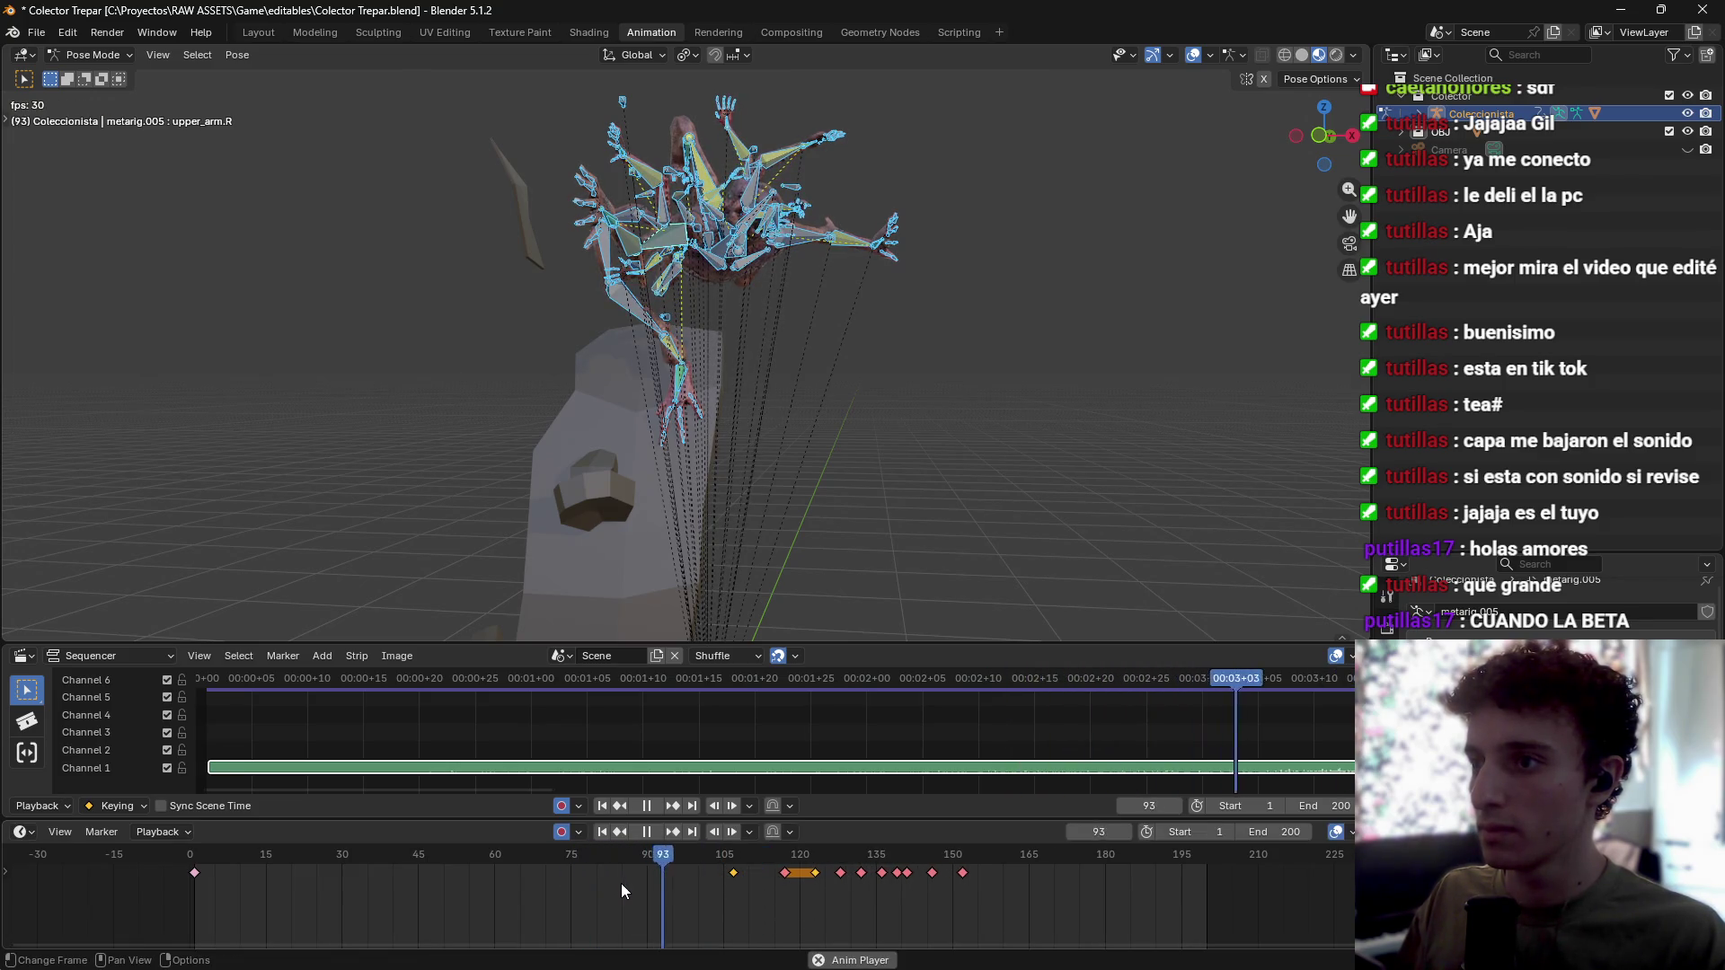
{"action": "key", "text": "space"}
{"action": "left_click", "coordinate": [601, 865]}
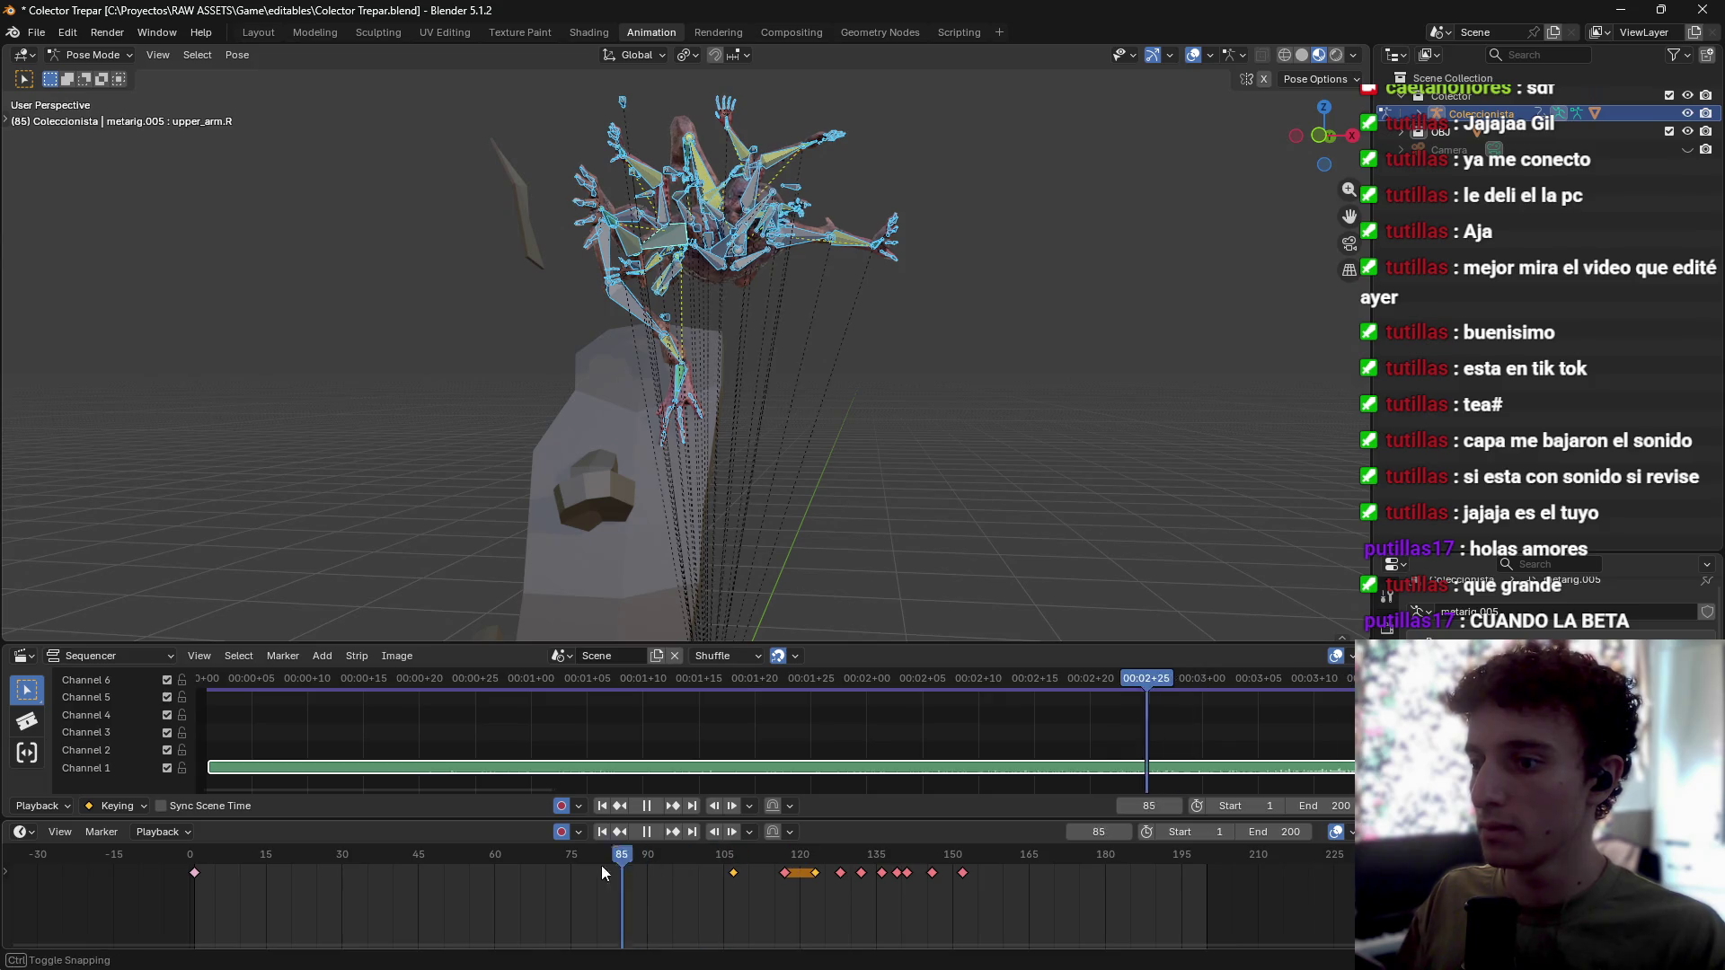
{"action": "key", "text": "space"}
{"action": "key", "text": "space"}
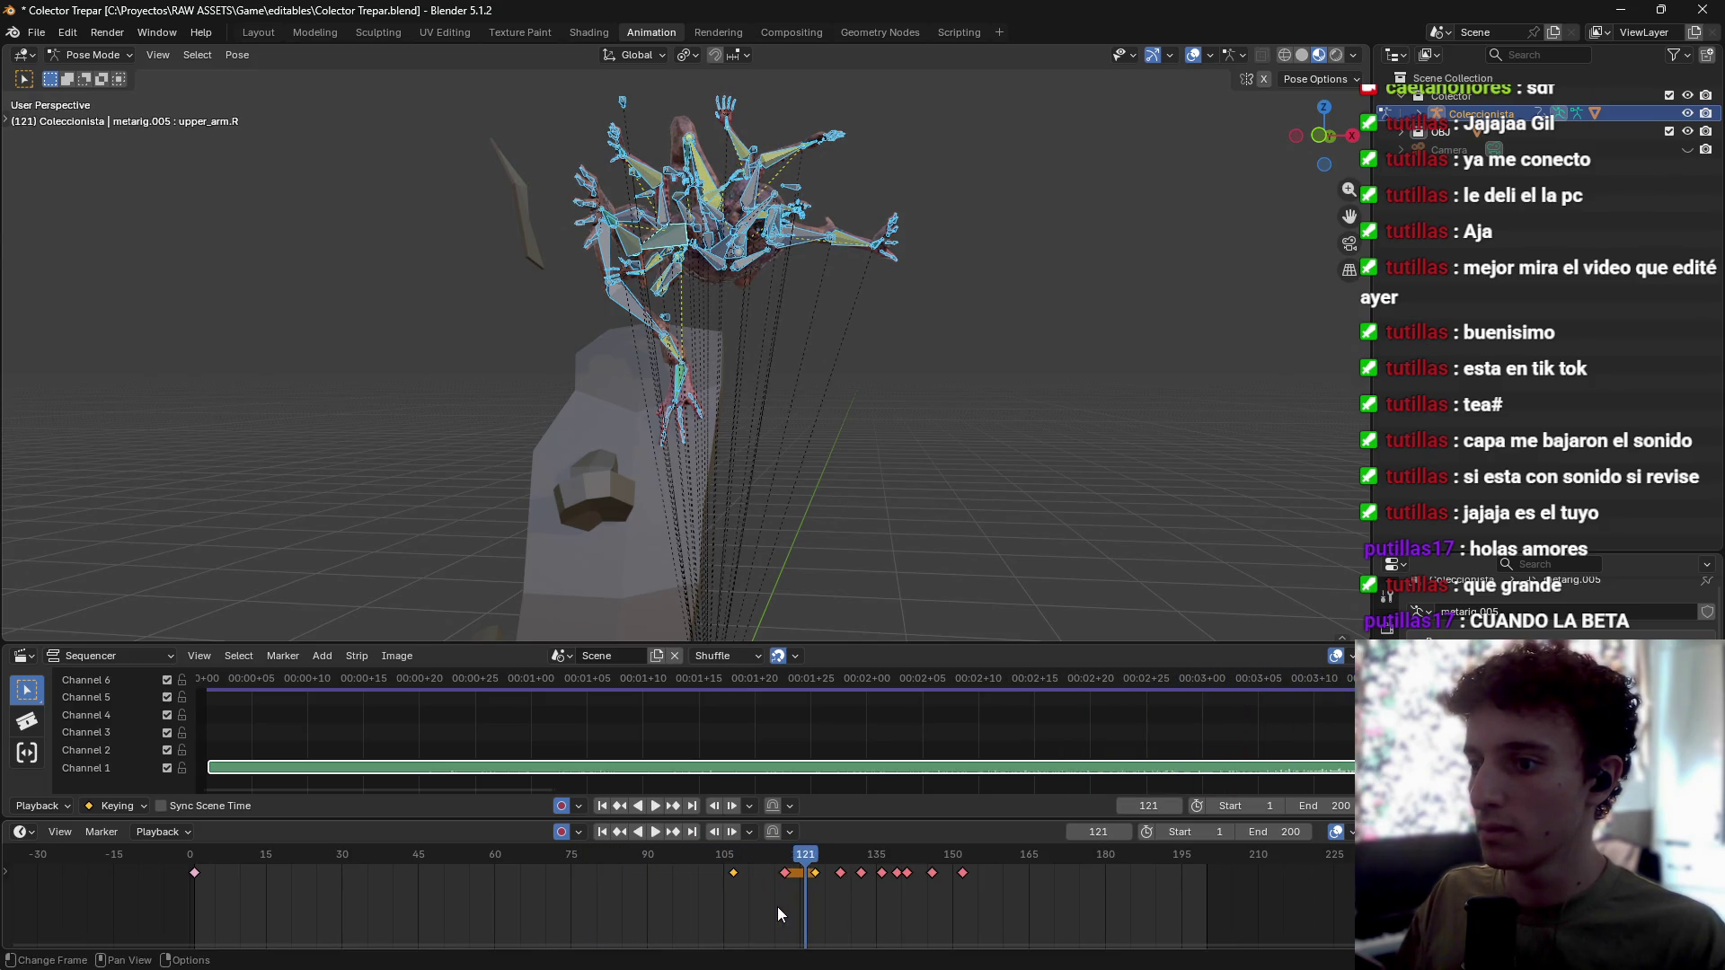
{"action": "left_click", "coordinate": [716, 858]}
{"action": "key", "text": "space"}
{"action": "key", "text": "space"}
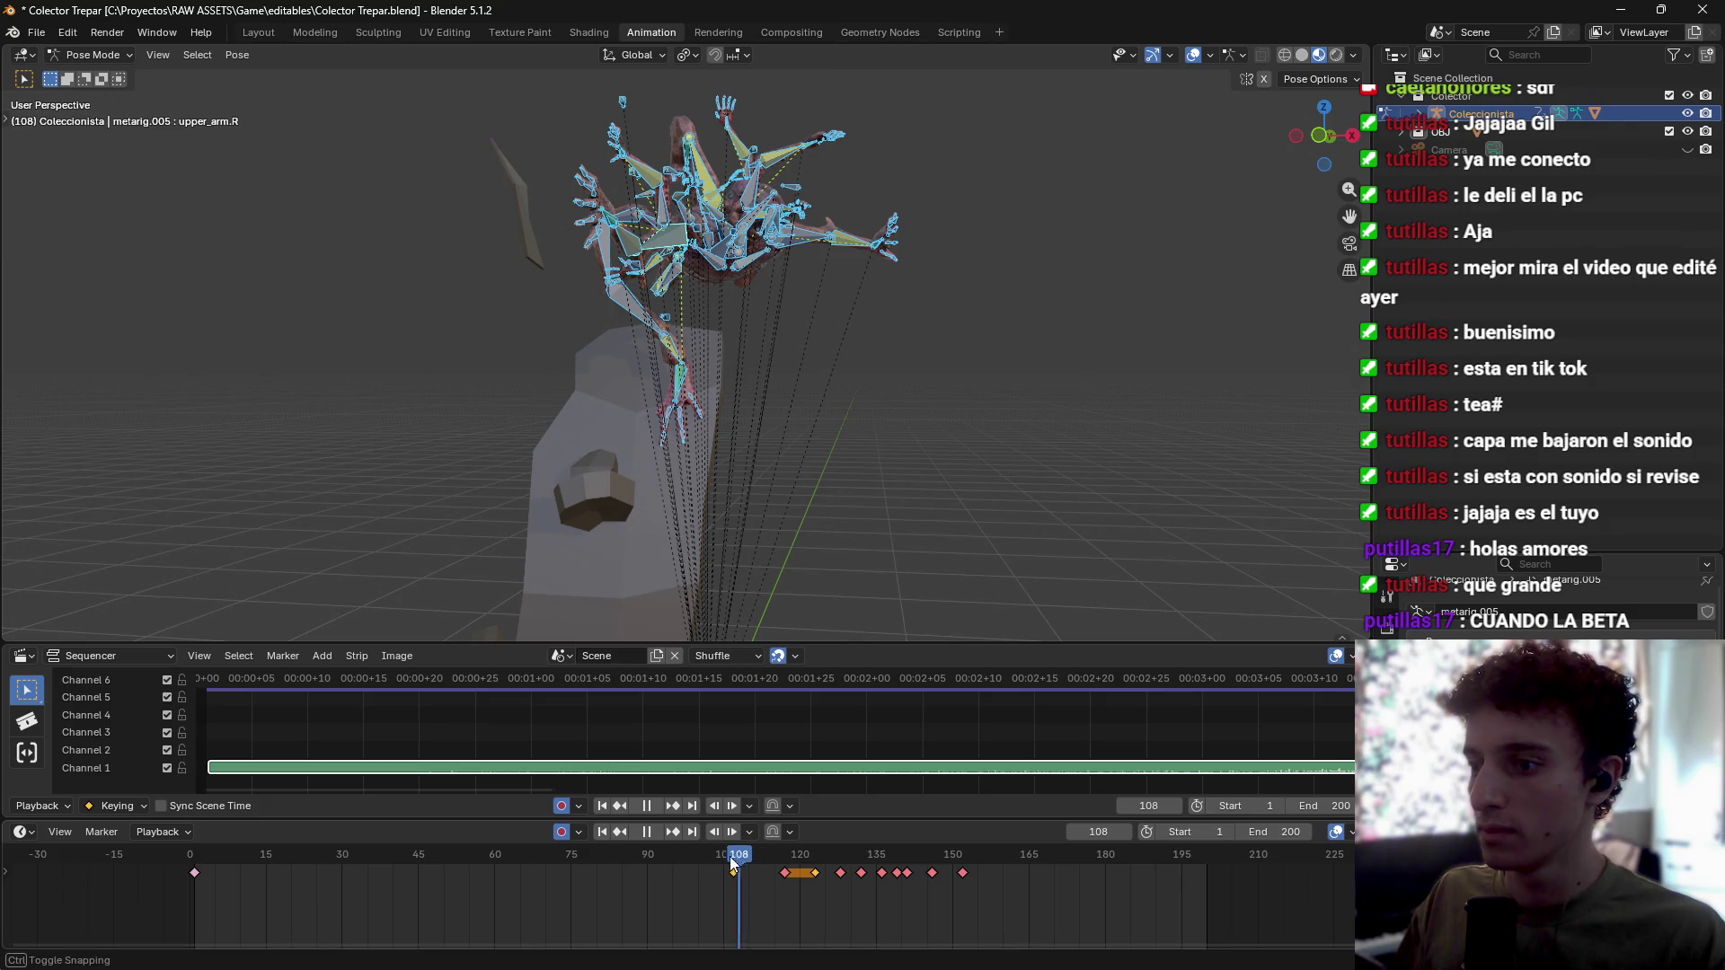
{"action": "mouse_move", "coordinate": [733, 864]}
{"action": "left_mouse_down"}
{"action": "mouse_move", "coordinate": [641, 864]}
{"action": "mouse_move", "coordinate": [698, 864]}
{"action": "mouse_move", "coordinate": [681, 862]}
{"action": "left_mouse_up"}
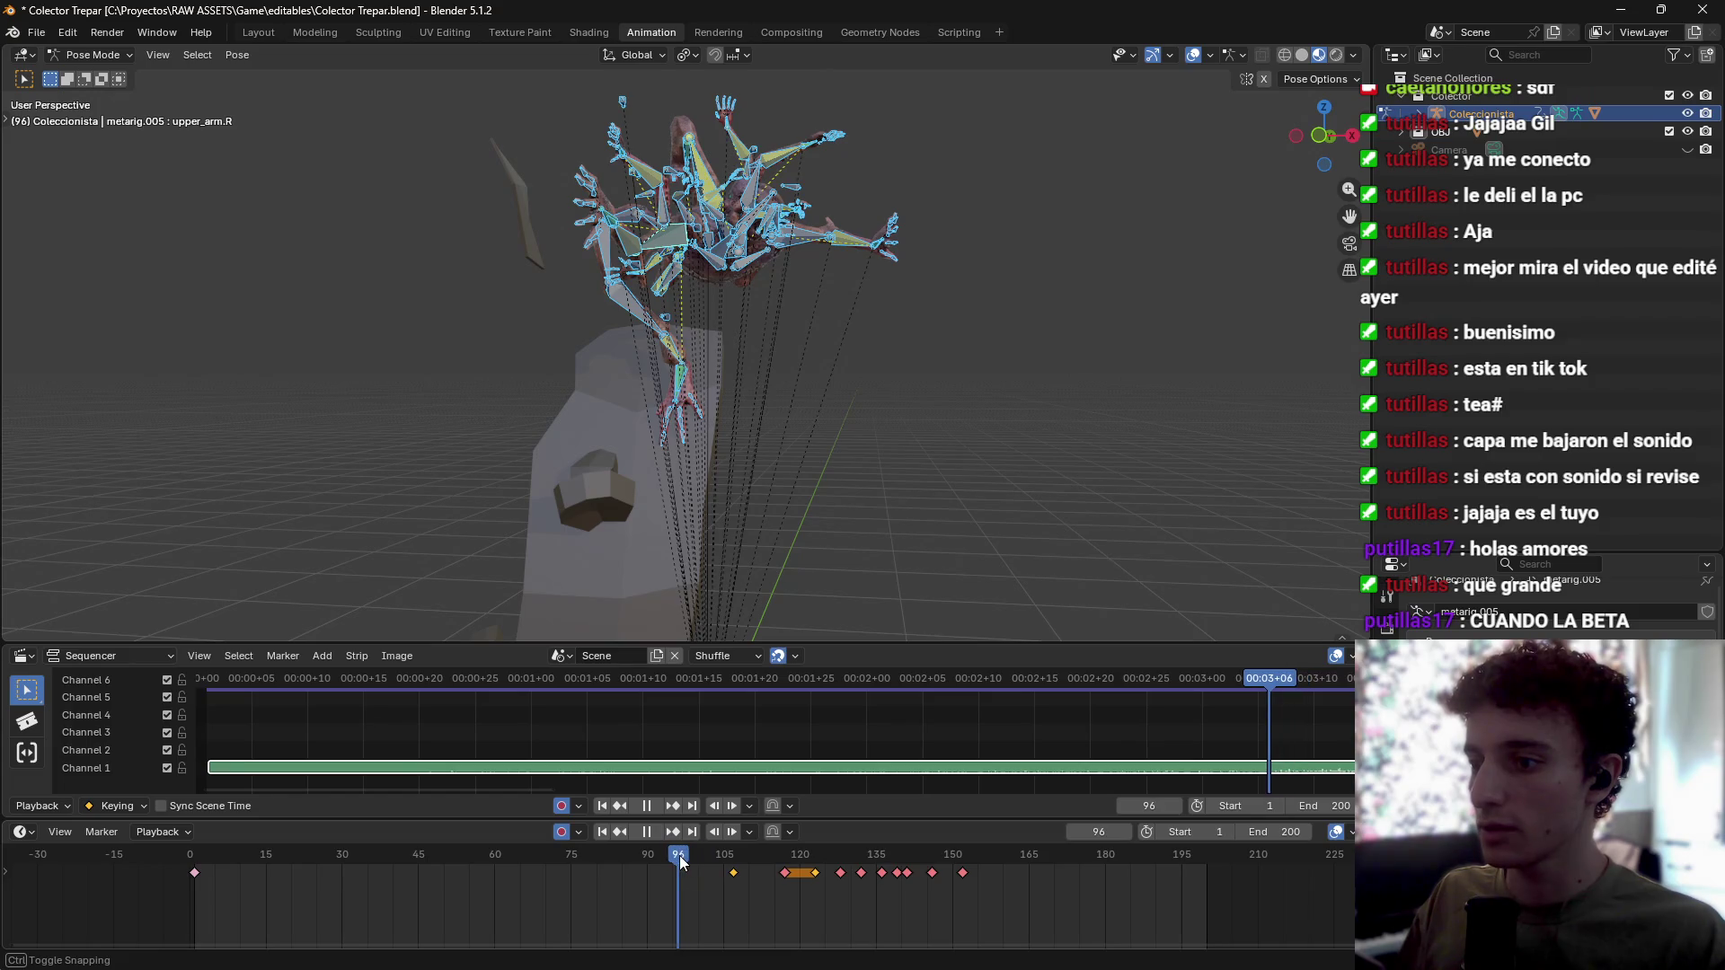
Step: Pull the later keyframes 4 frames earlier and replay from about frame 40
{"action": "key", "text": "g"}
{"action": "left_click", "coordinate": [765, 903]}
{"action": "left_click", "coordinate": [380, 864]}
{"action": "key", "text": "space"}
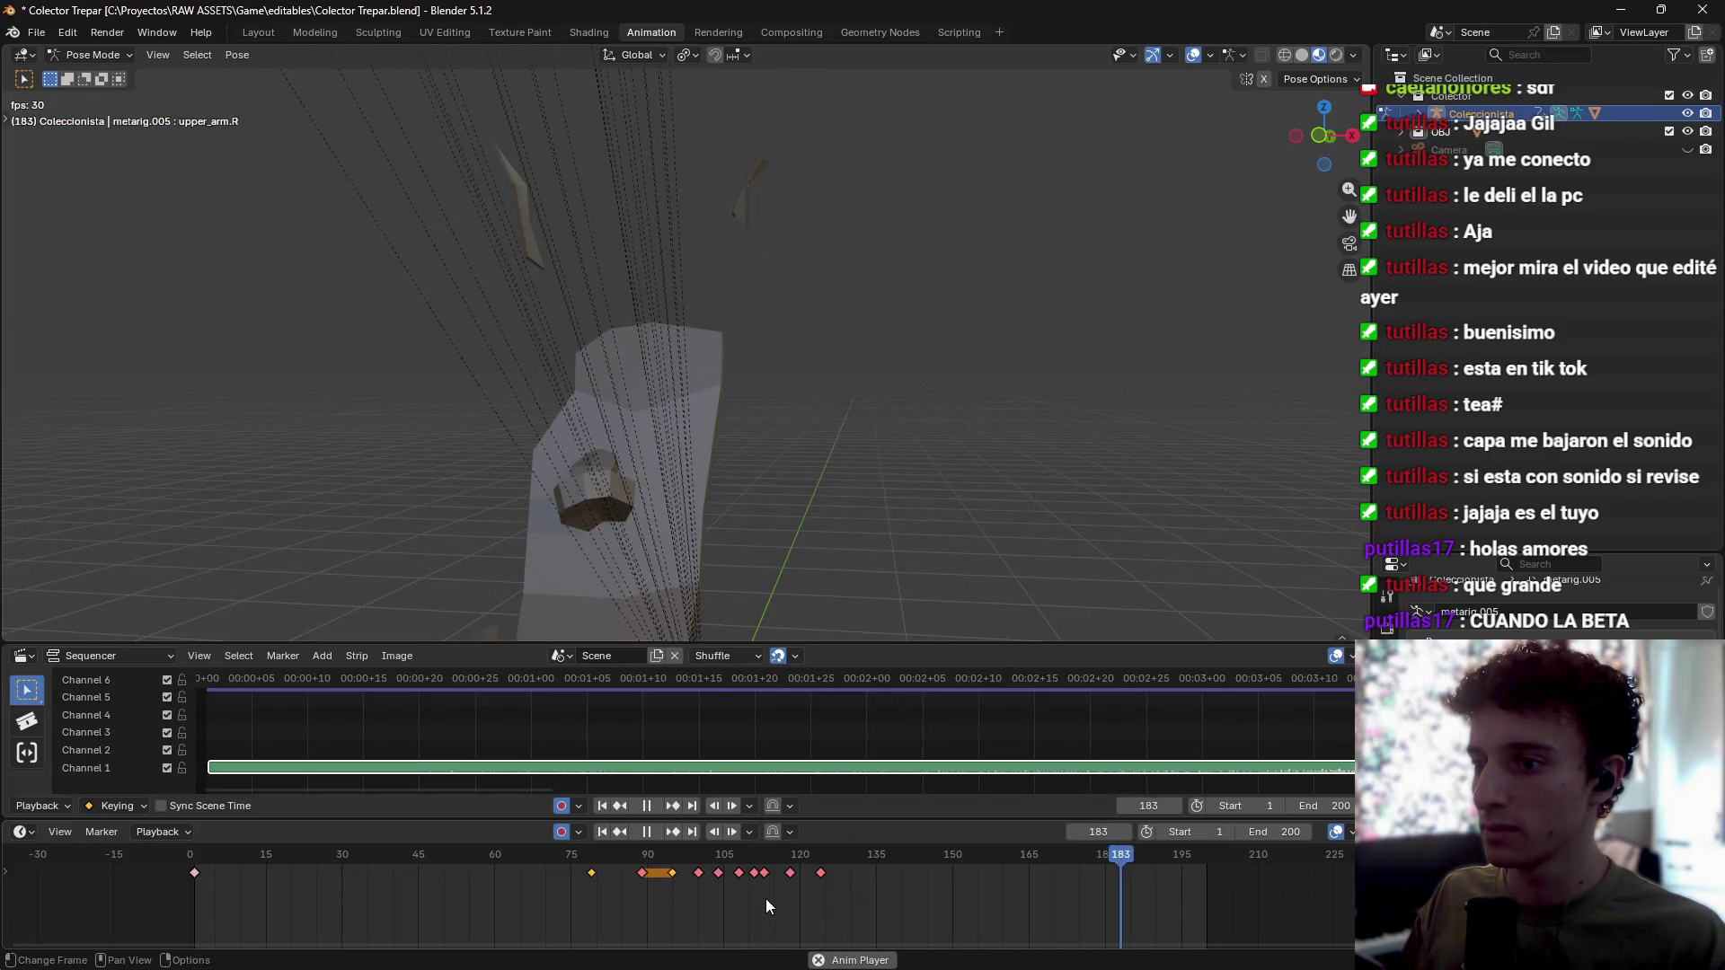
{"action": "key", "text": "g"}
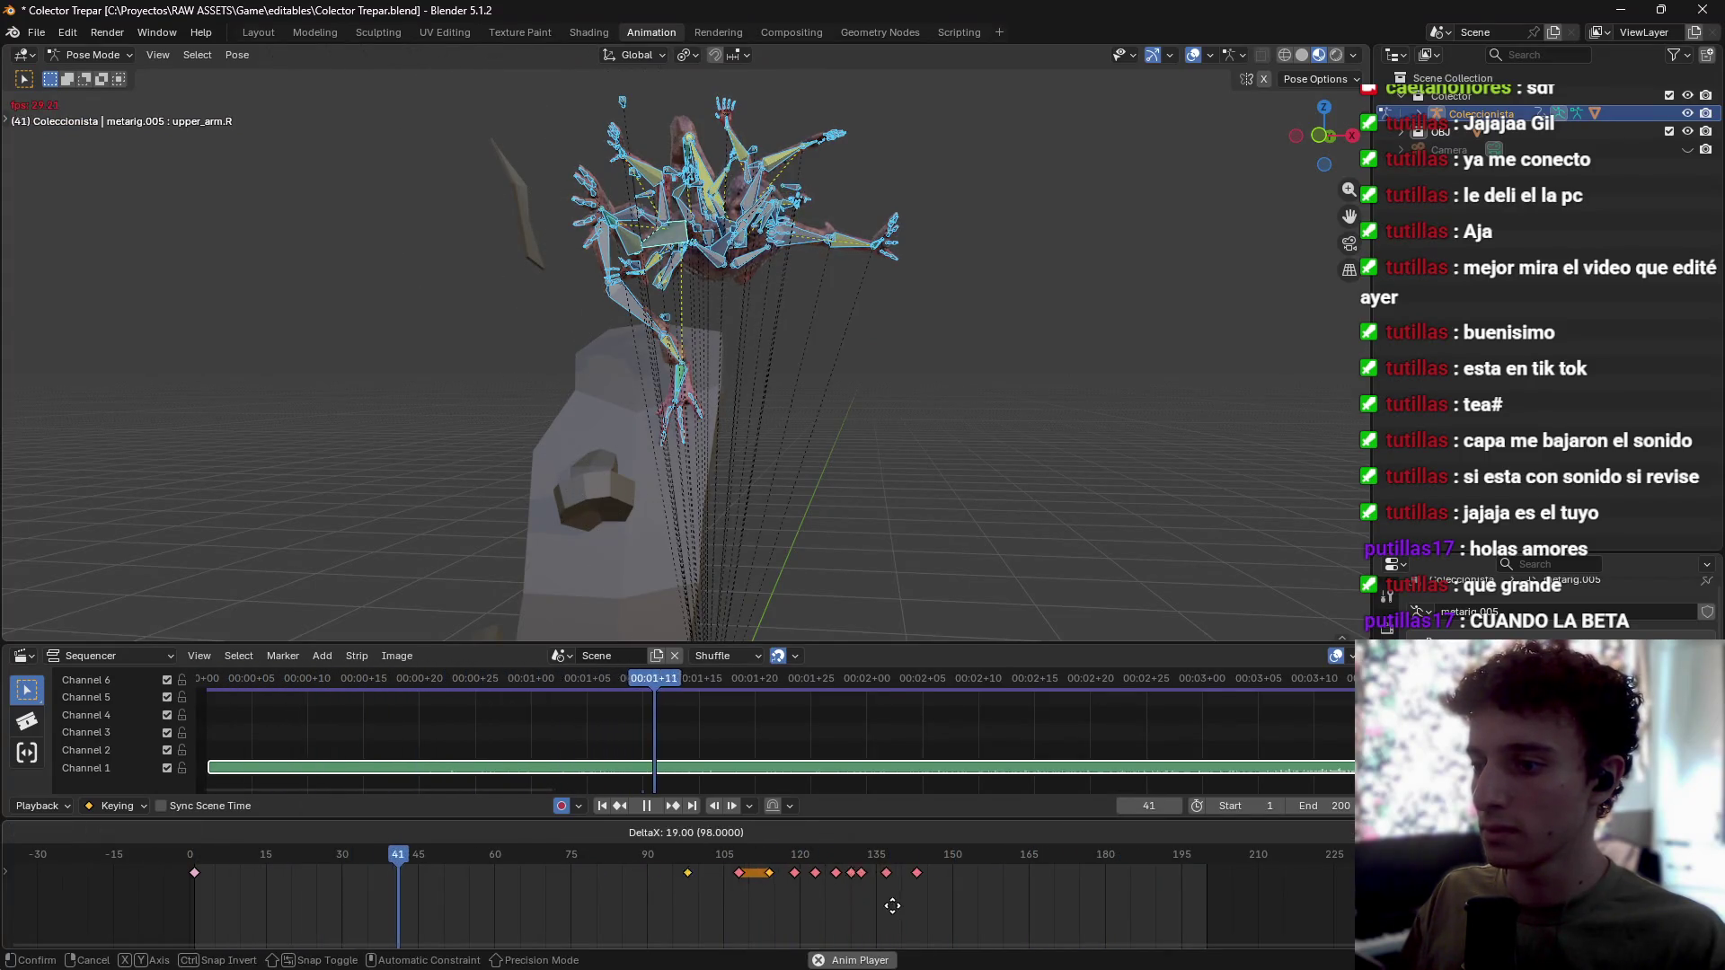
{"action": "left_click", "coordinate": [934, 918]}
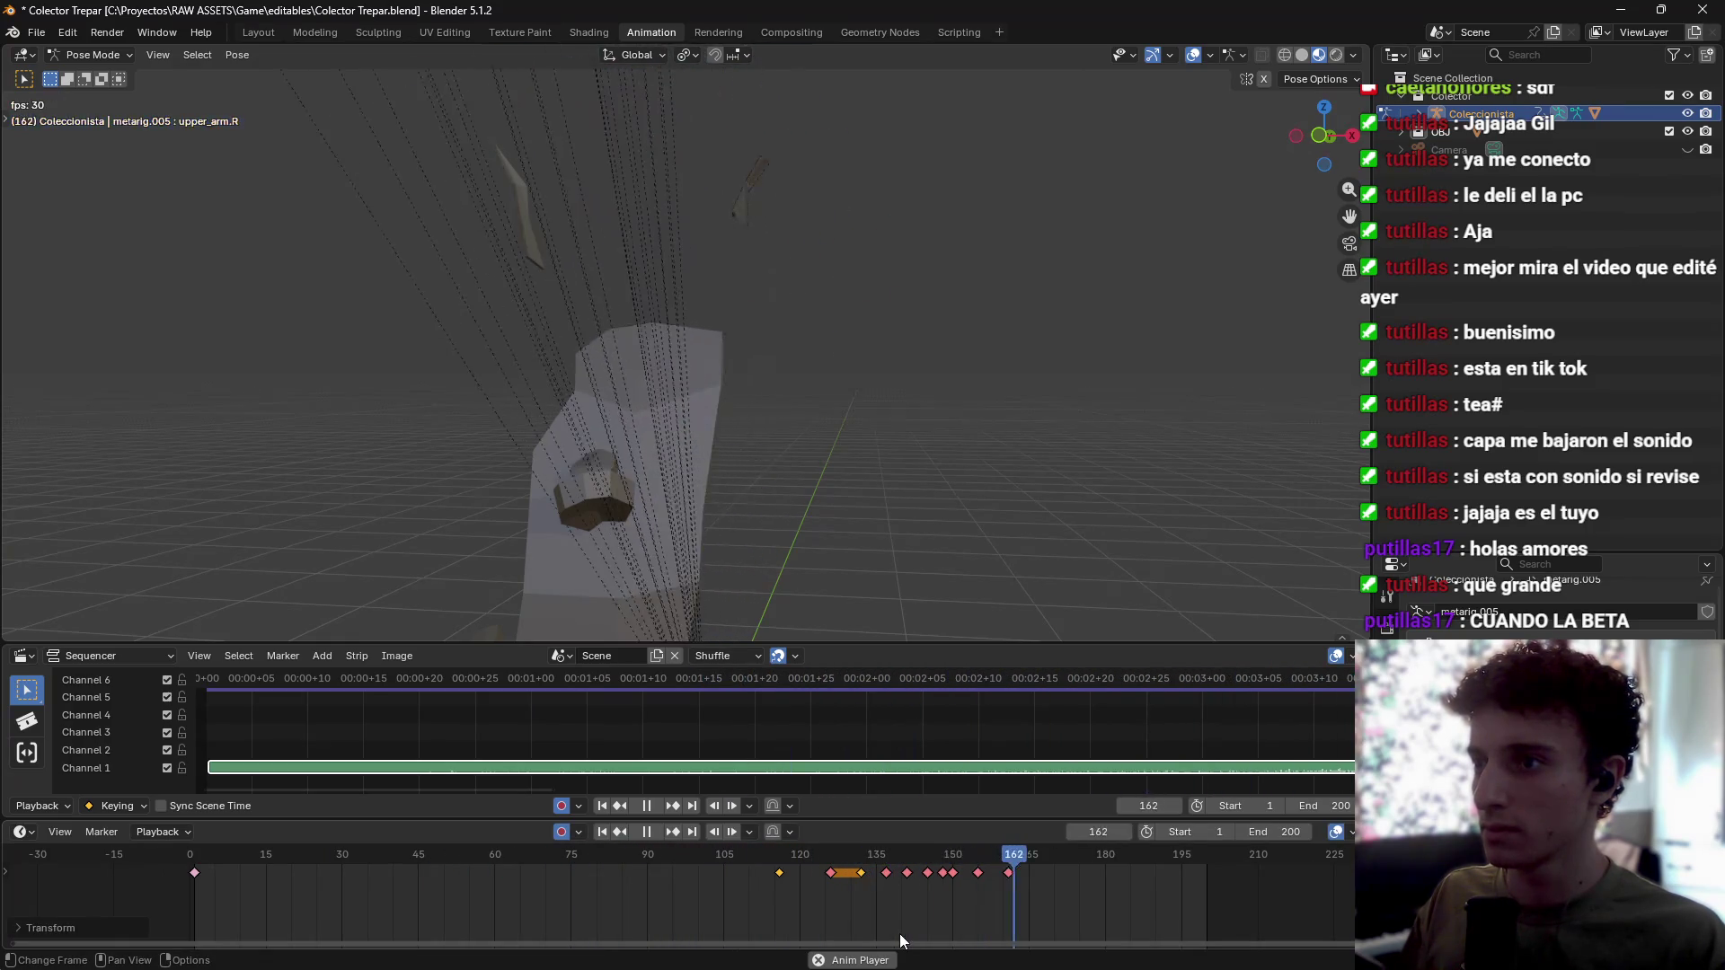
{"action": "key", "text": "Escape"}
{"action": "key", "text": "ctrl+z"}
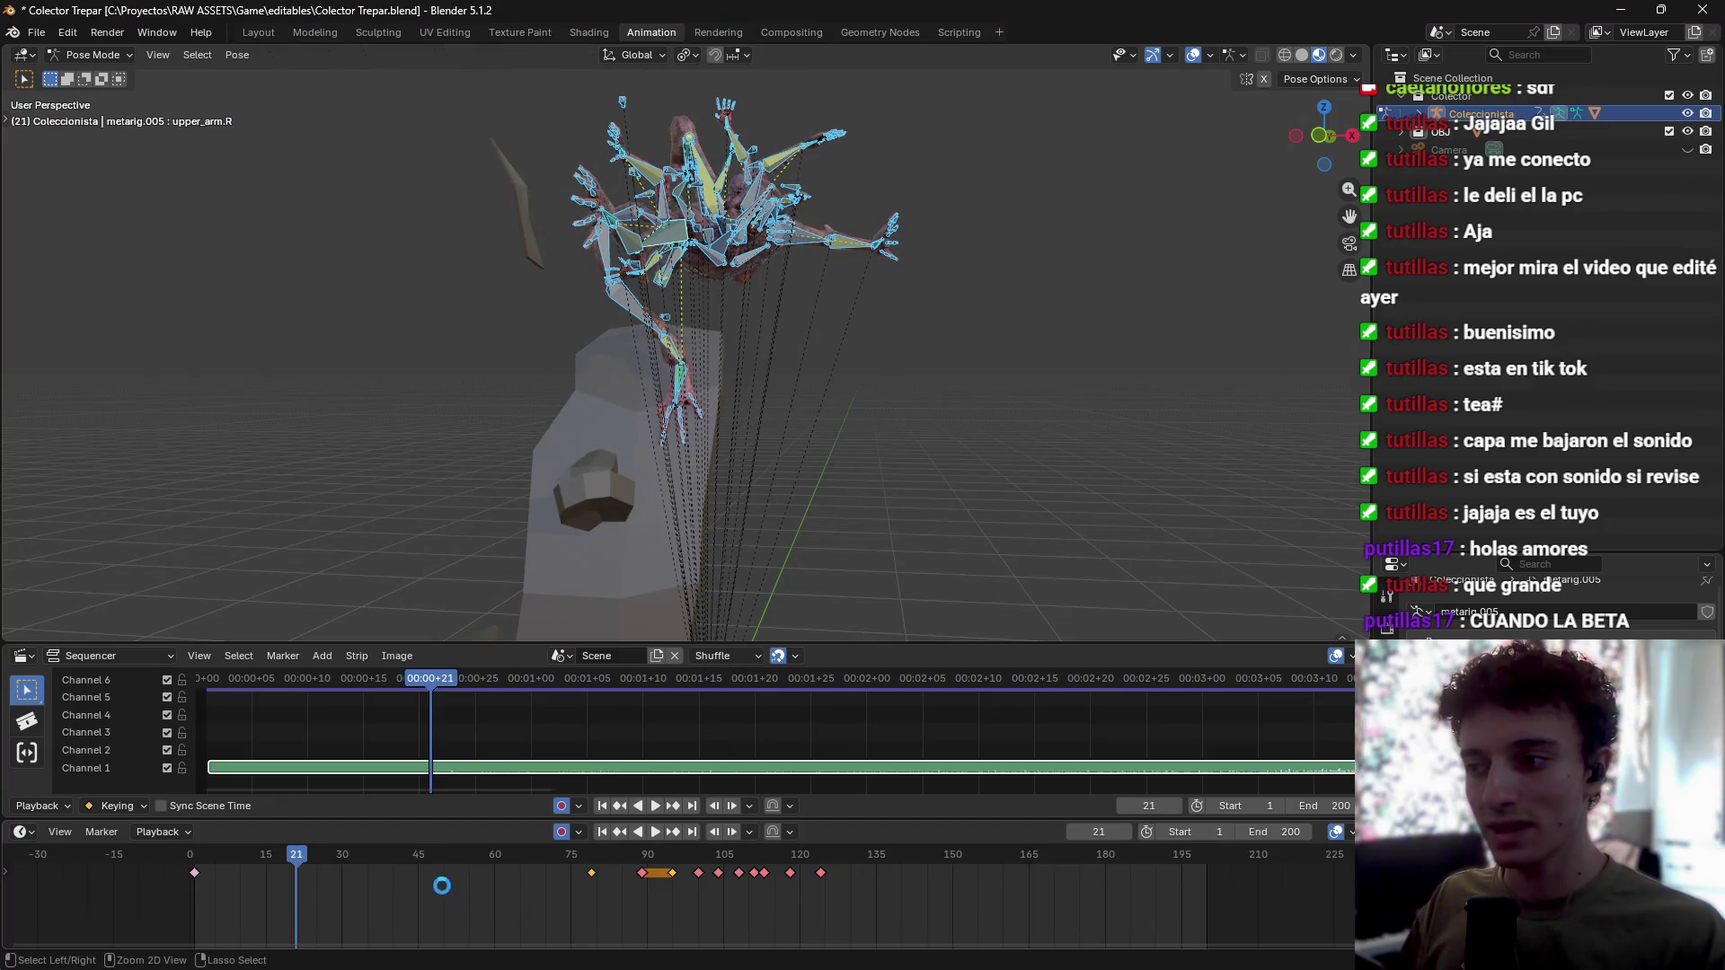
Step: Save Colector Trepar and play the climb from frame 3, stopping at frame 129
{"action": "key", "text": "ctrl+s"}
{"action": "key", "text": "space"}
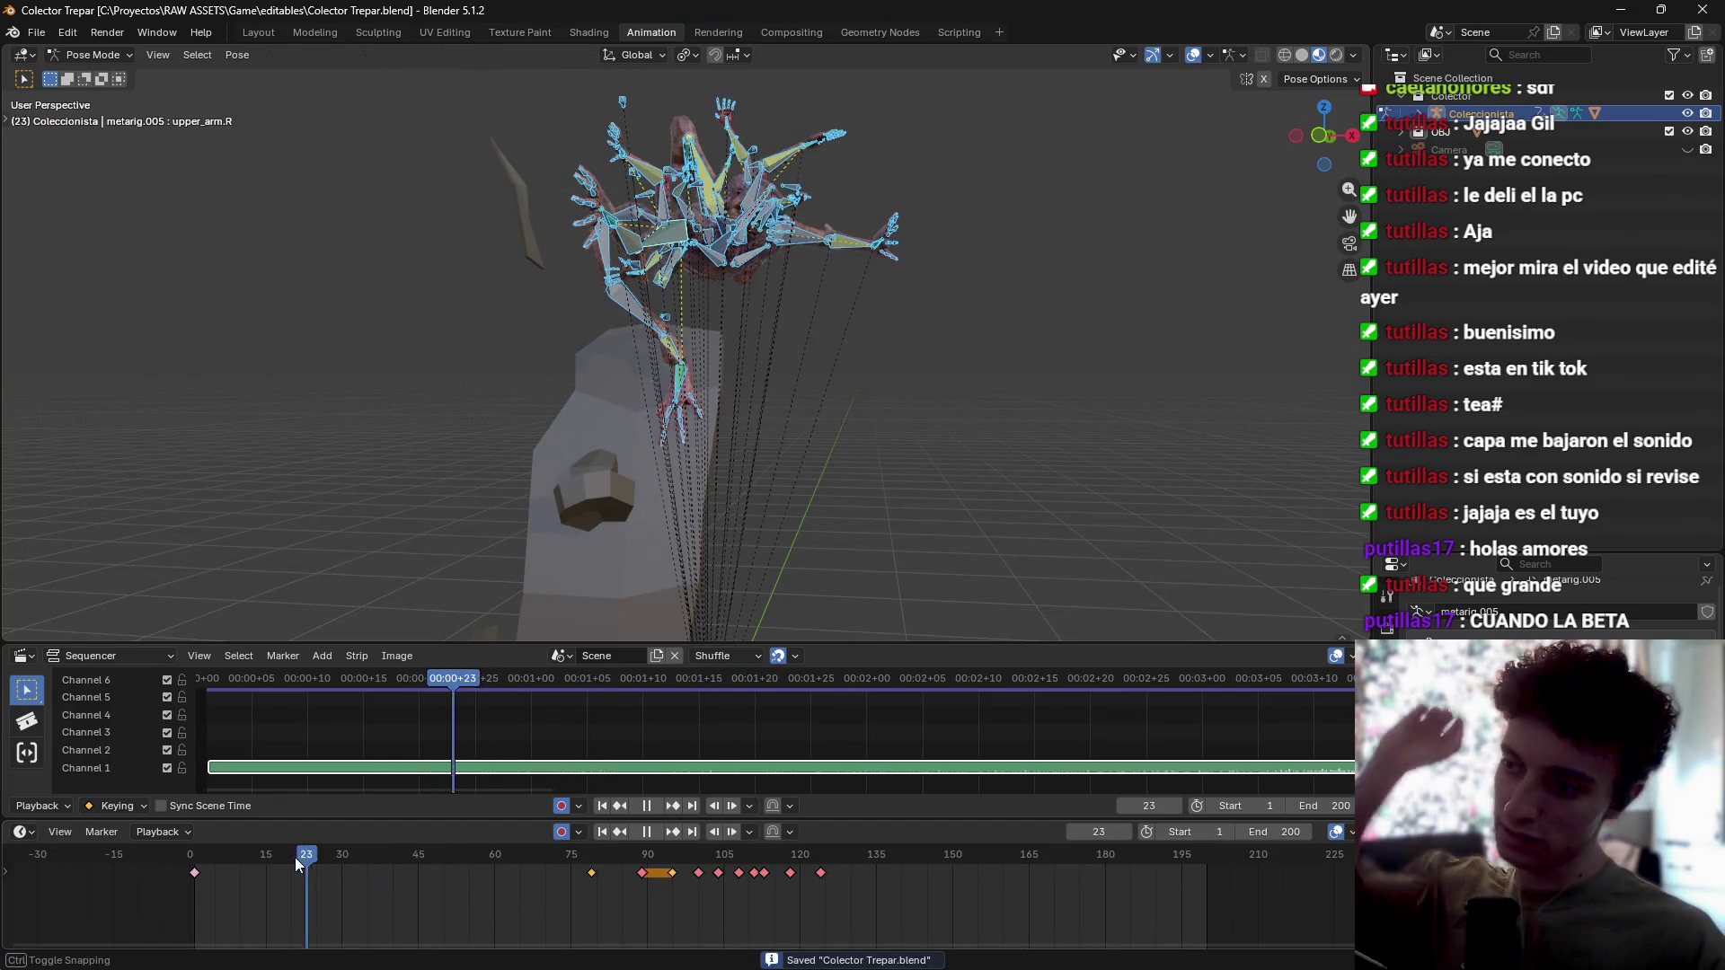
{"action": "left_click_drag", "start_coordinate": [295, 857], "coordinate": [192, 875]}
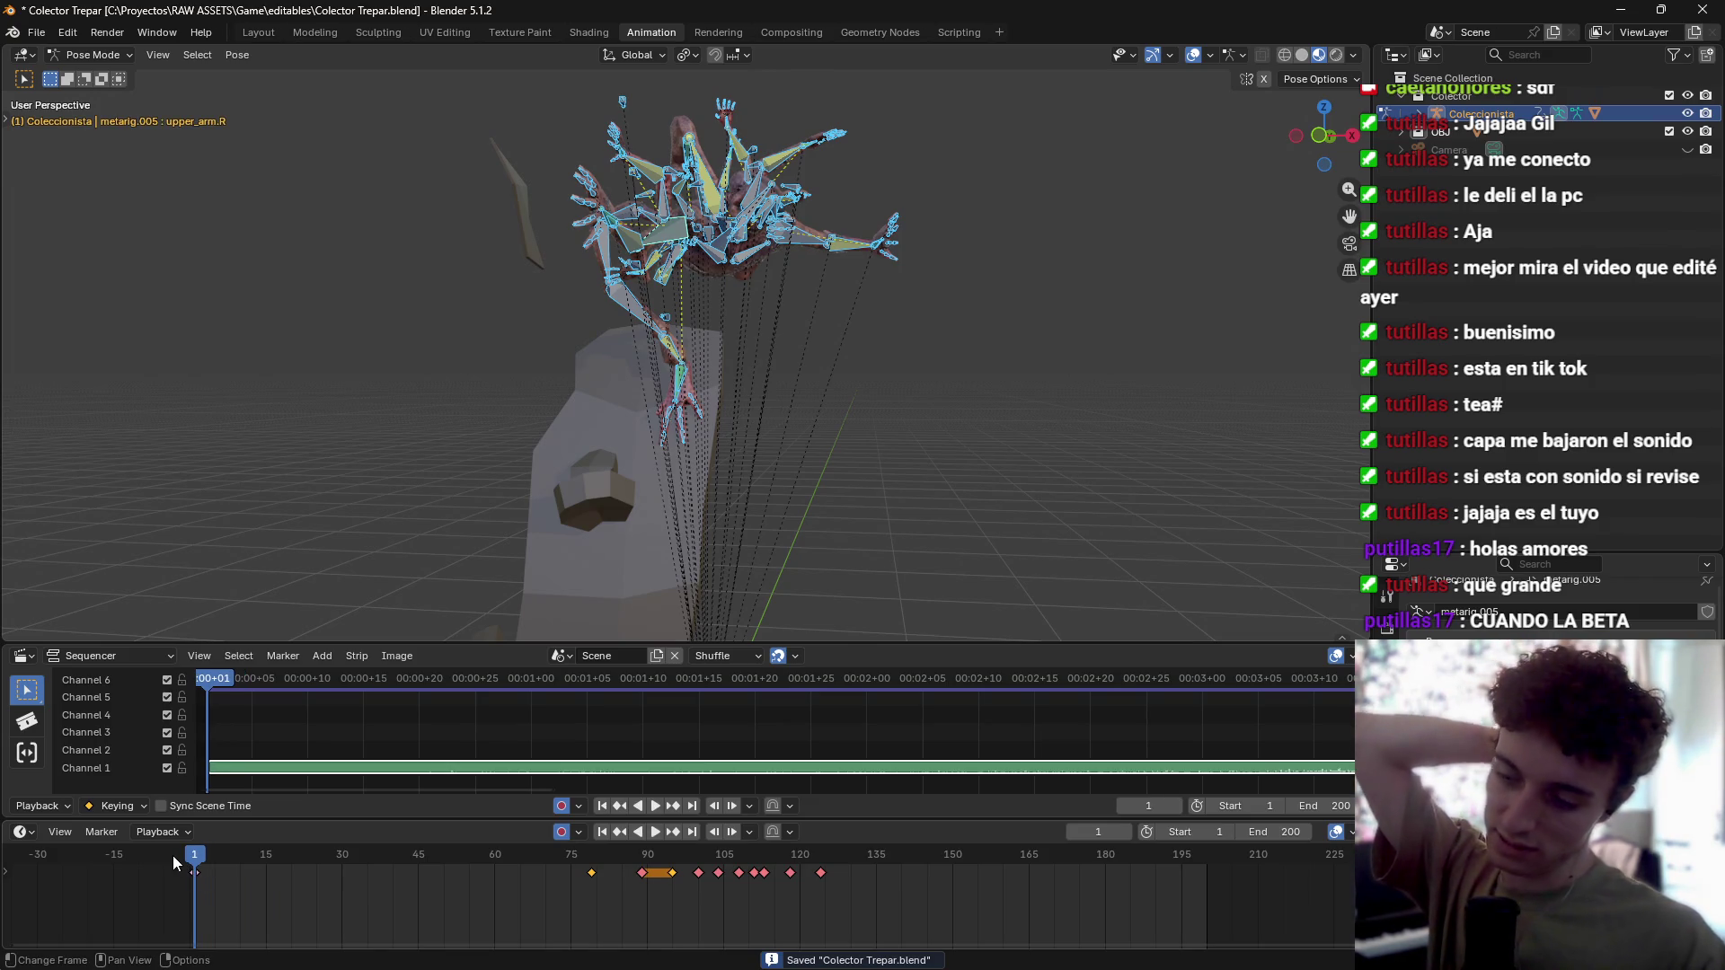
{"action": "key", "text": "space"}
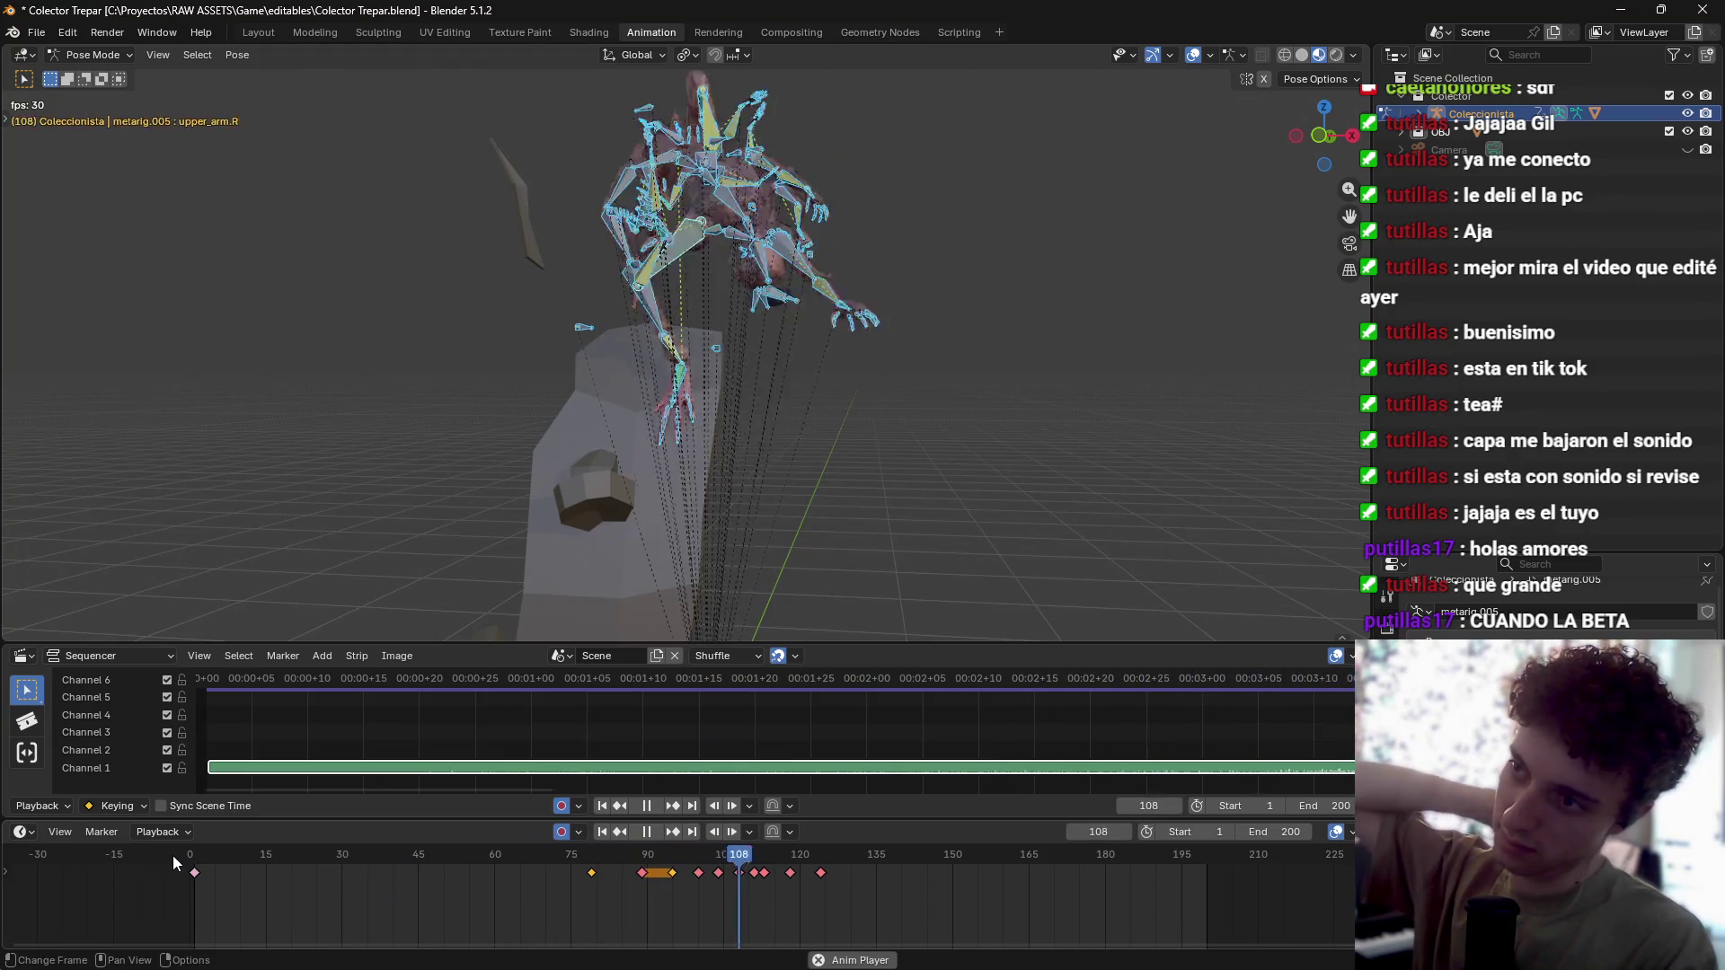
{"action": "key", "text": "space"}
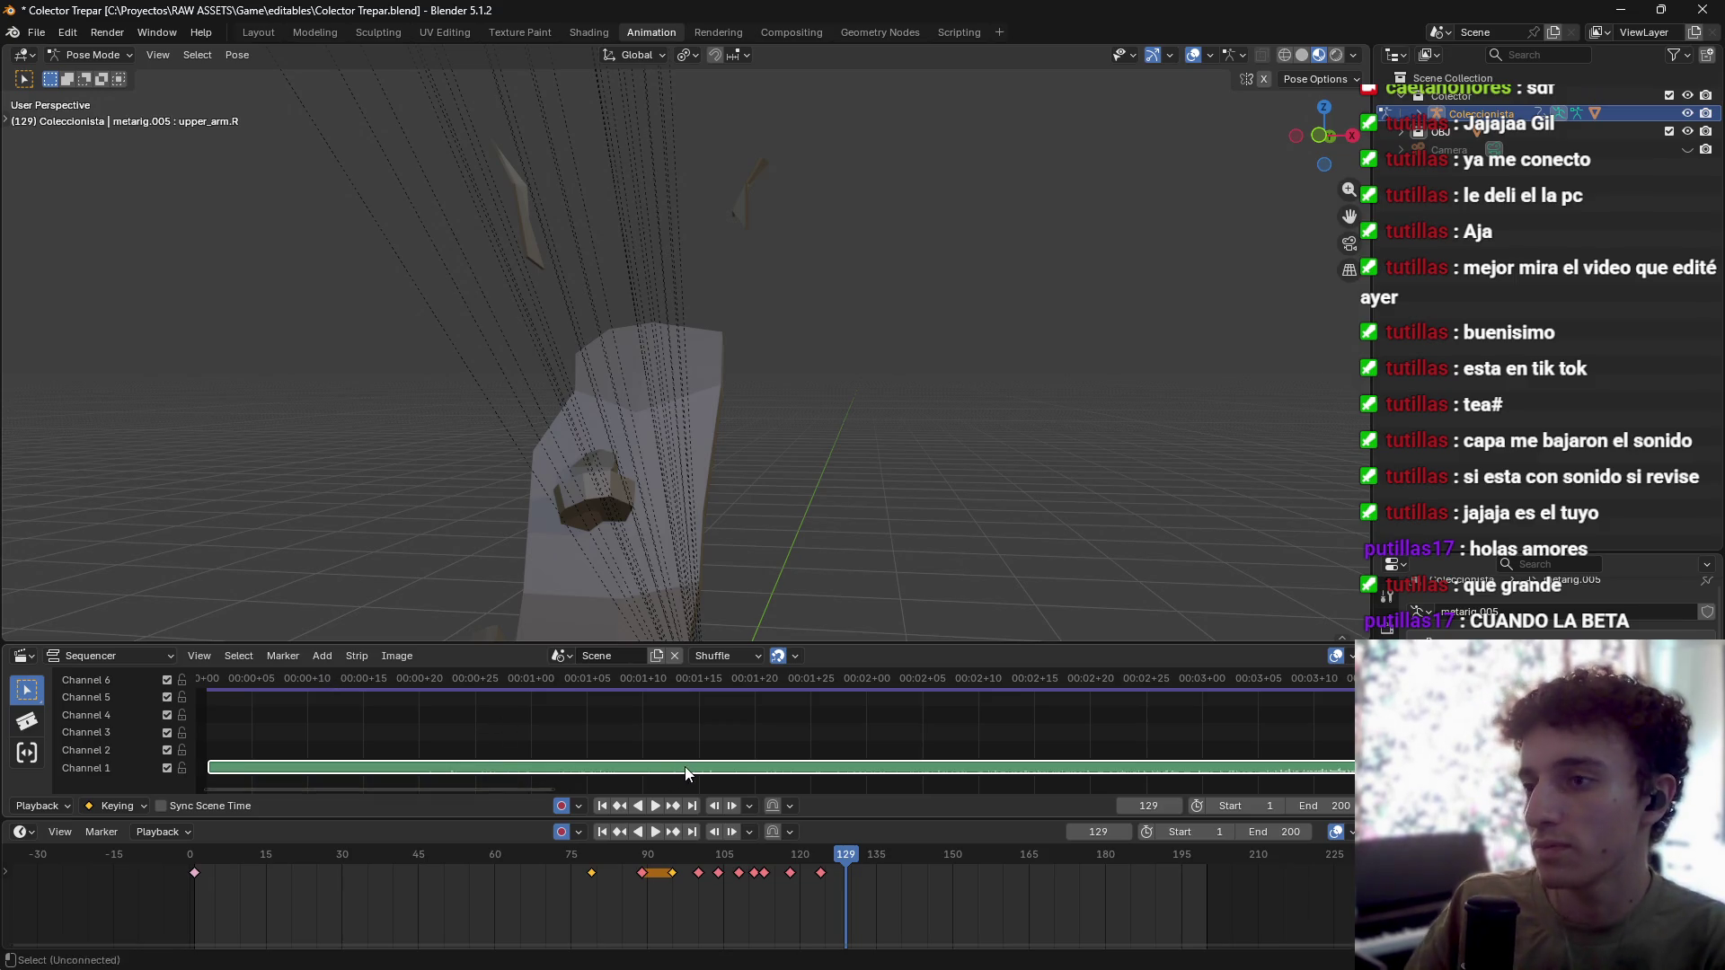
Step: Cycle through the open windows and stay in Blender
{"action": "key", "text": "alt+Tab"}
{"action": "key", "text": "Escape"}
{"action": "key", "text": "alt+Tab"}
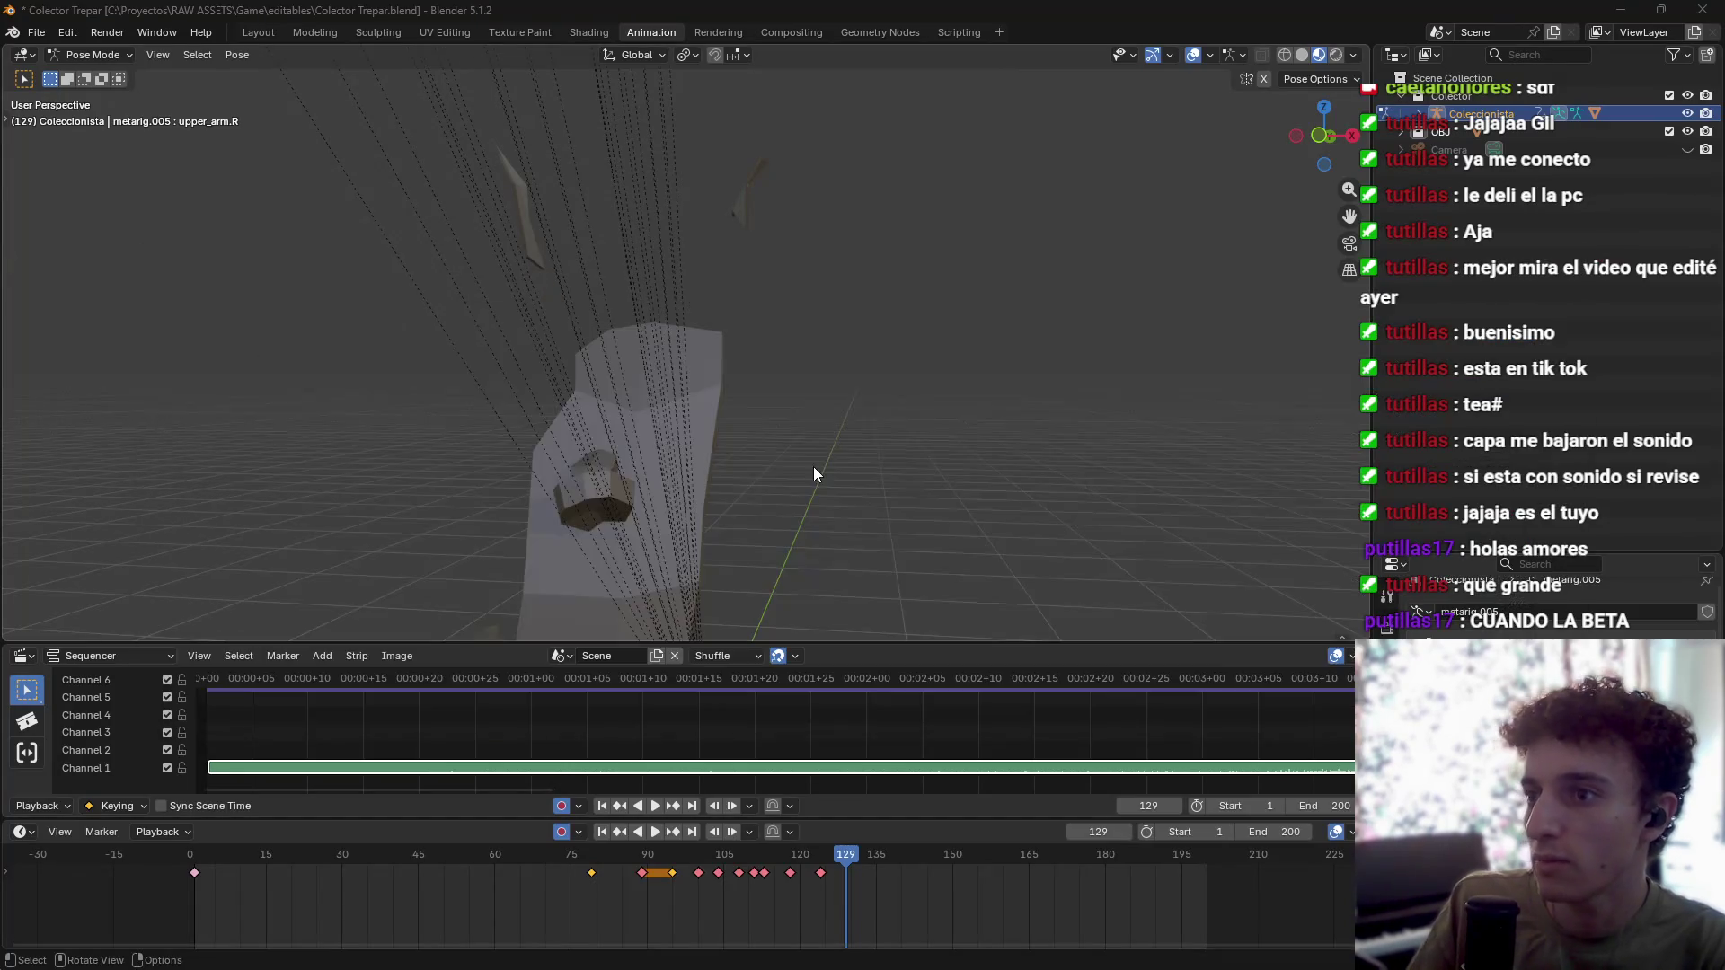
{"action": "key", "text": "alt+Tab"}
{"action": "key", "text": "alt+Tab"}
{"action": "key", "text": "alt+Tab"}
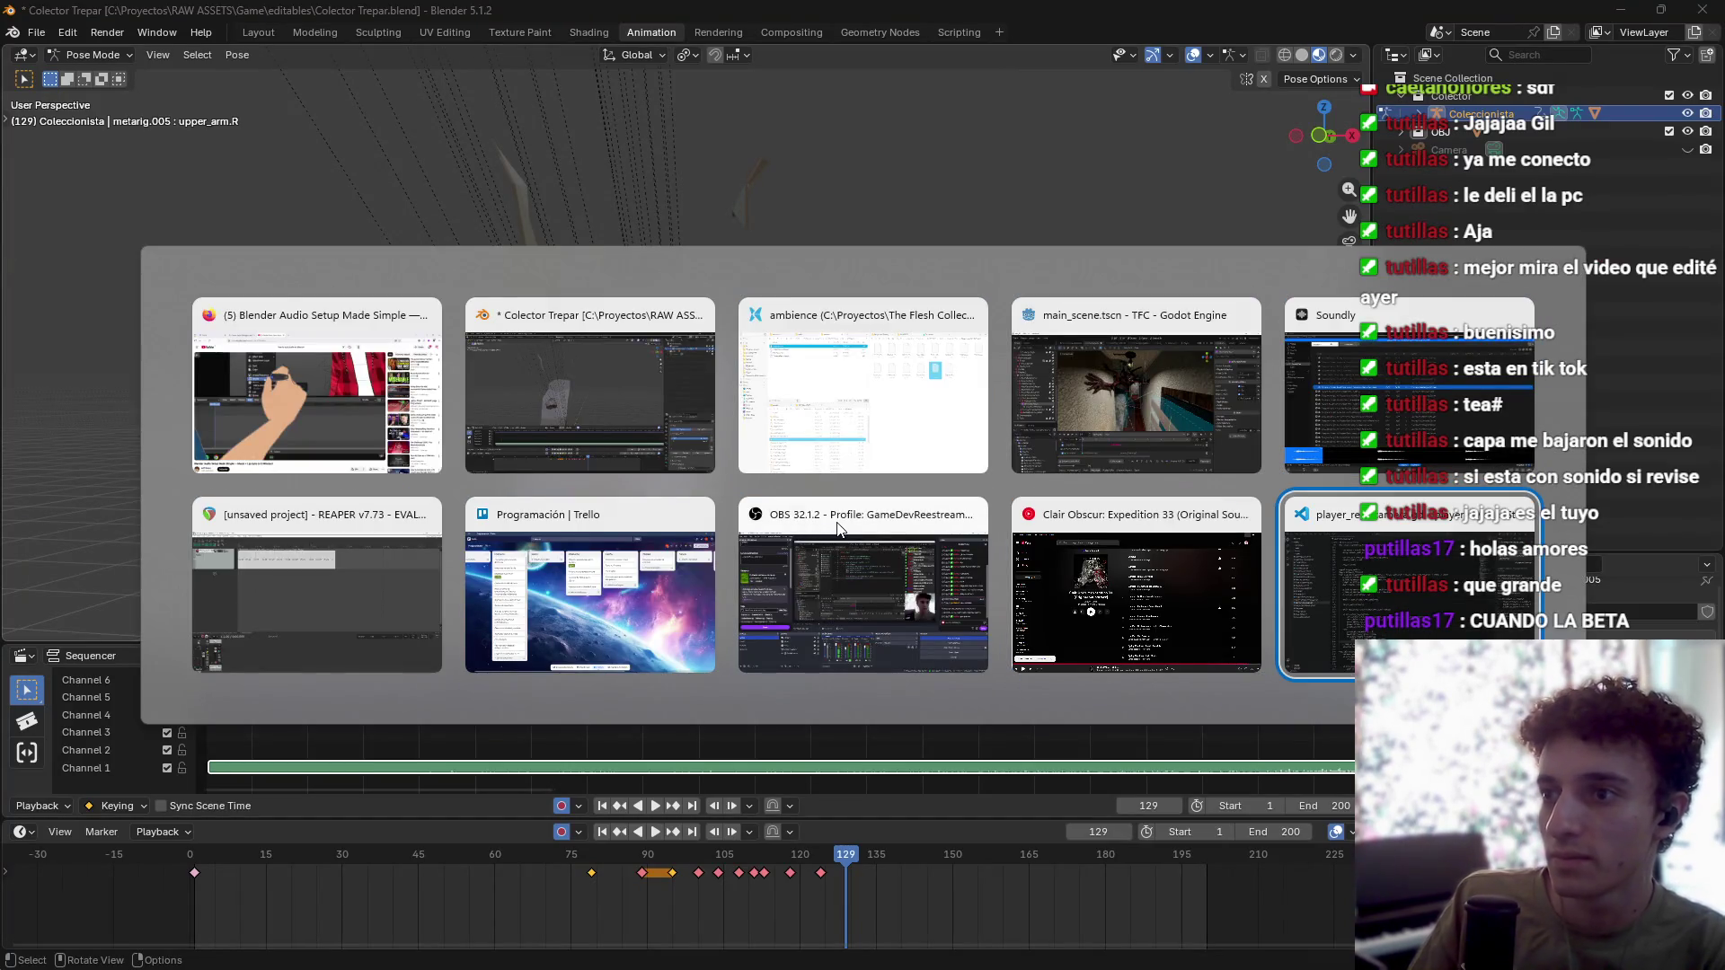
{"action": "key", "text": "Escape"}
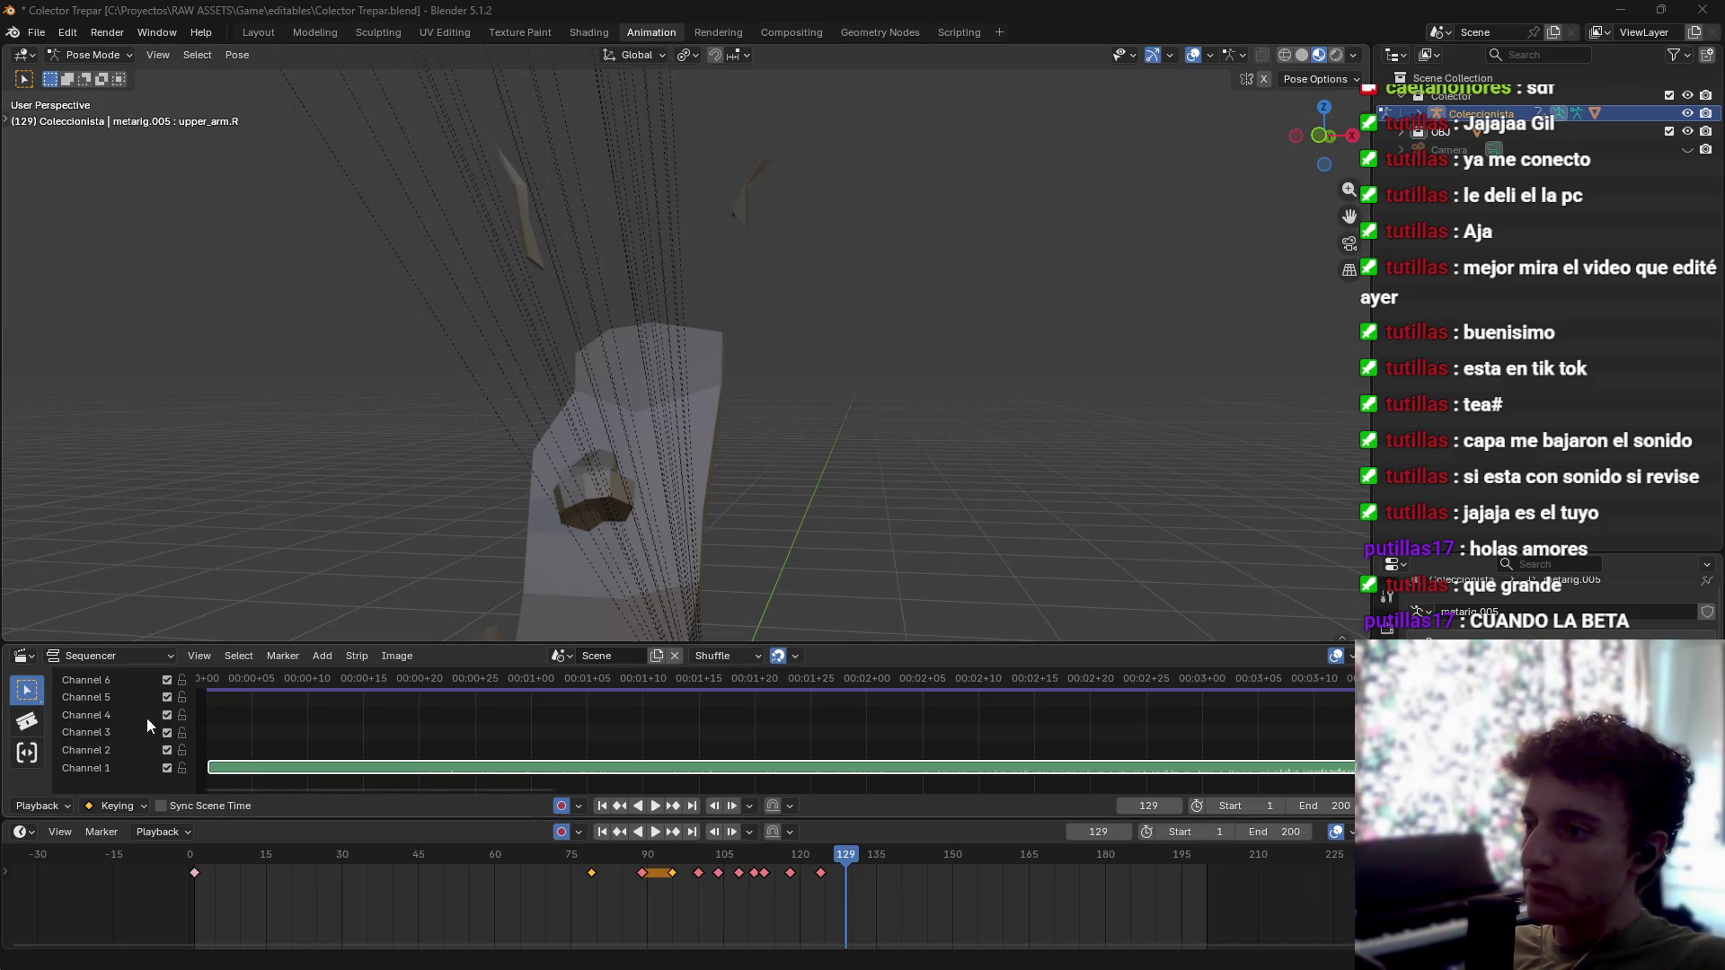
Step: Unlink the scene strip from the Sequencer and set the end frame to 124
{"action": "left_click", "coordinate": [672, 656]}
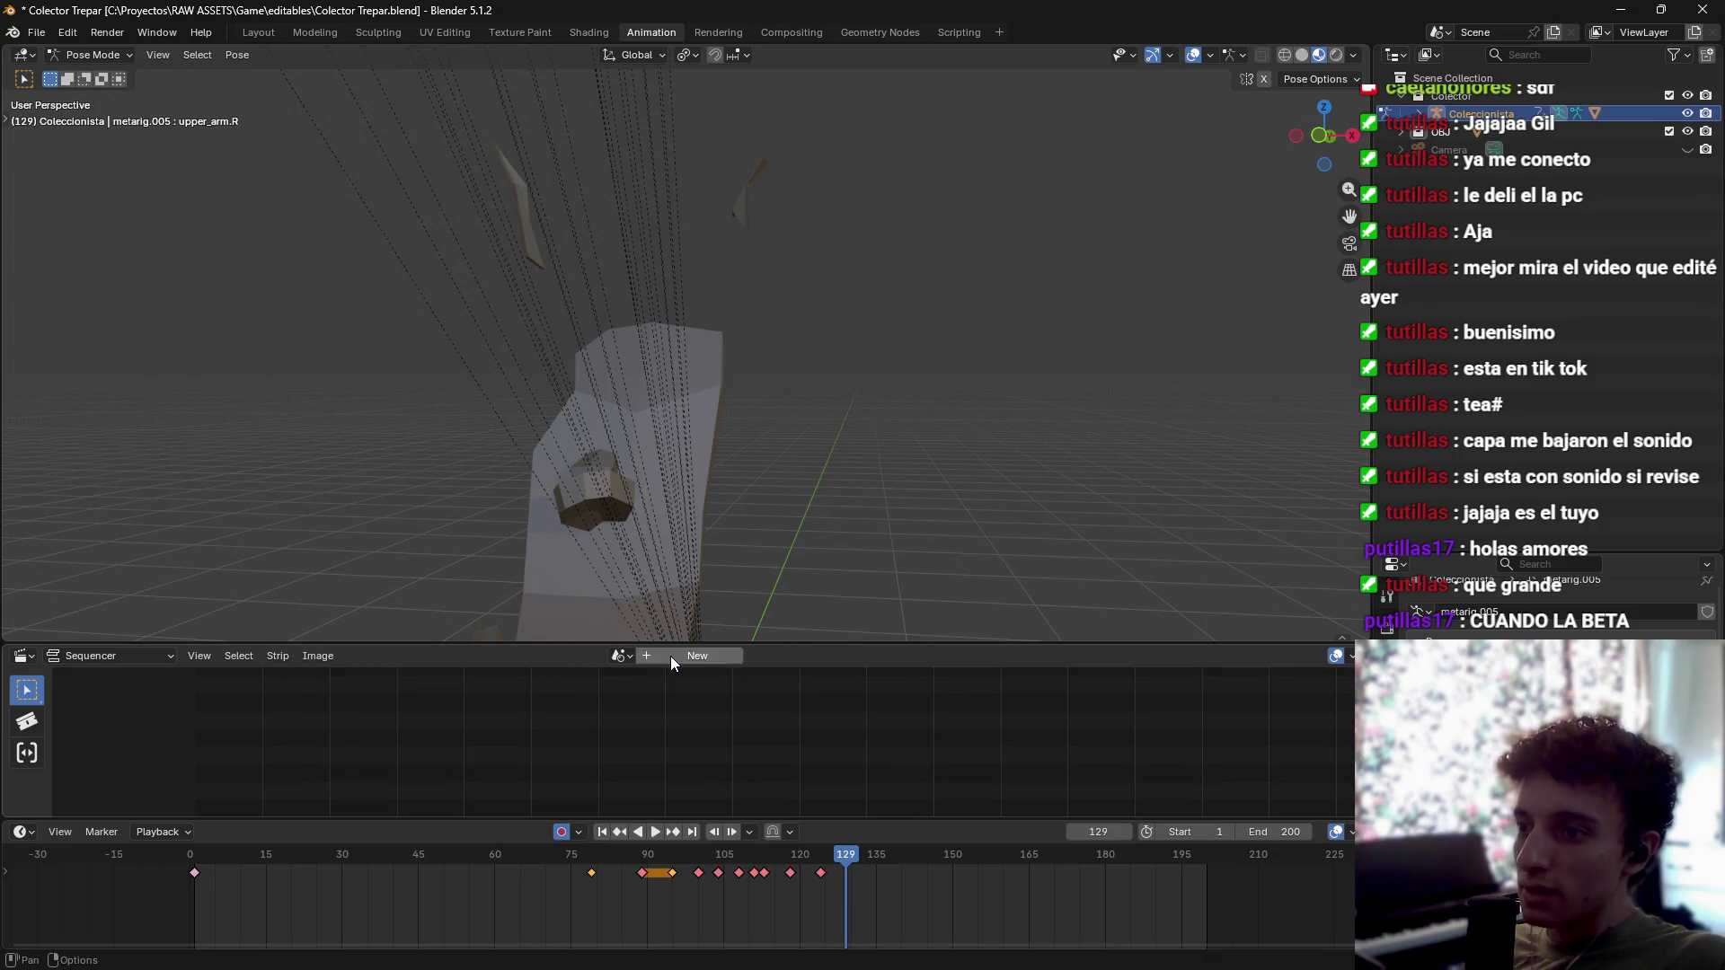
{"action": "key", "text": "space"}
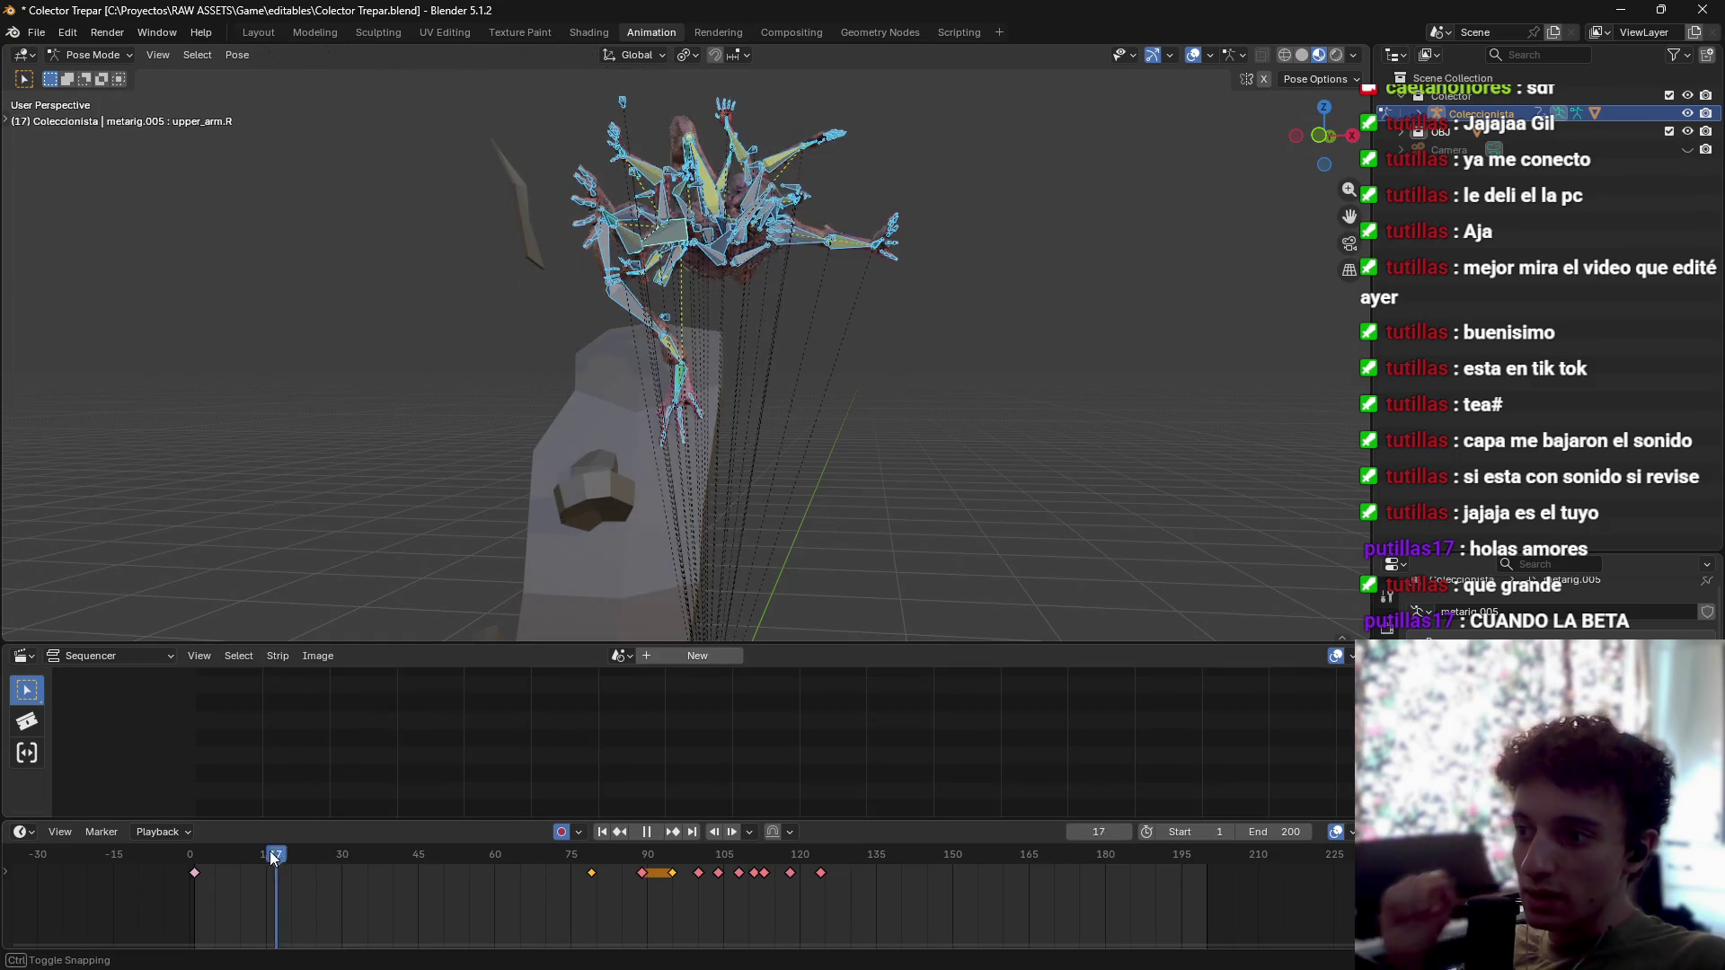
{"action": "left_click", "coordinate": [818, 873]}
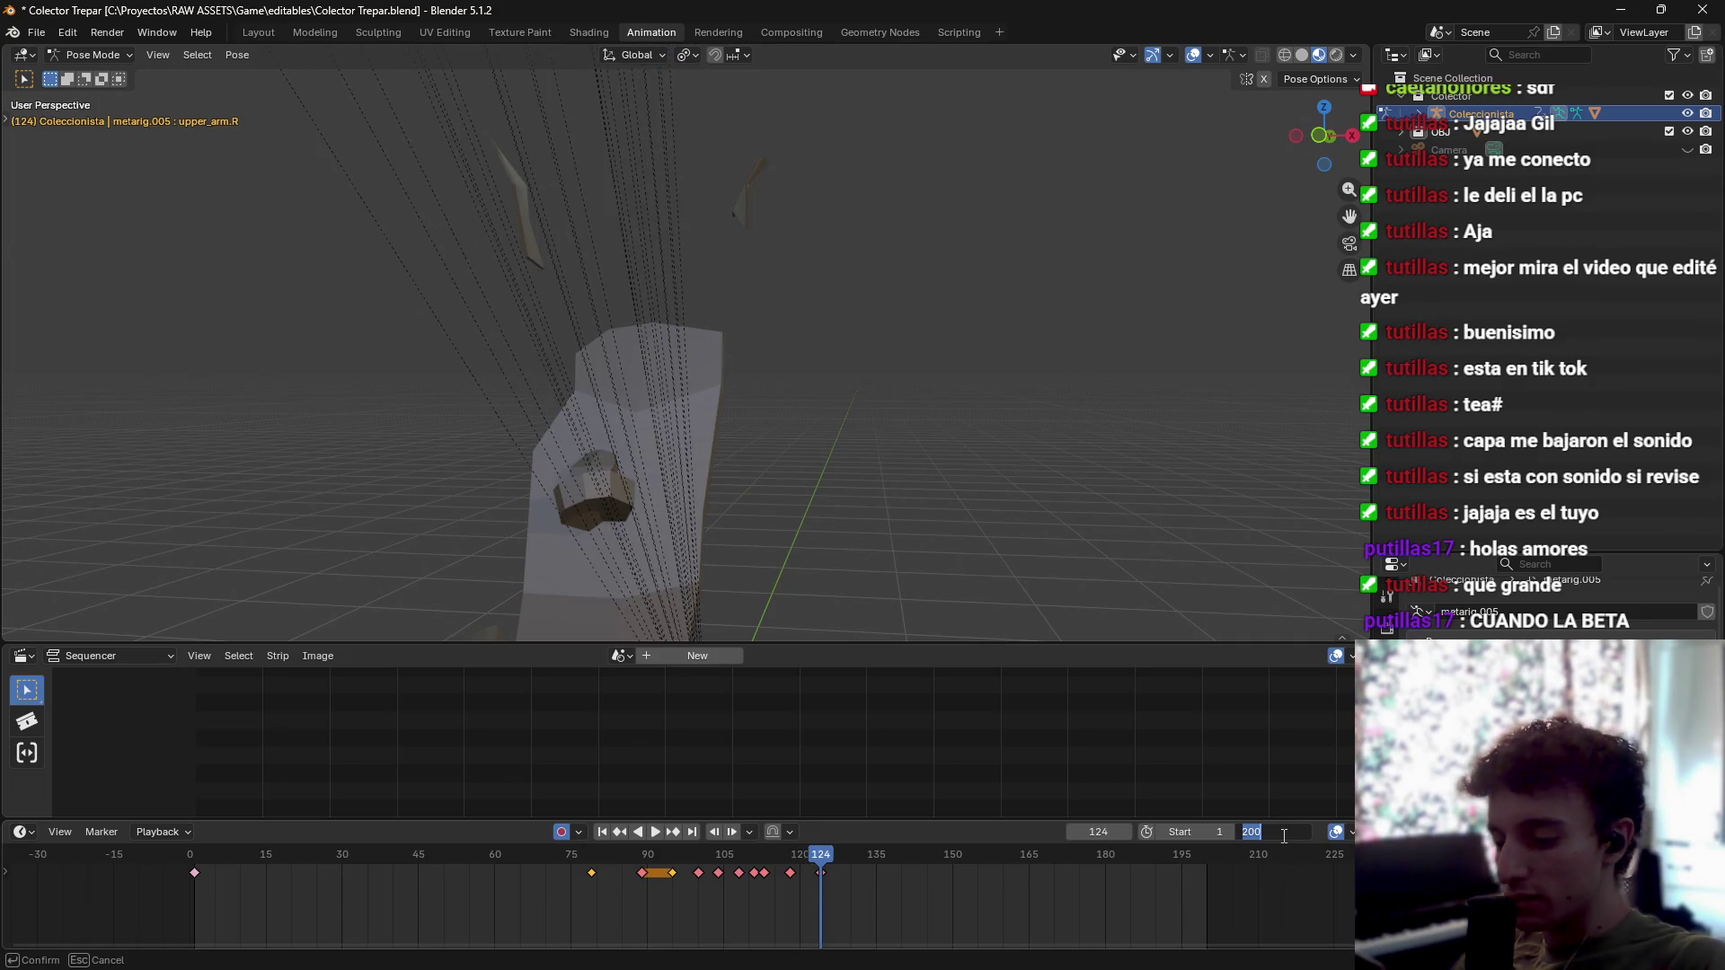
{"action": "type", "text": "124"}
{"action": "key", "text": "Return"}
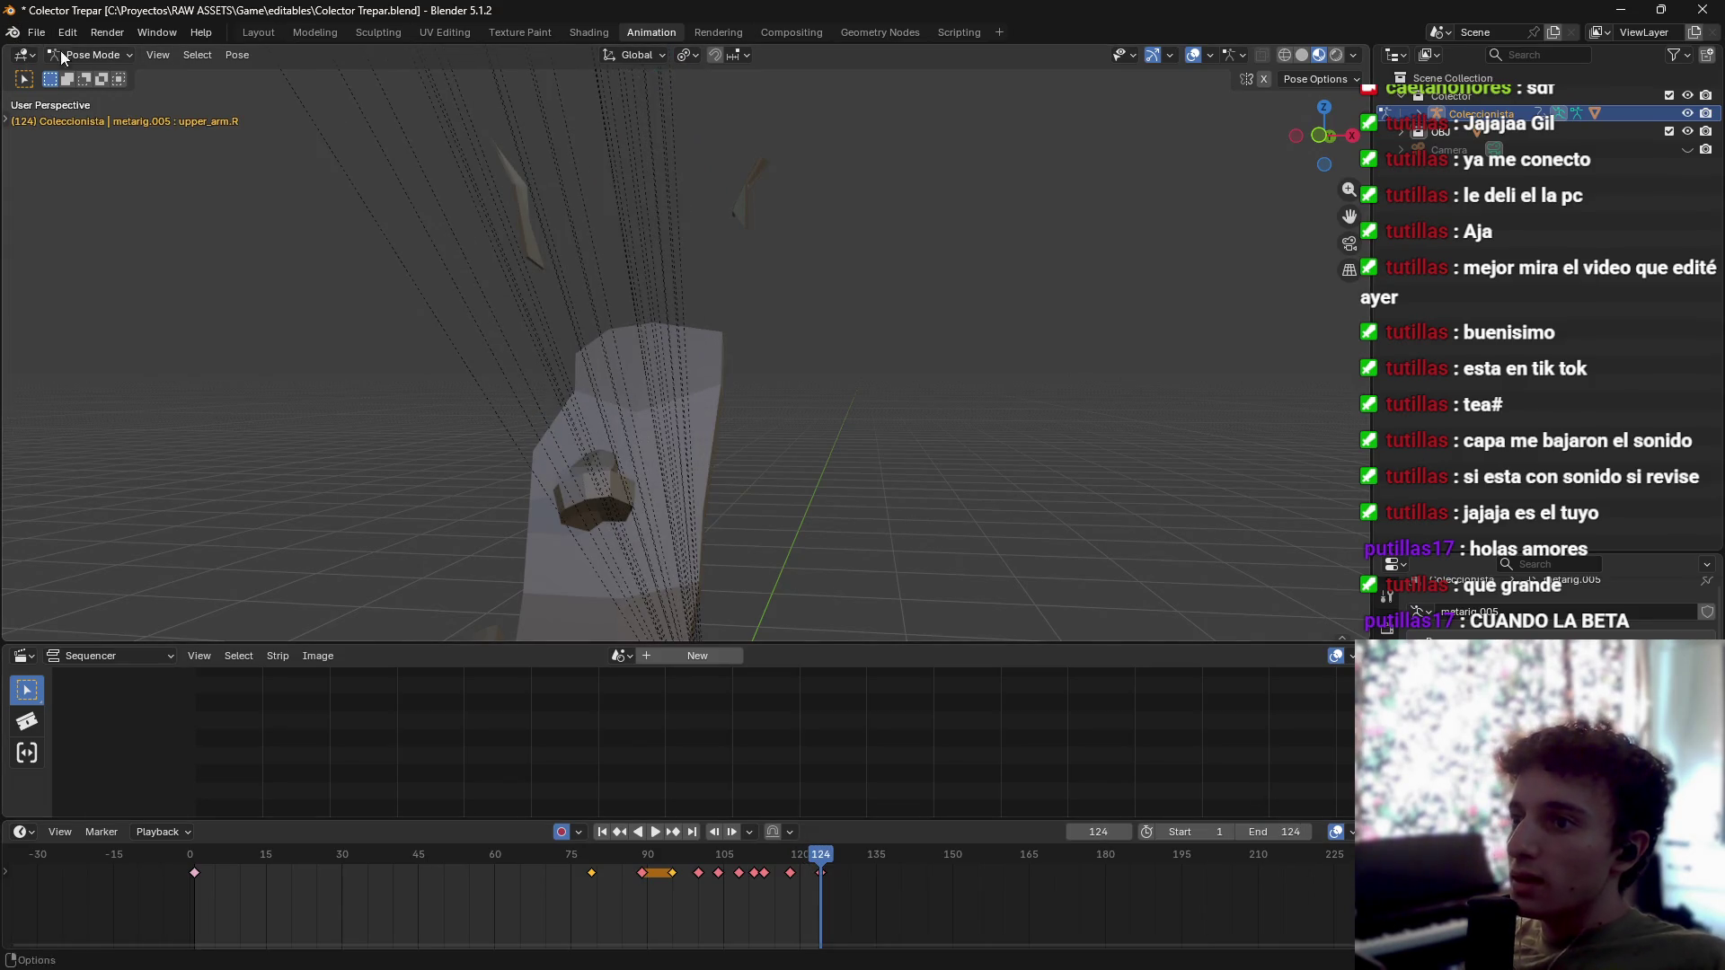
{"action": "mouse_move", "coordinate": [880, 467]}
{"action": "left_mouse_down"}
{"action": "mouse_move", "coordinate": [853, 481]}
{"action": "mouse_move", "coordinate": [756, 440]}
{"action": "mouse_move", "coordinate": [882, 468]}
{"action": "mouse_move", "coordinate": [796, 500]}
{"action": "mouse_move", "coordinate": [847, 384]}
{"action": "mouse_move", "coordinate": [920, 371]}
{"action": "mouse_move", "coordinate": [847, 498]}
{"action": "mouse_move", "coordinate": [813, 494]}
{"action": "mouse_move", "coordinate": [799, 457]}
{"action": "left_mouse_up"}
Step: Switch the viewport to Material Preview in the Layout workspace and frame the rig
{"action": "key", "text": "z"}
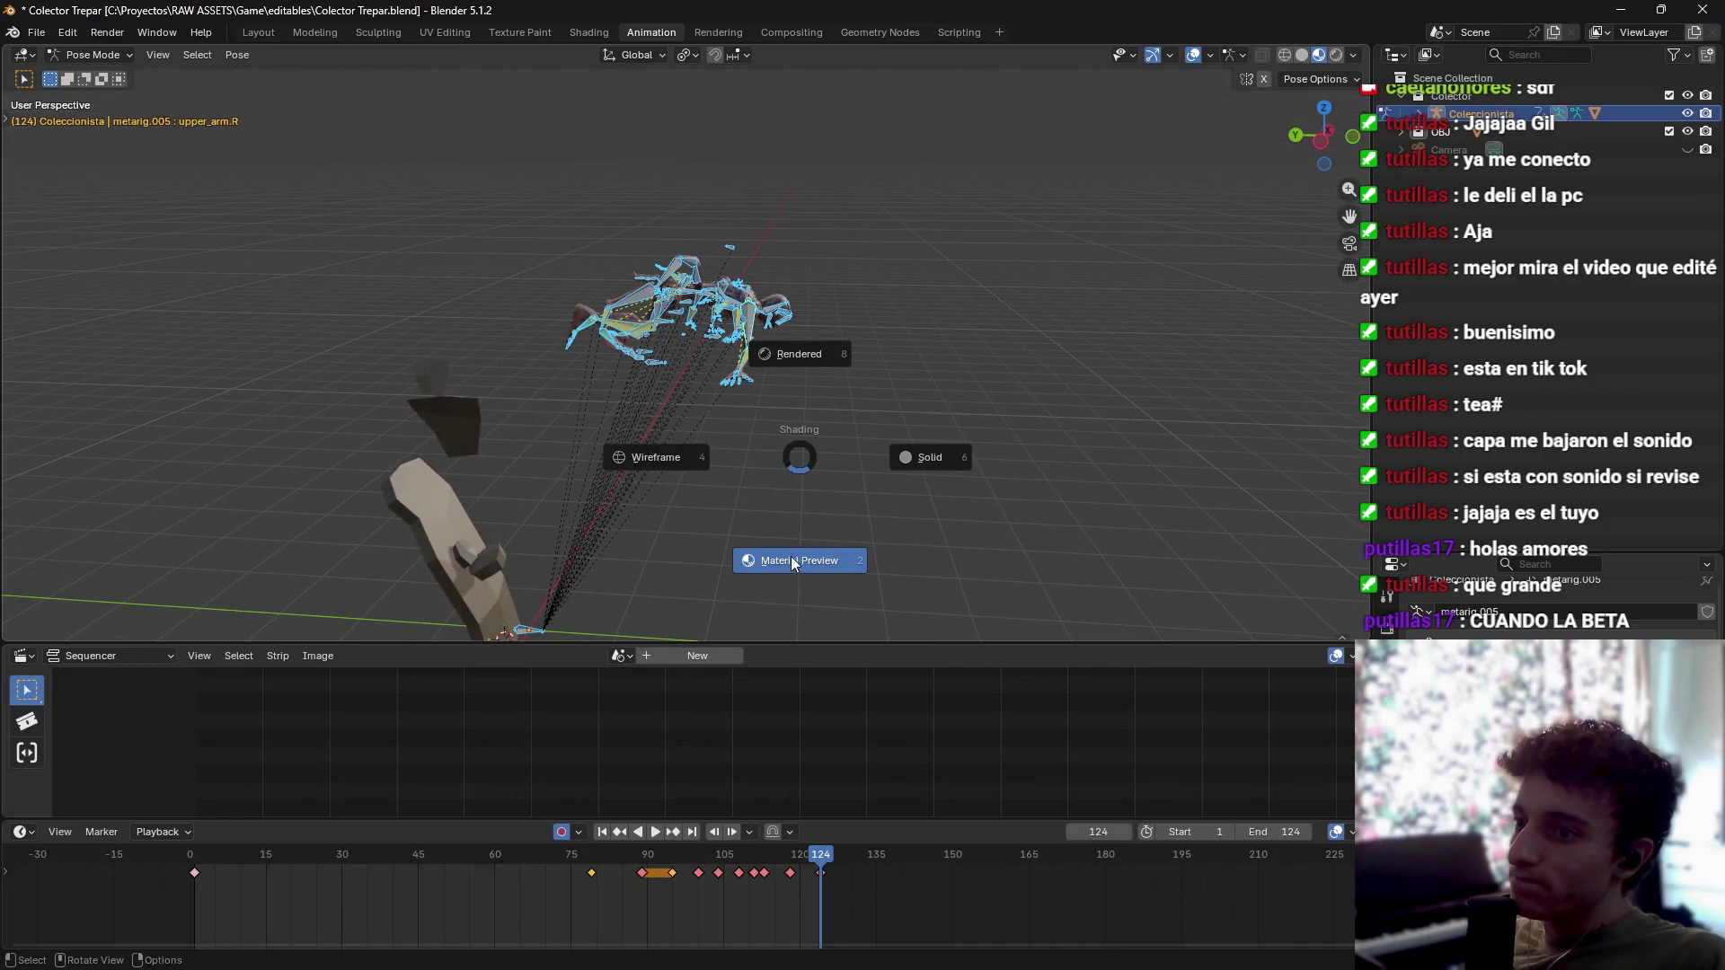
{"action": "left_click", "coordinate": [772, 536]}
{"action": "left_click", "coordinate": [258, 32]}
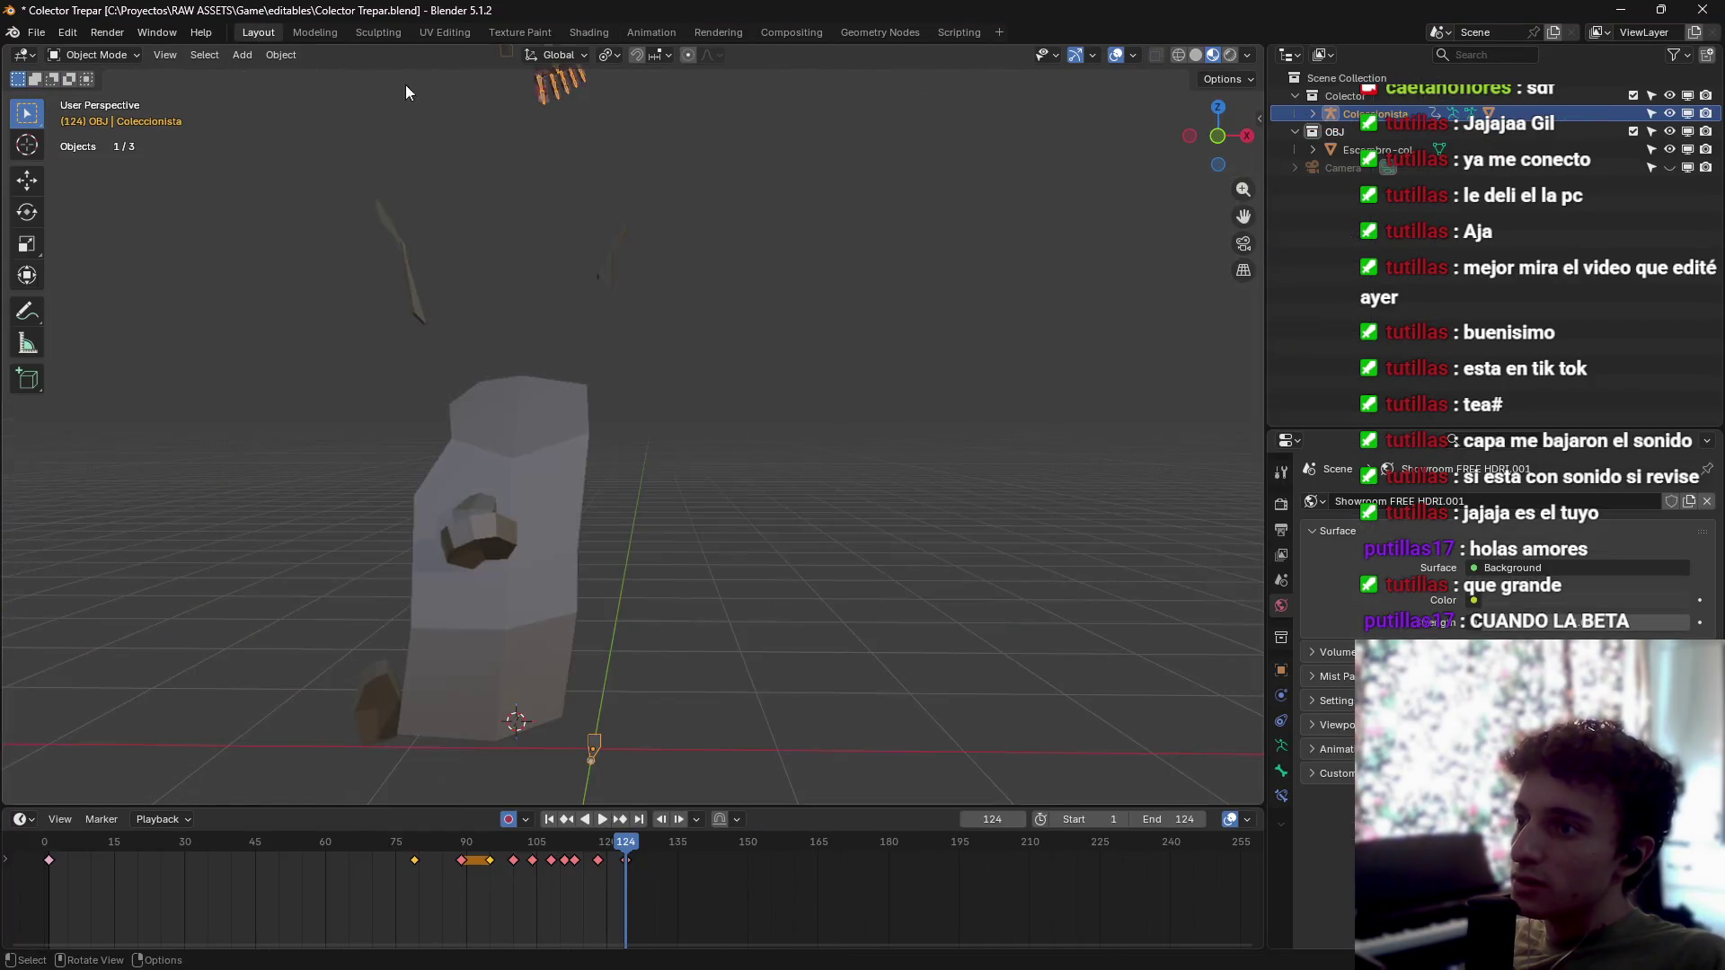
{"action": "mouse_move", "coordinate": [735, 322]}
{"action": "left_mouse_down"}
{"action": "mouse_move", "coordinate": [762, 386]}
{"action": "mouse_move", "coordinate": [878, 238]}
{"action": "mouse_move", "coordinate": [693, 455]}
{"action": "left_mouse_up"}
{"action": "key", "text": "shift+z"}
Step: Open glTF 2.0 export with the merged animation named 'climb', then bring up File Explorer
{"action": "left_click", "coordinate": [36, 32]}
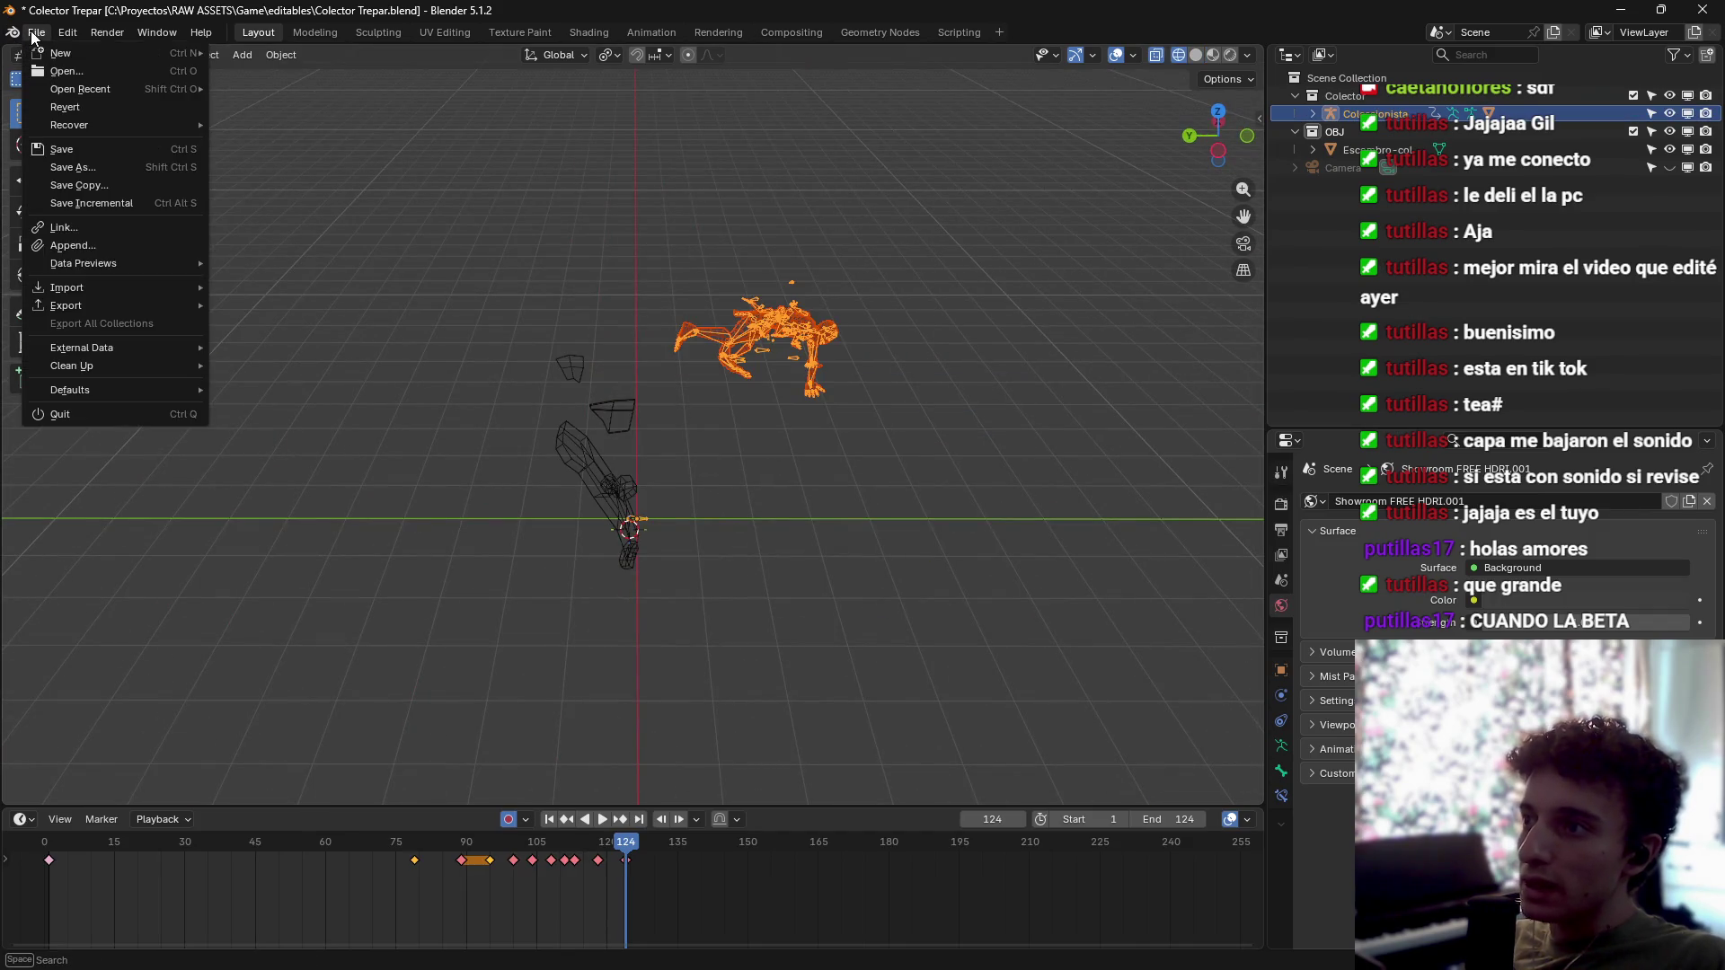
{"action": "mouse_move", "coordinate": [107, 305]}
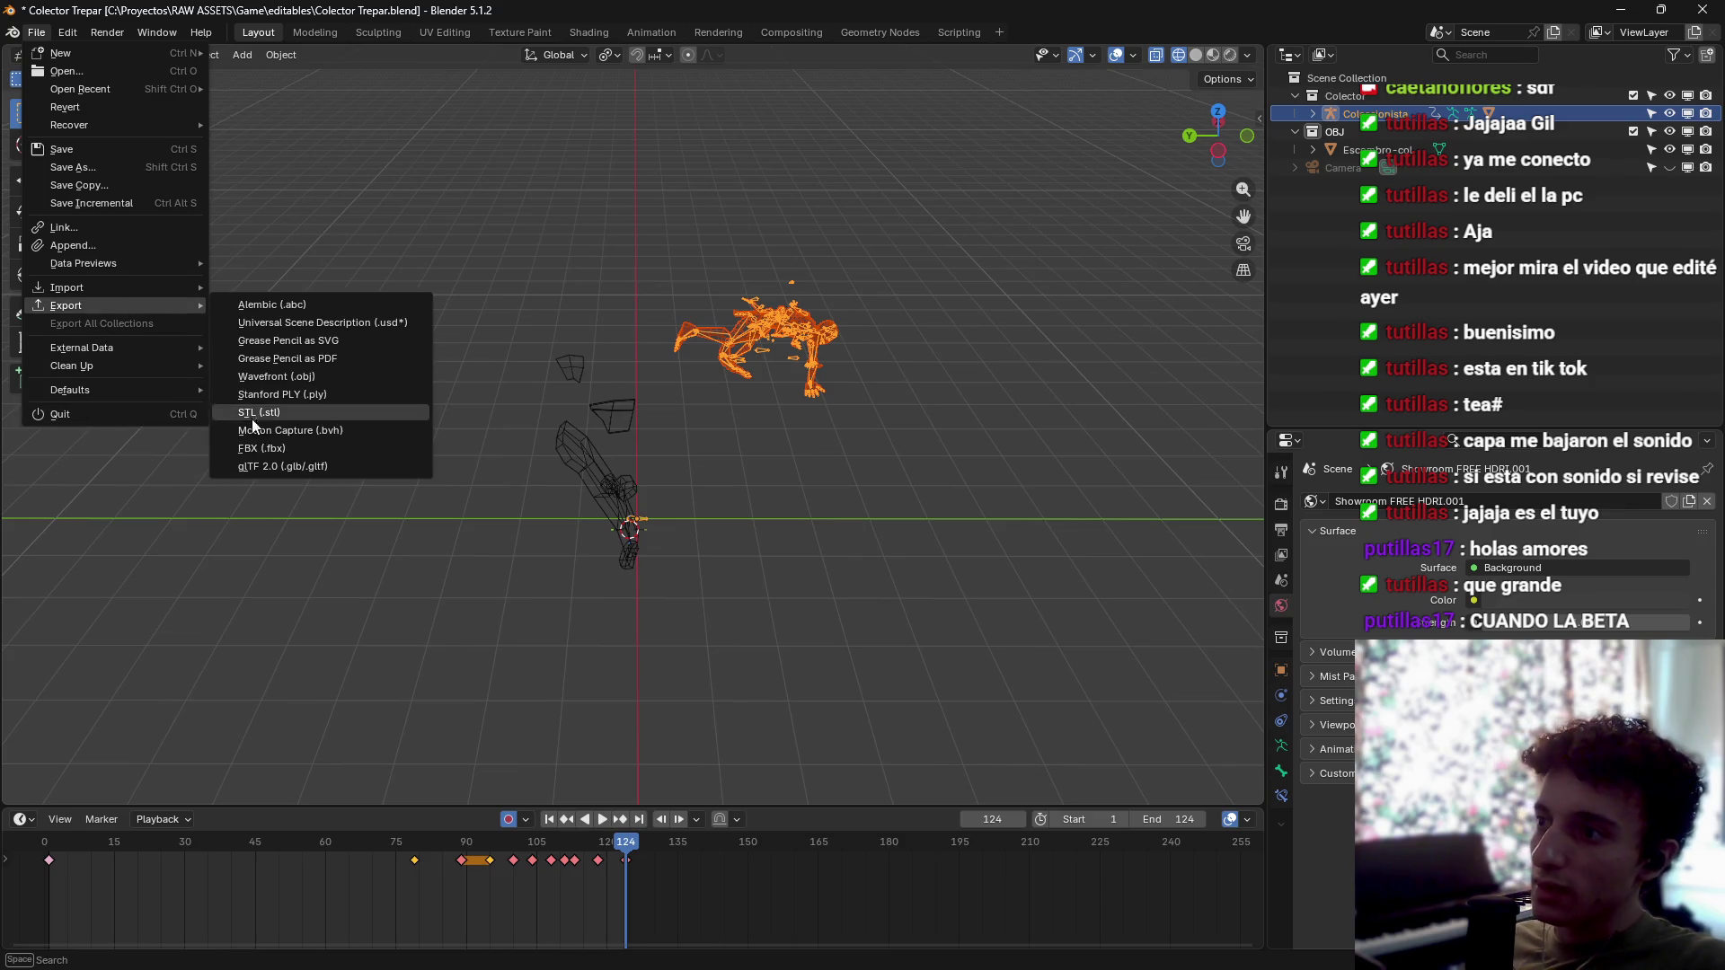
{"action": "left_click", "coordinate": [309, 471]}
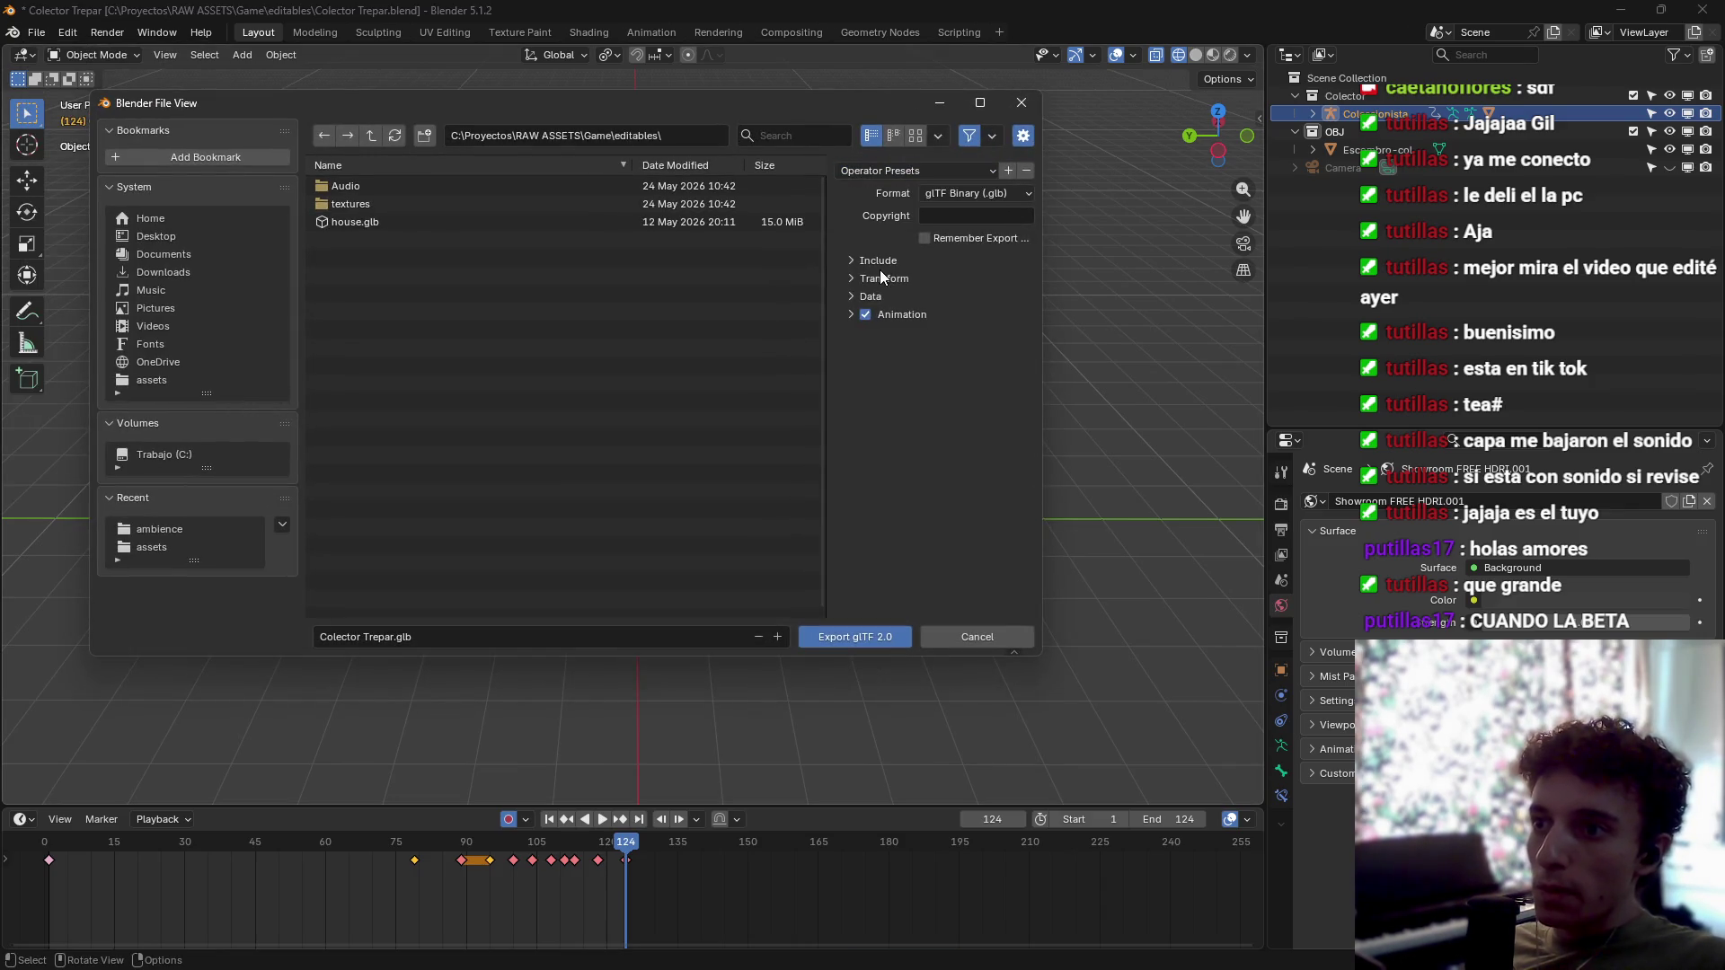
{"action": "left_click", "coordinate": [851, 315]}
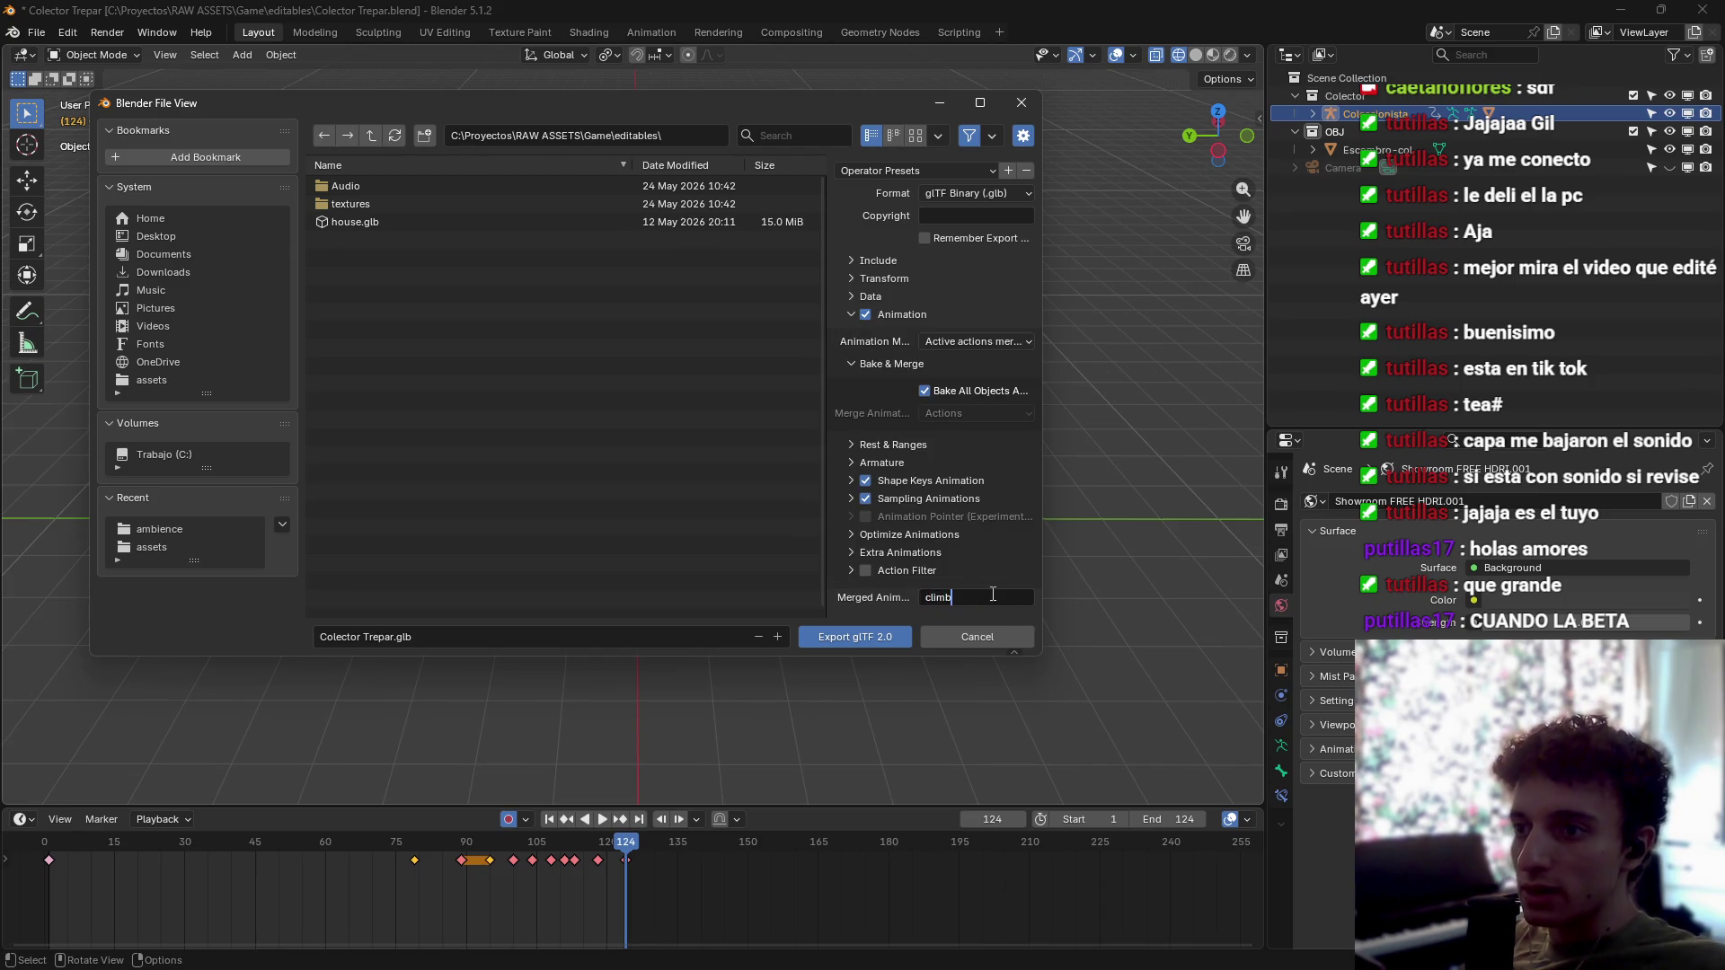
{"action": "left_click", "coordinate": [847, 320]}
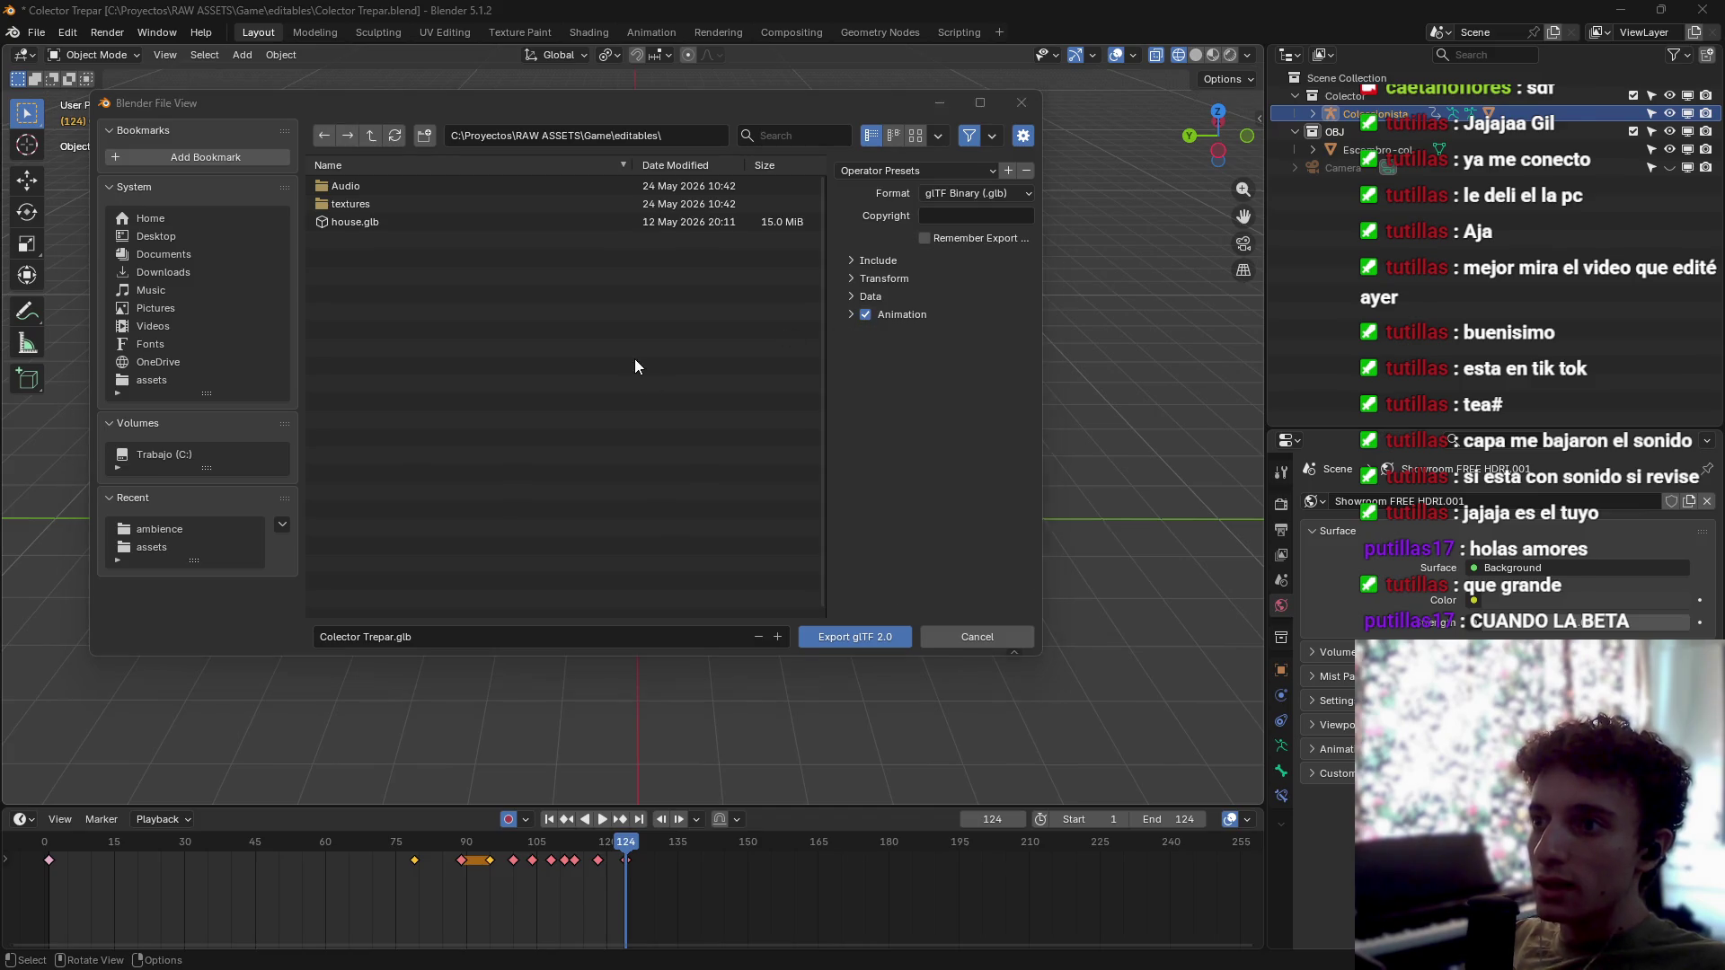
{"action": "key", "text": "super+Tab"}
{"action": "key", "text": "Right"}
Step: Browse Explorer tabs up to the assets folder holding first_appearance.glb and audio, then return to Blender
{"action": "key", "text": "Return"}
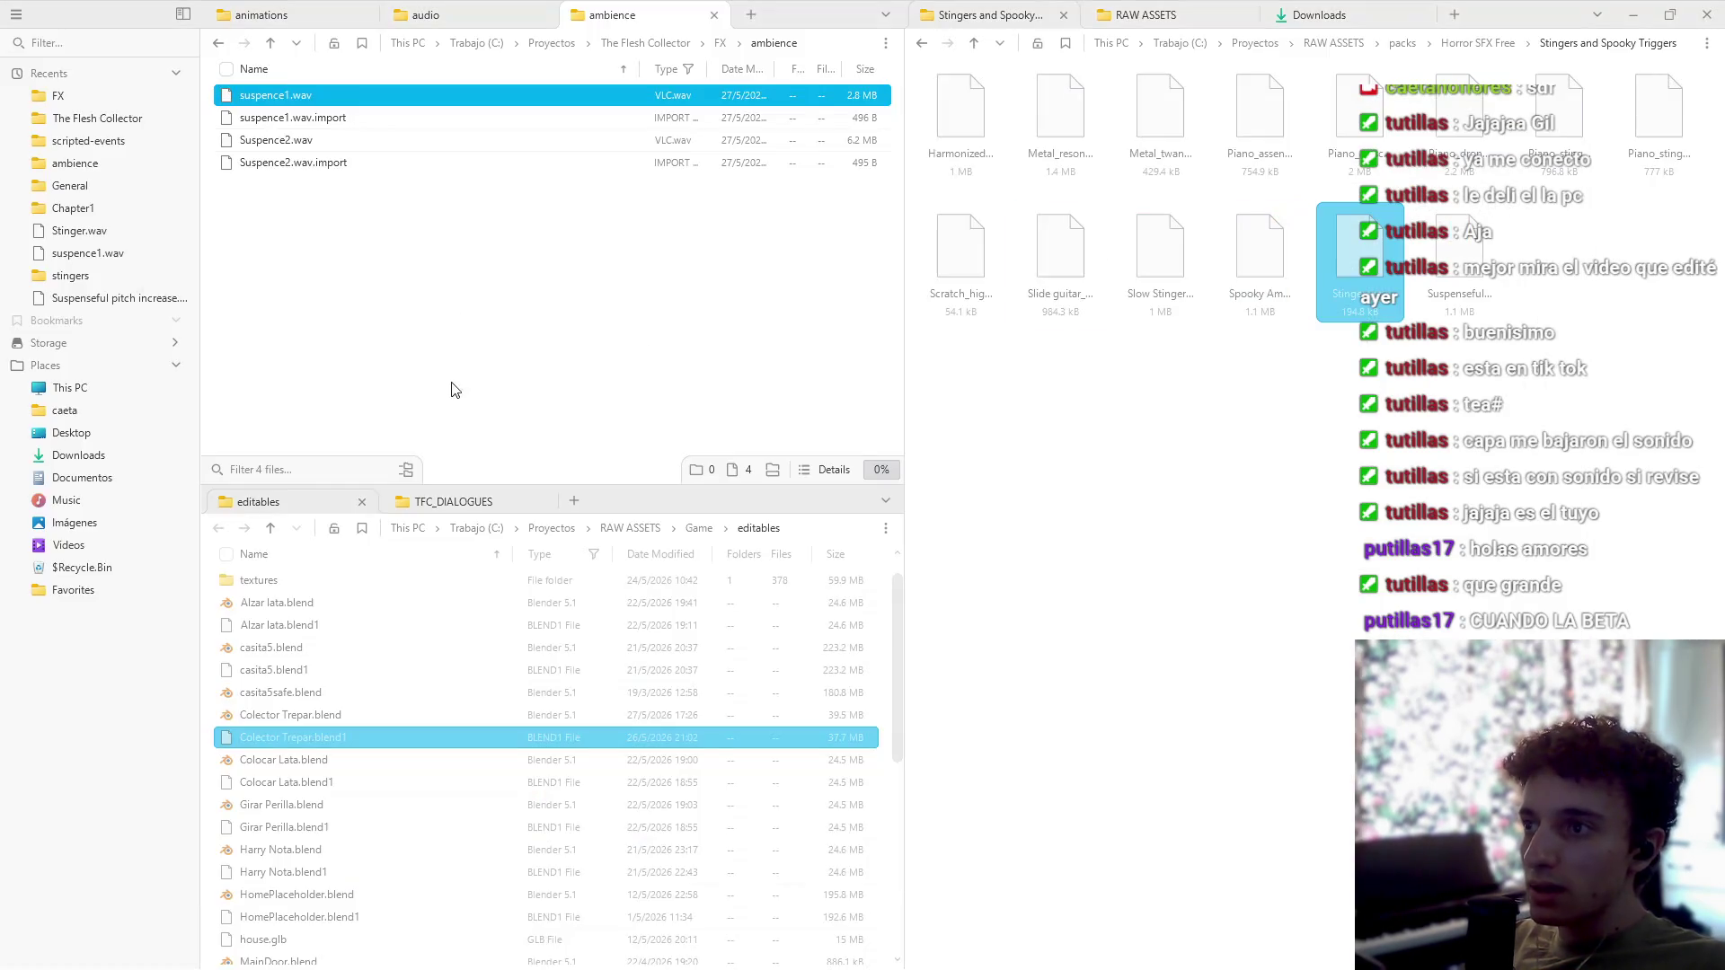
{"action": "left_click", "coordinate": [474, 11]}
{"action": "left_click", "coordinate": [316, 12]}
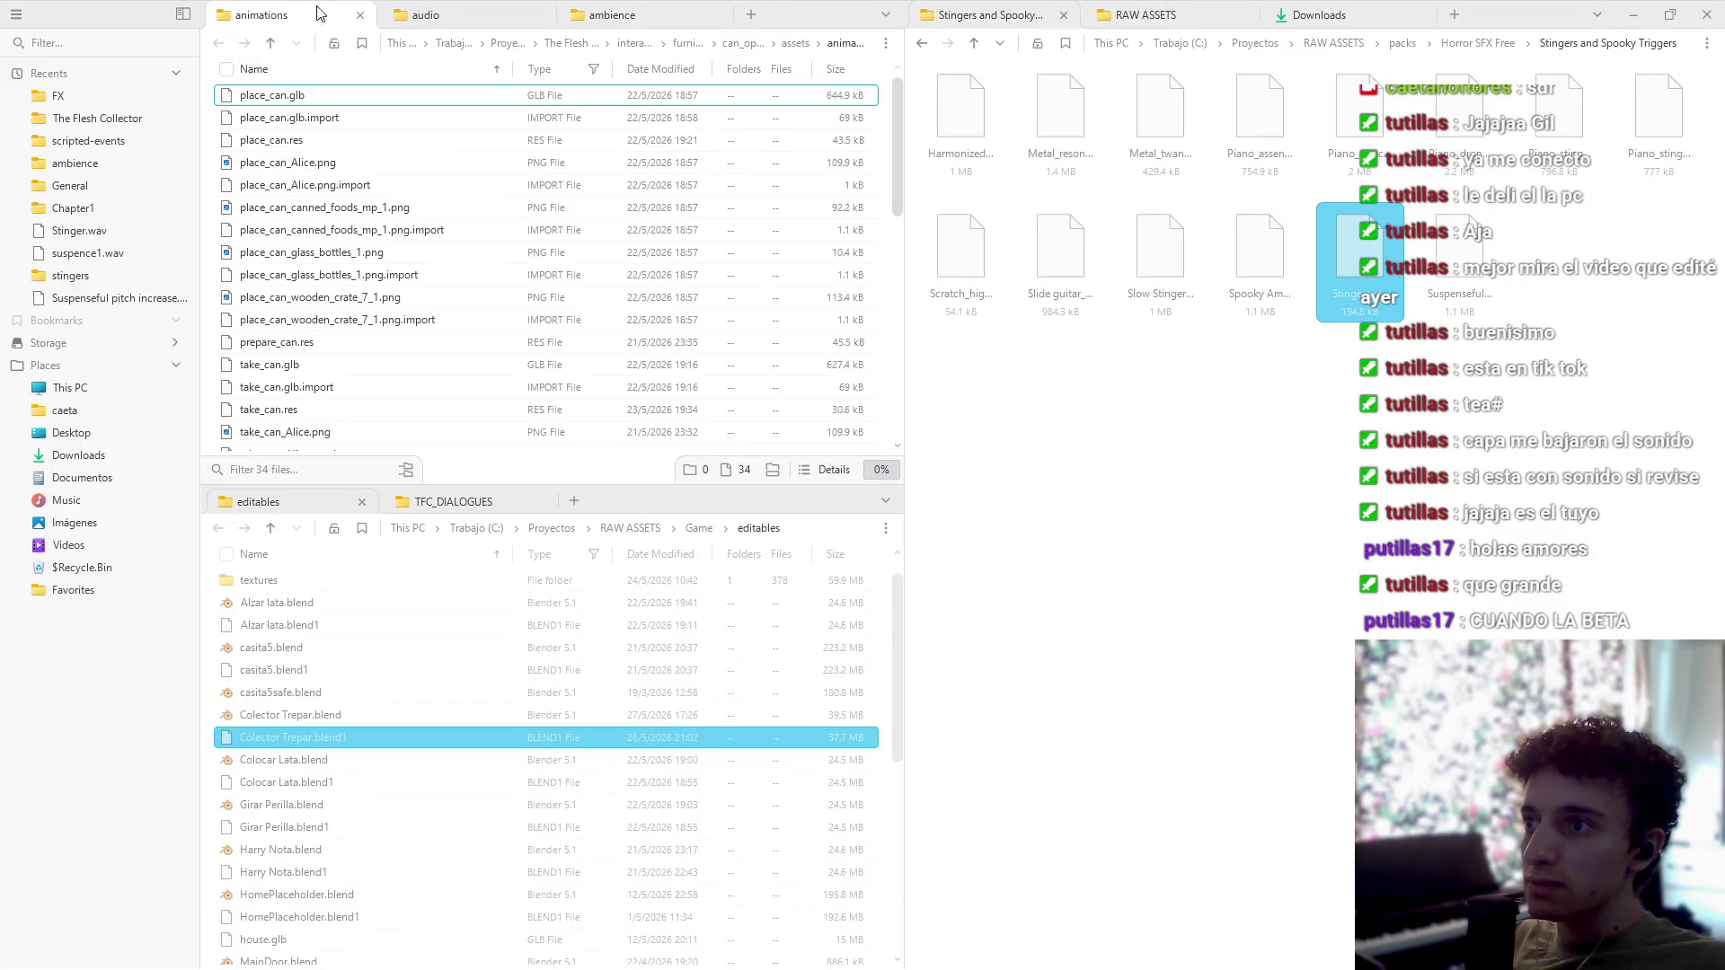
{"action": "left_click", "coordinate": [794, 42]}
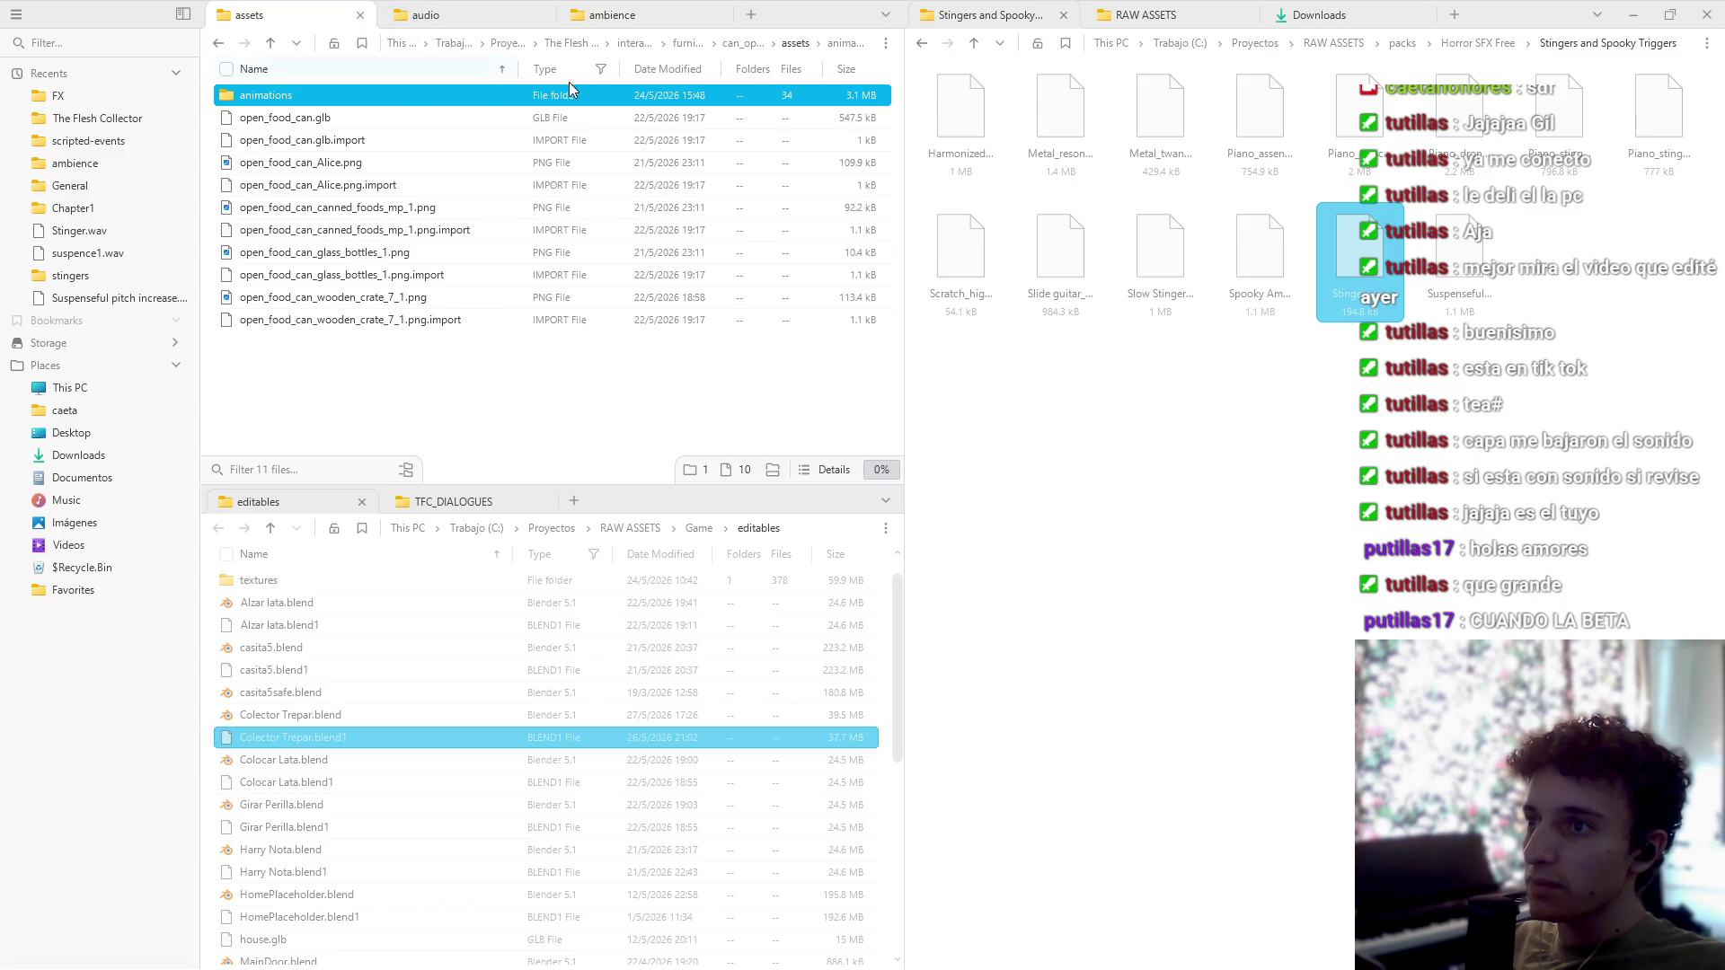
{"action": "key", "text": "ctrl+Tab"}
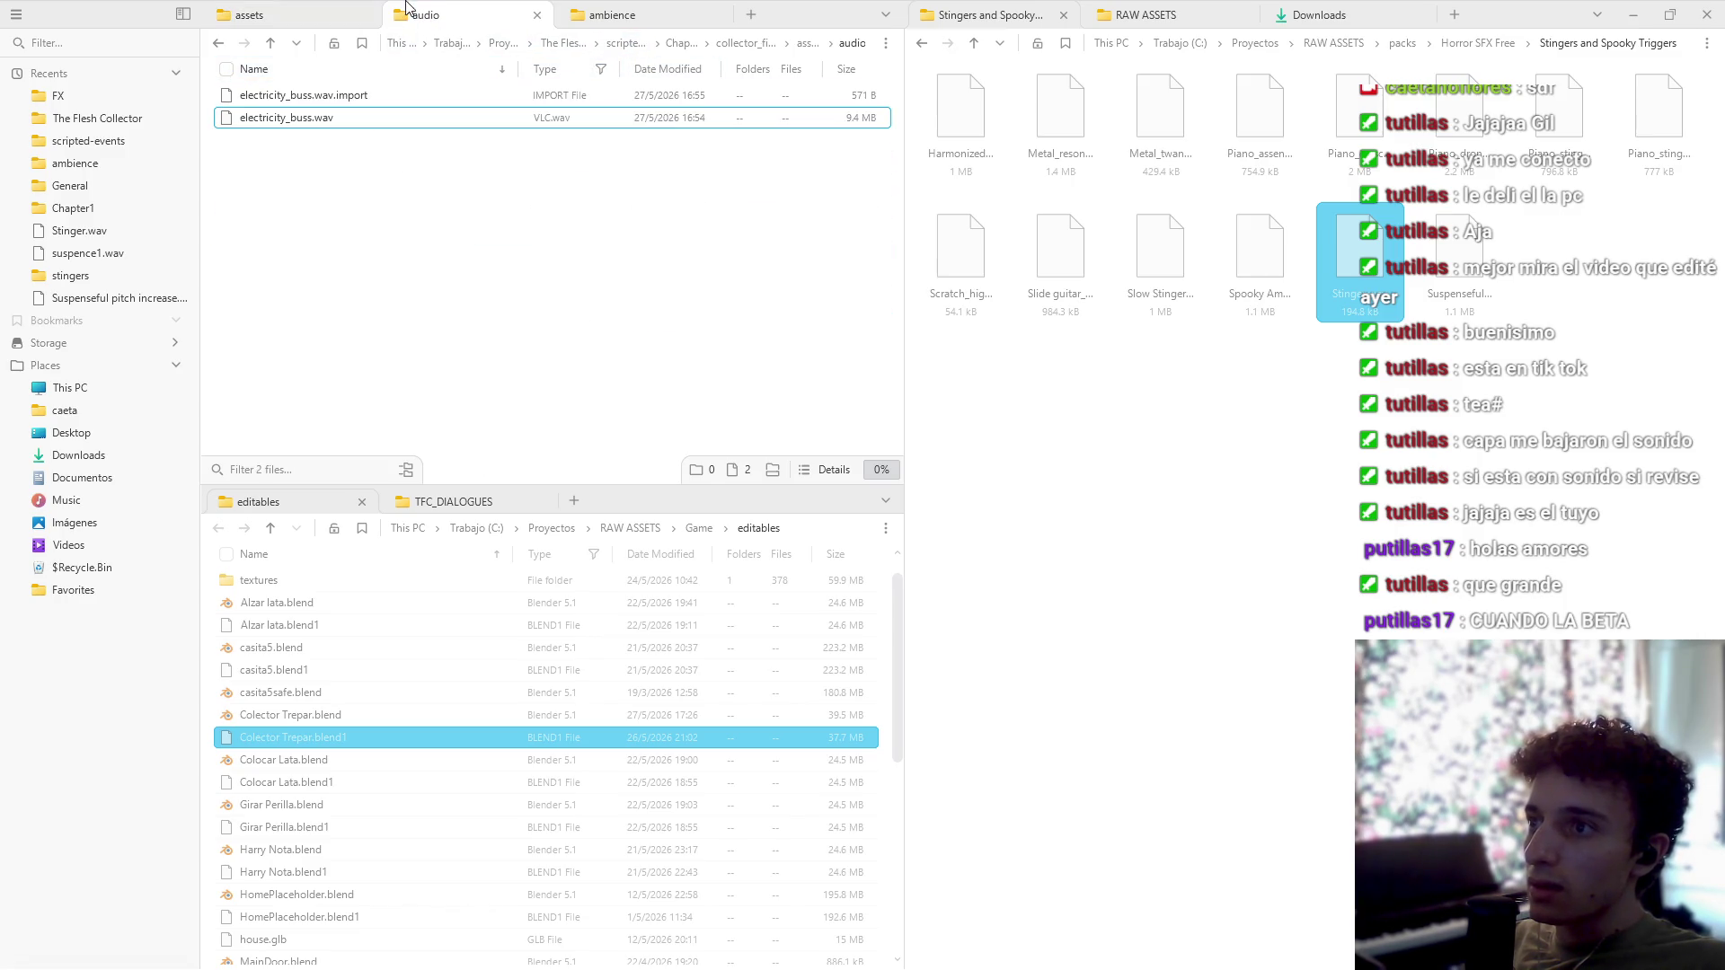
{"action": "left_click", "coordinate": [814, 49]}
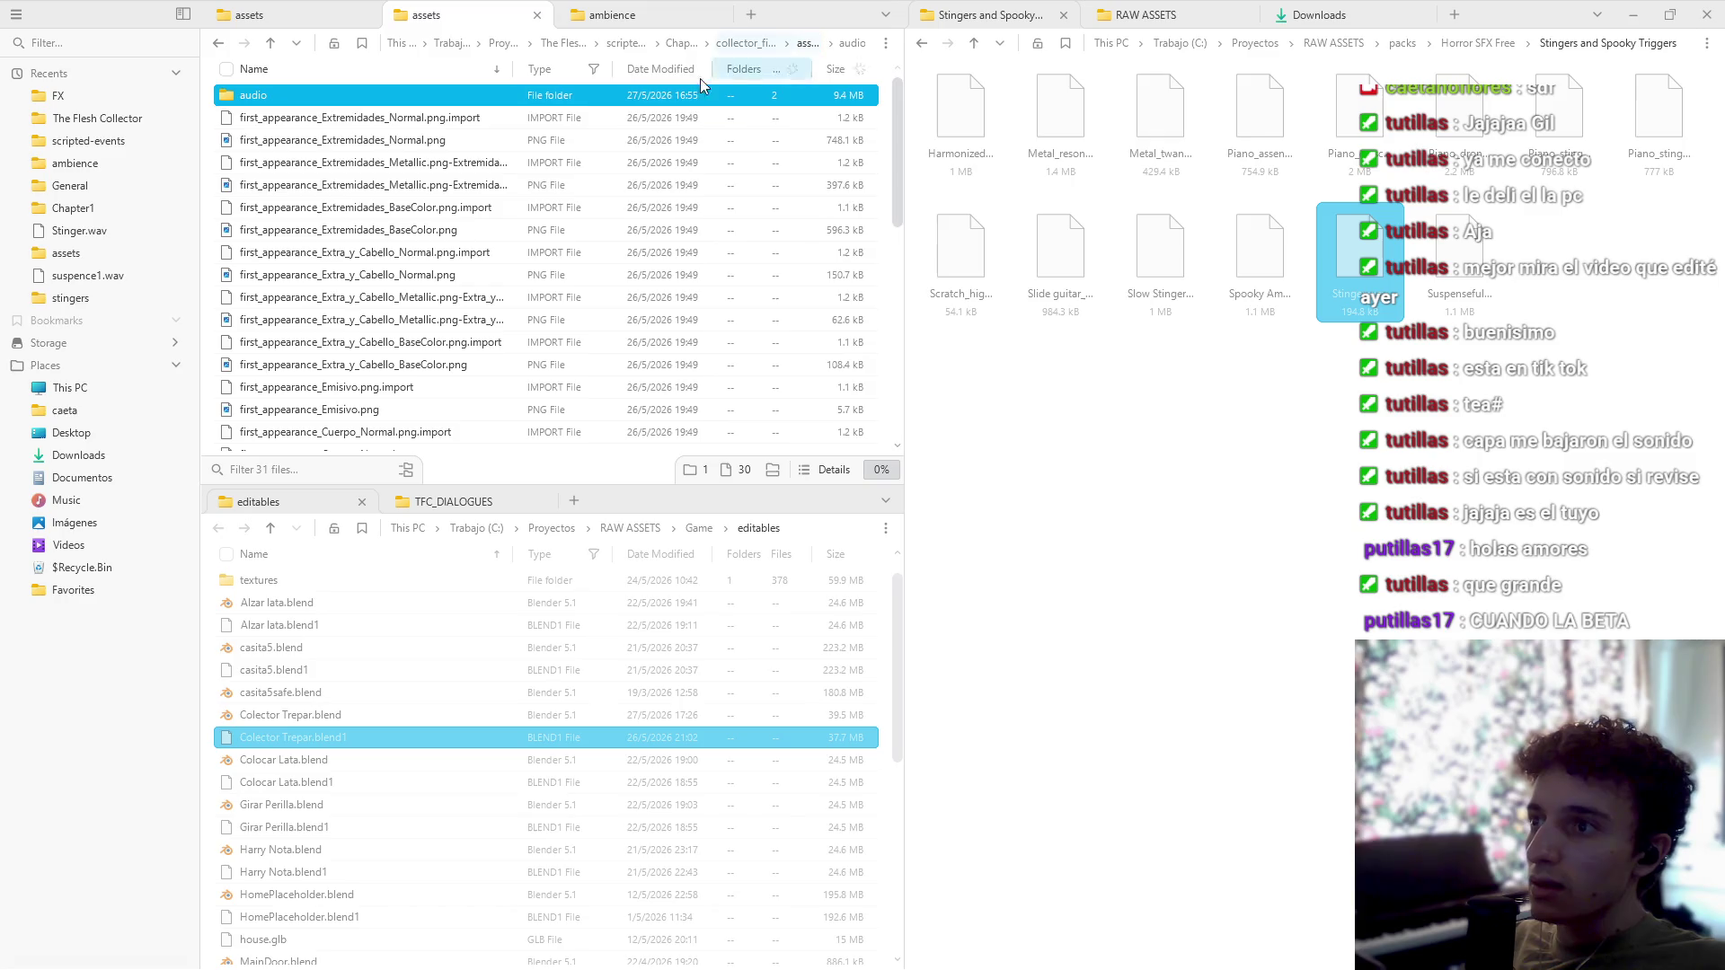
{"action": "left_click", "coordinate": [886, 43]}
{"action": "left_click", "coordinate": [819, 44]}
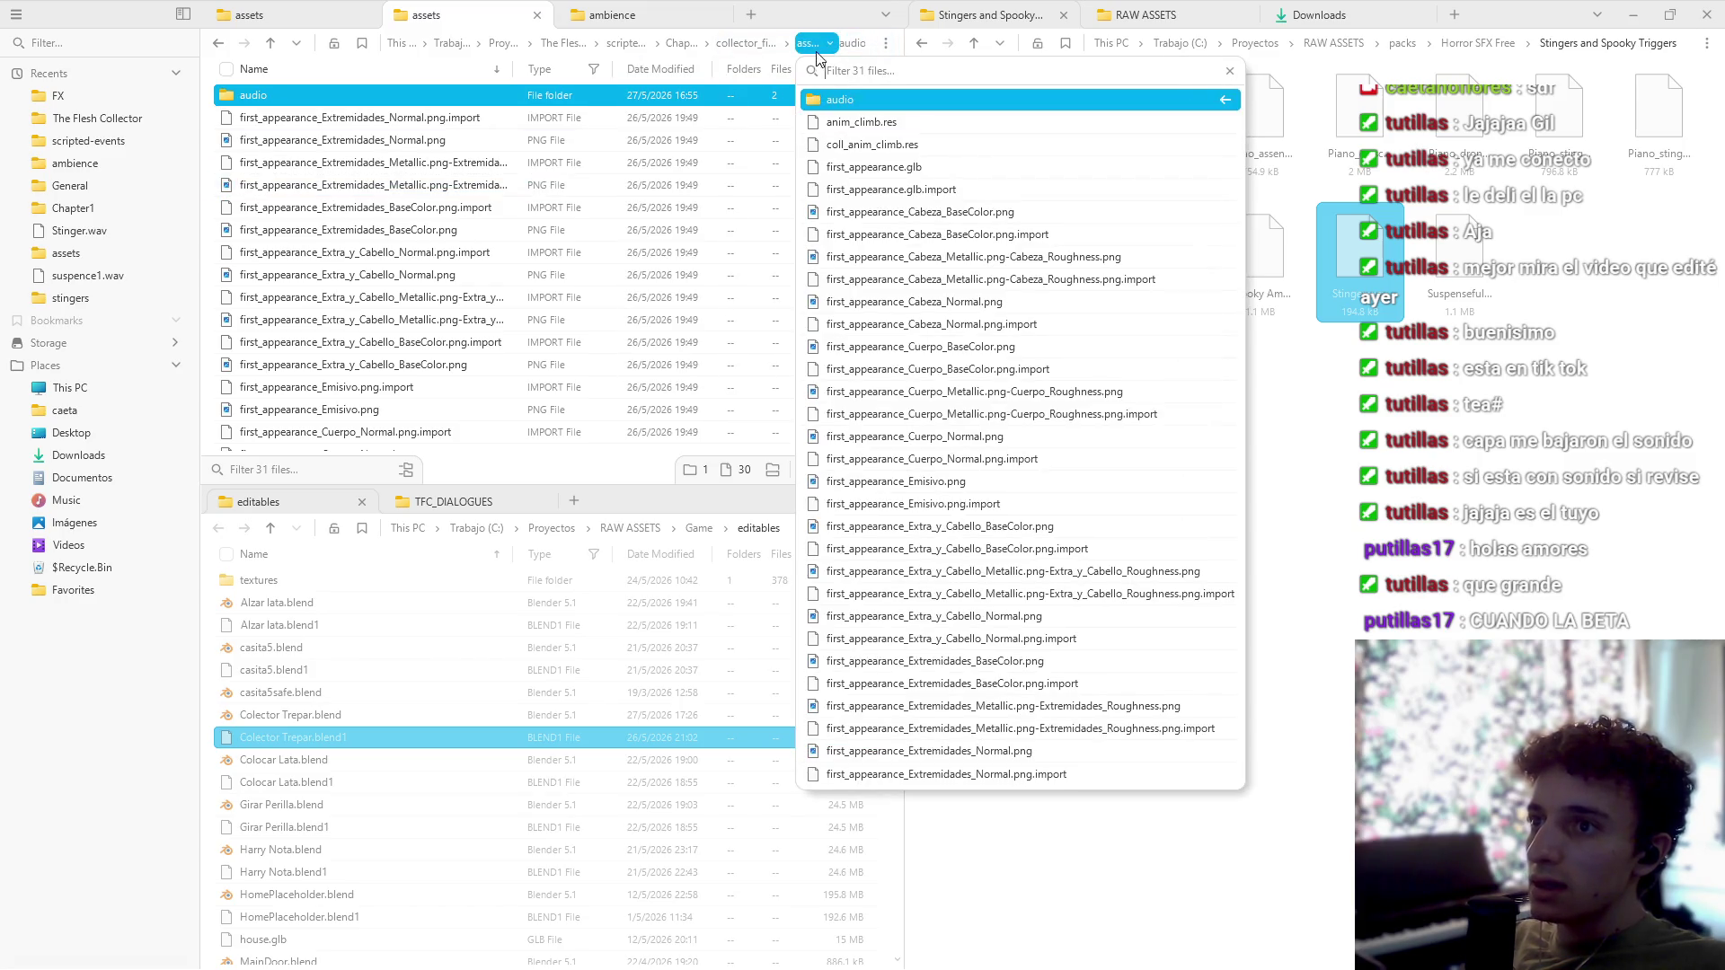
{"action": "key", "text": "alt+Tab"}
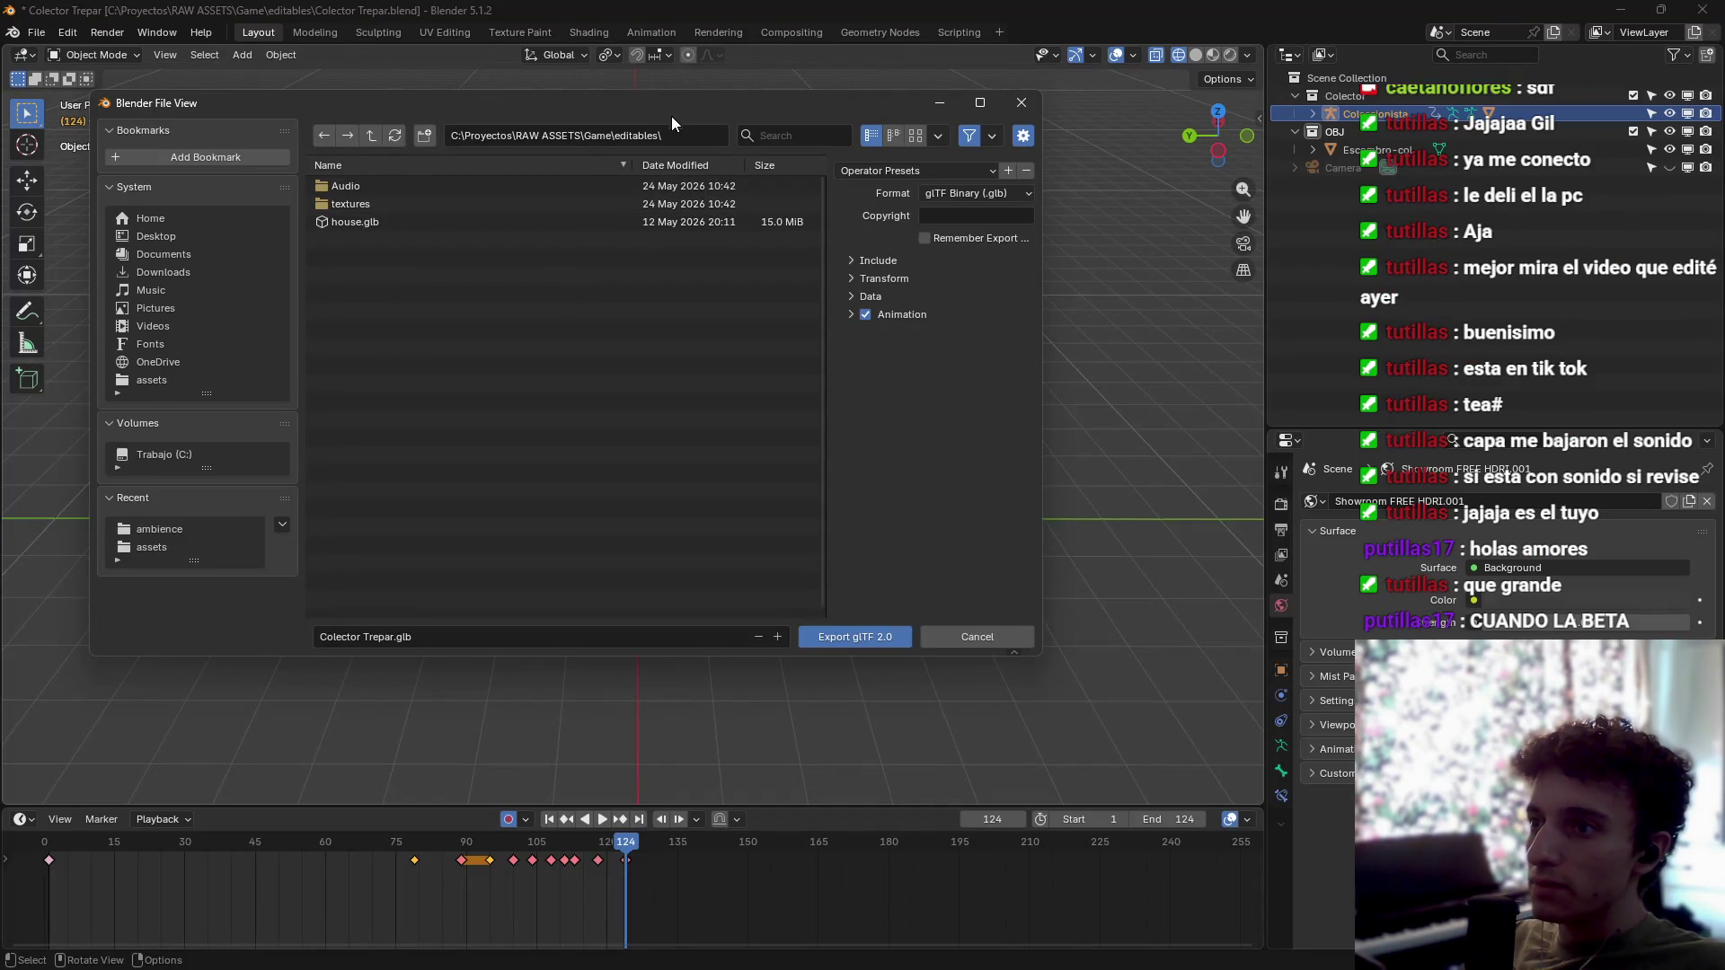
Step: Export the rig to the recent assets folder, overwriting first_appearance.glb
{"action": "left_click", "coordinate": [678, 133]}
{"action": "key", "text": "ctrl+v"}
{"action": "key", "text": "Return"}
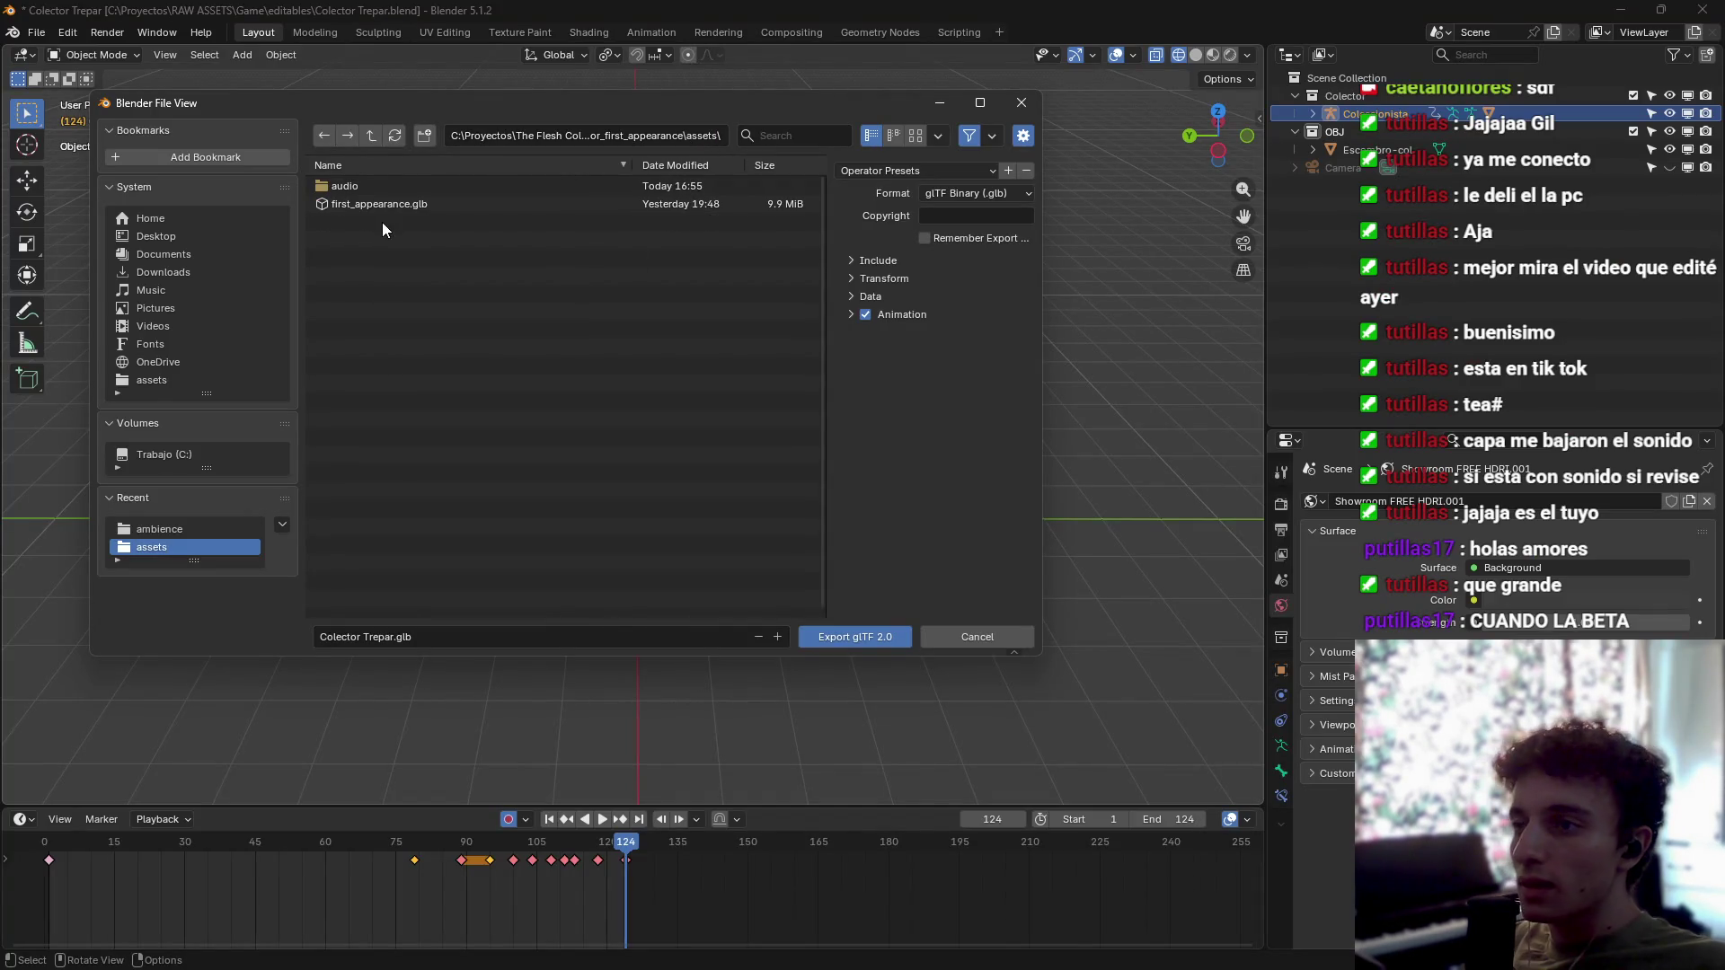
{"action": "left_click", "coordinate": [395, 205]}
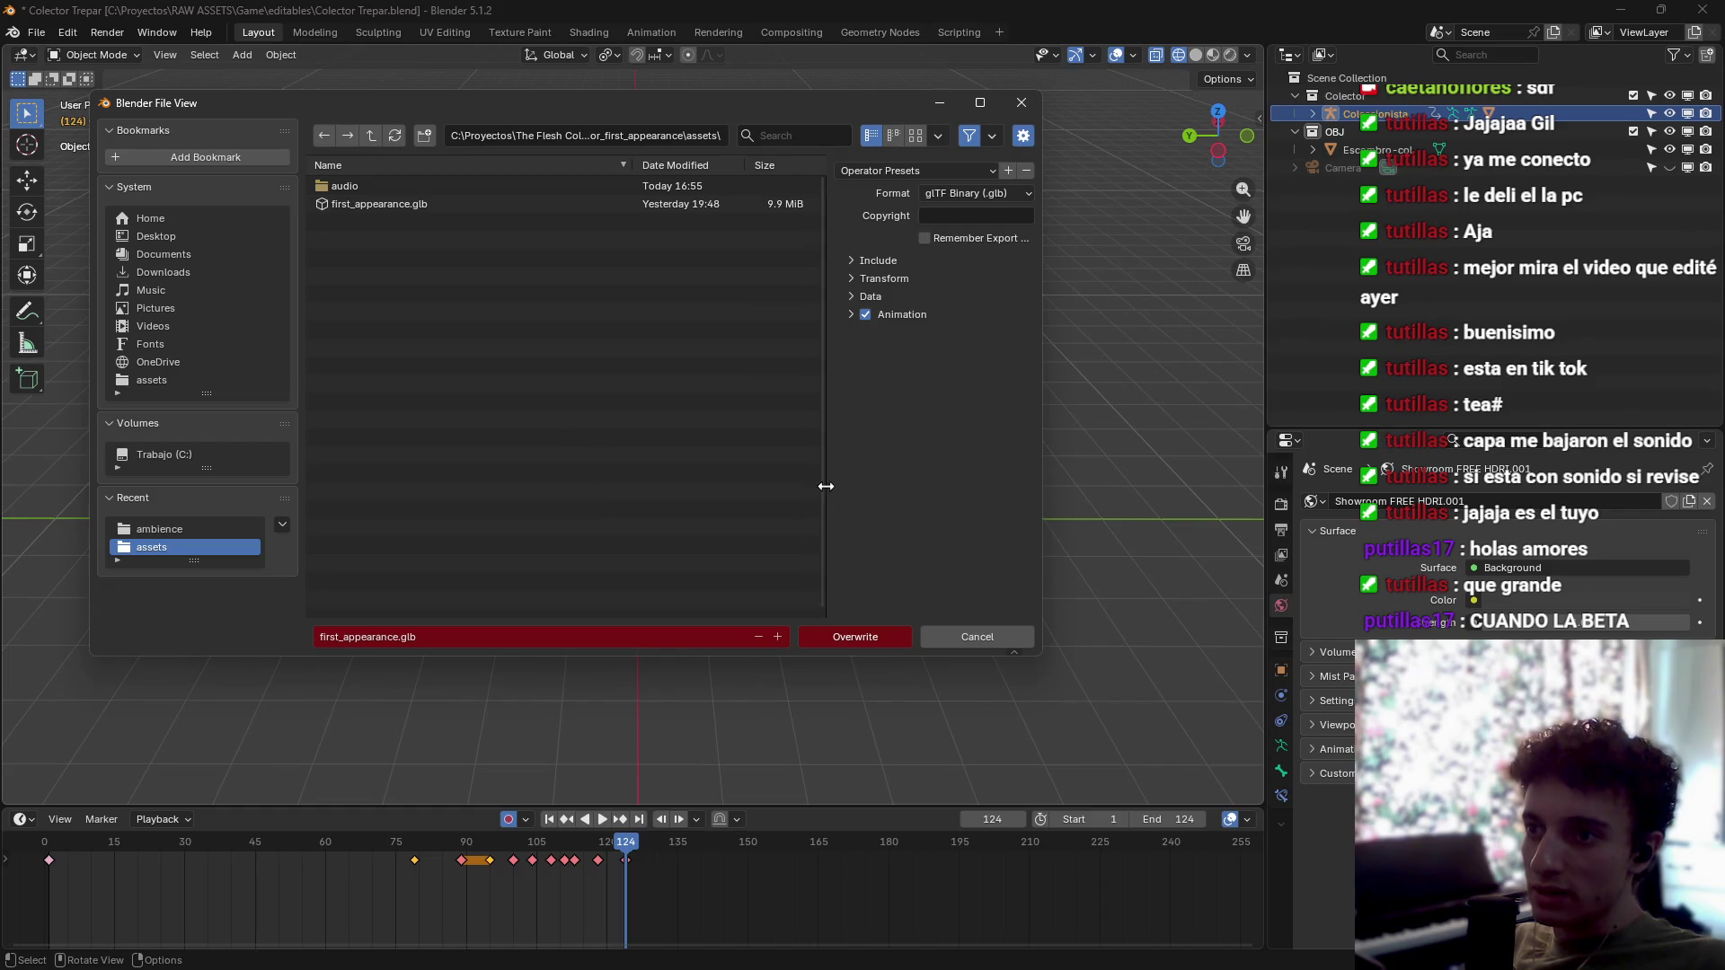
{"action": "left_click", "coordinate": [884, 640]}
Step: Back in Godot, select the AnimationPlayer and review its animation libraries in Manage Animations
{"action": "mouse_move", "coordinate": [1013, 949]}
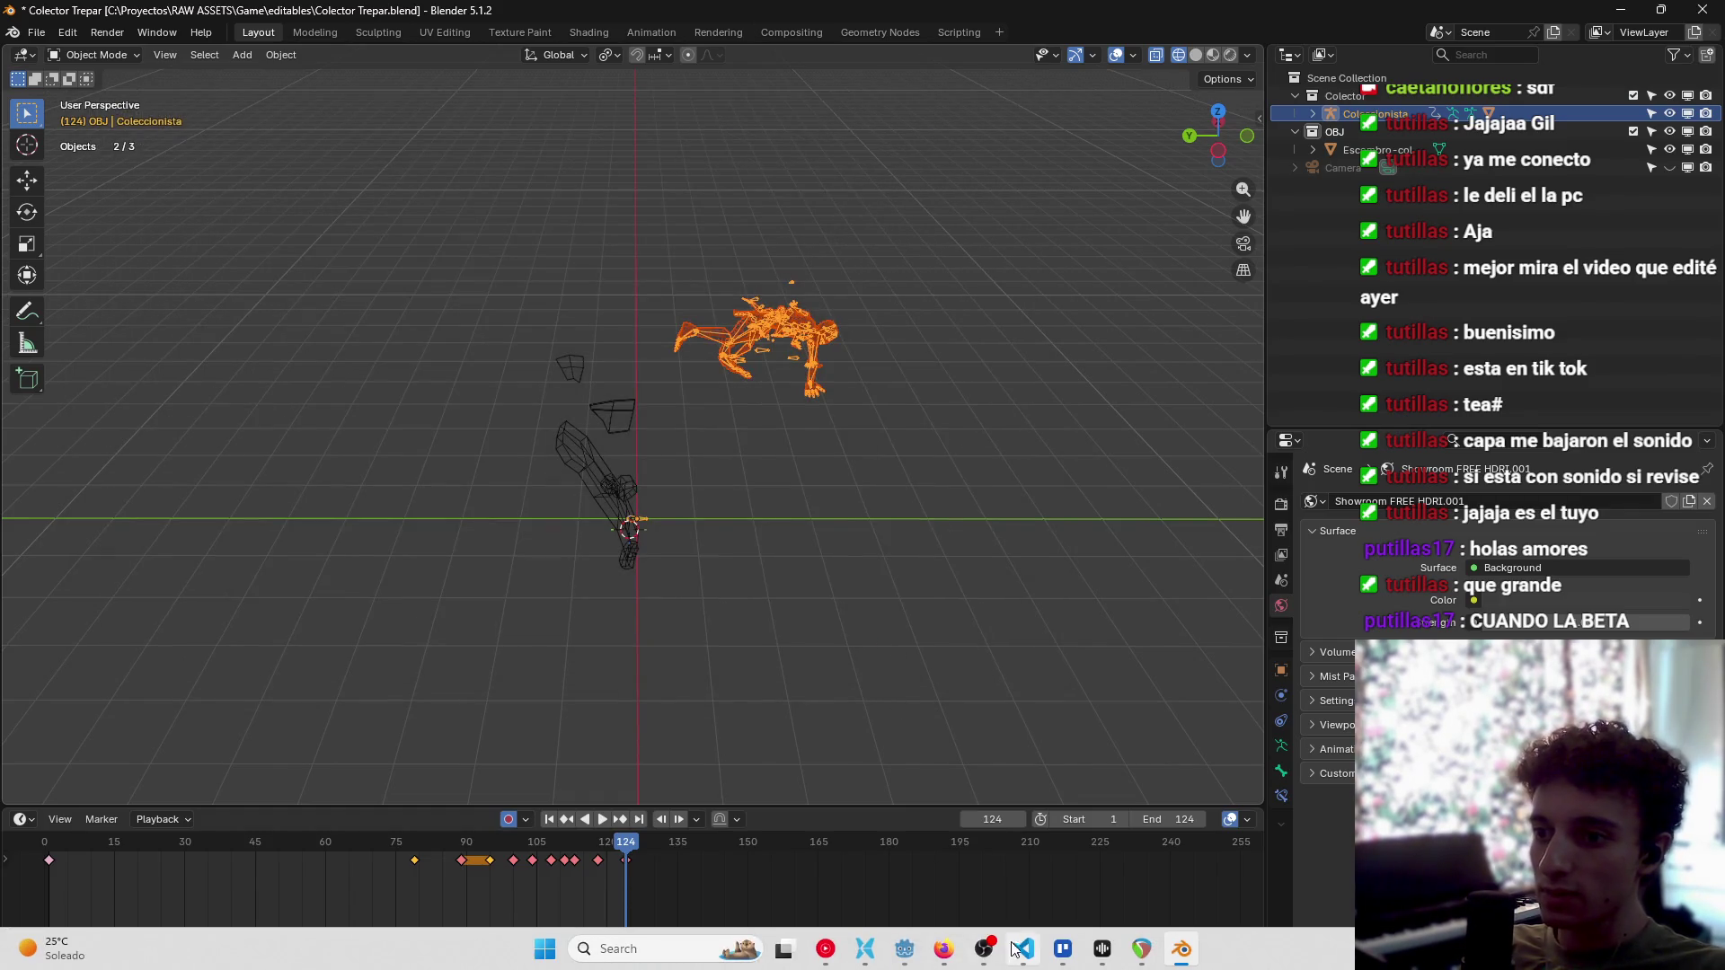
{"action": "left_click", "coordinate": [920, 953]}
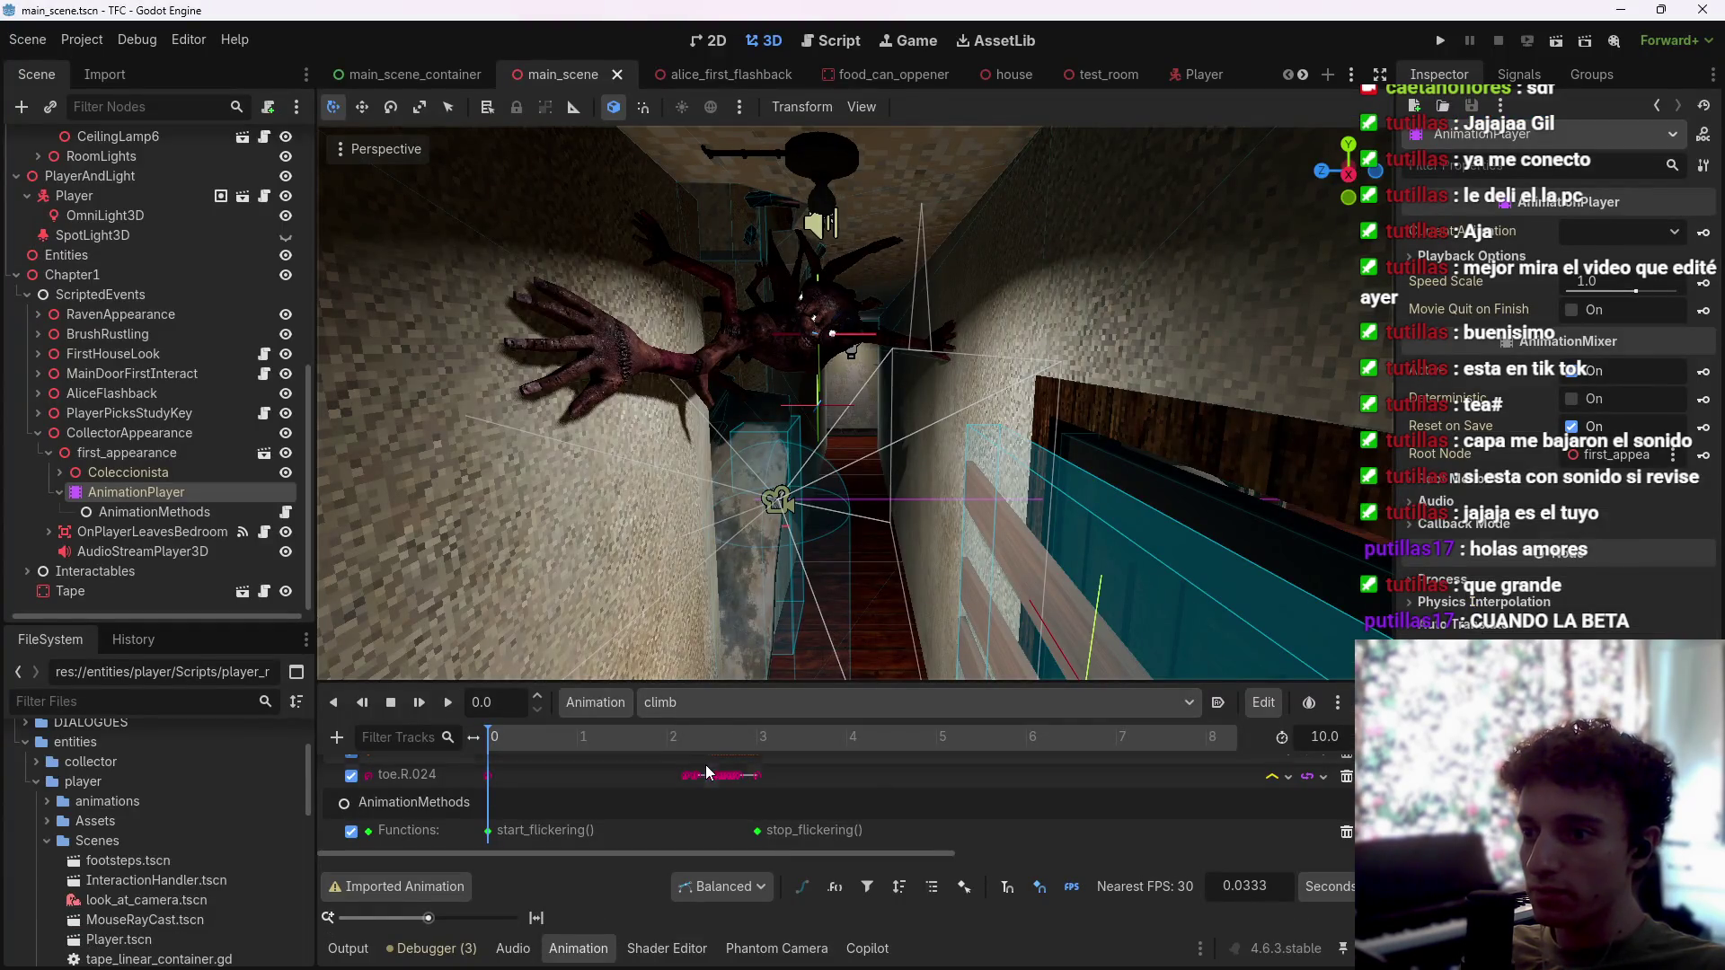
{"action": "left_click", "coordinate": [135, 473]}
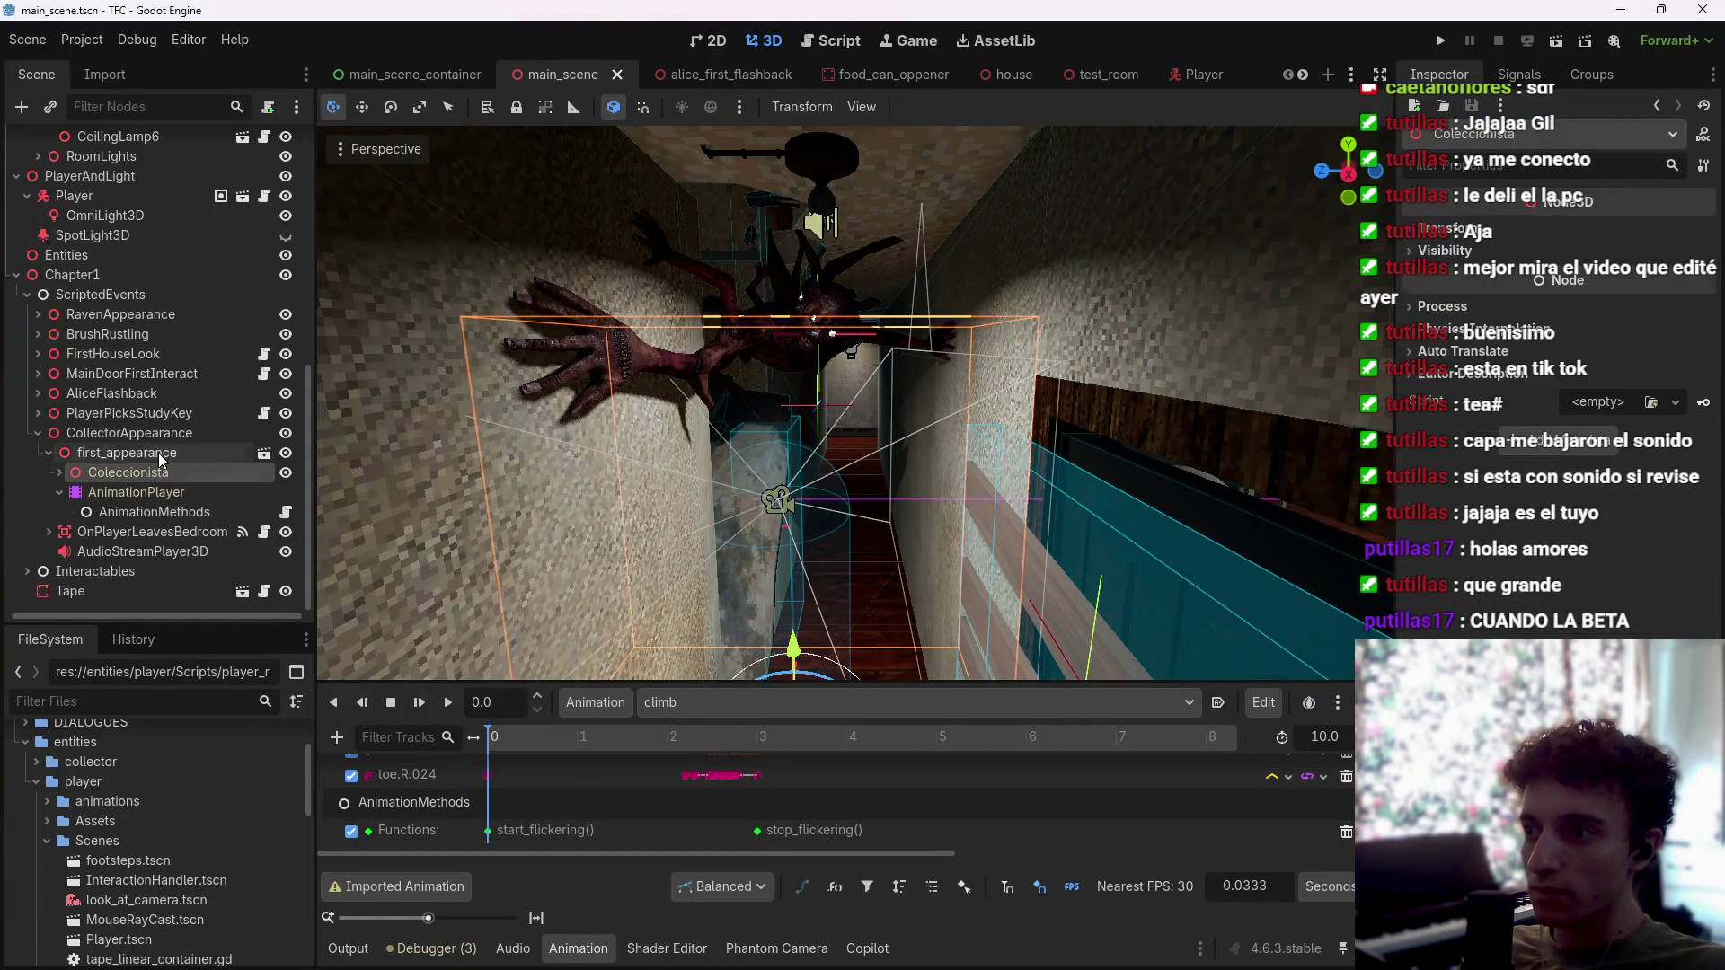
{"action": "left_click", "coordinate": [136, 493]}
{"action": "left_click", "coordinate": [596, 704]}
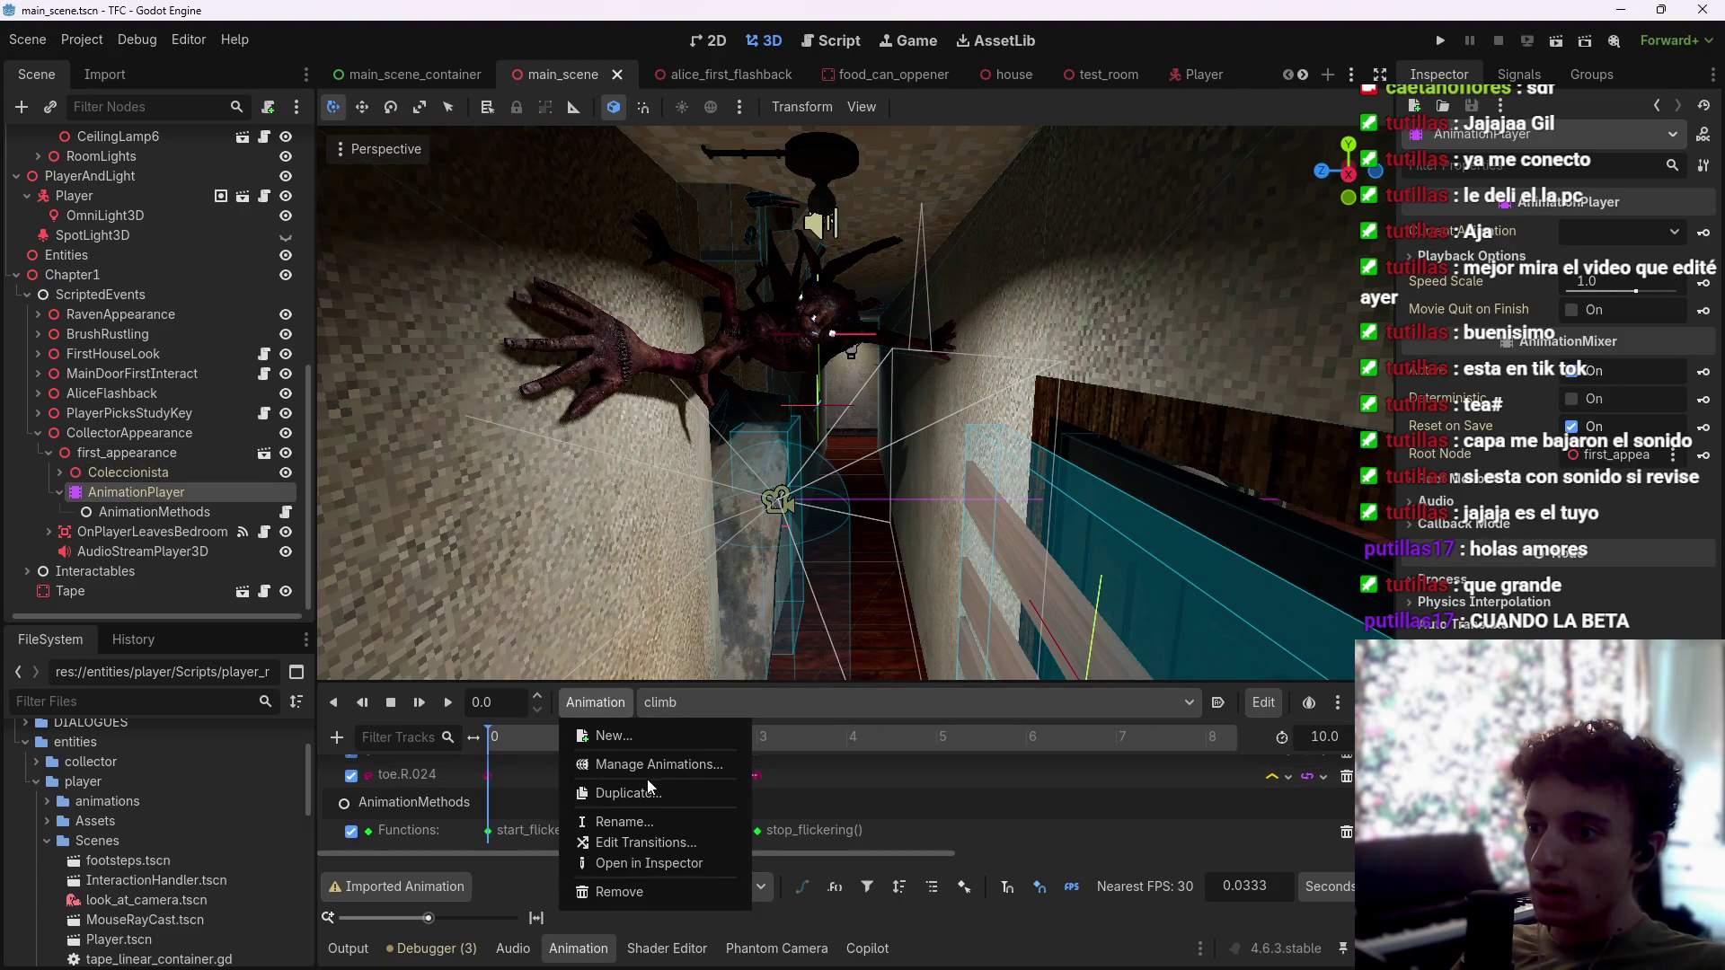
{"action": "left_click", "coordinate": [674, 768]}
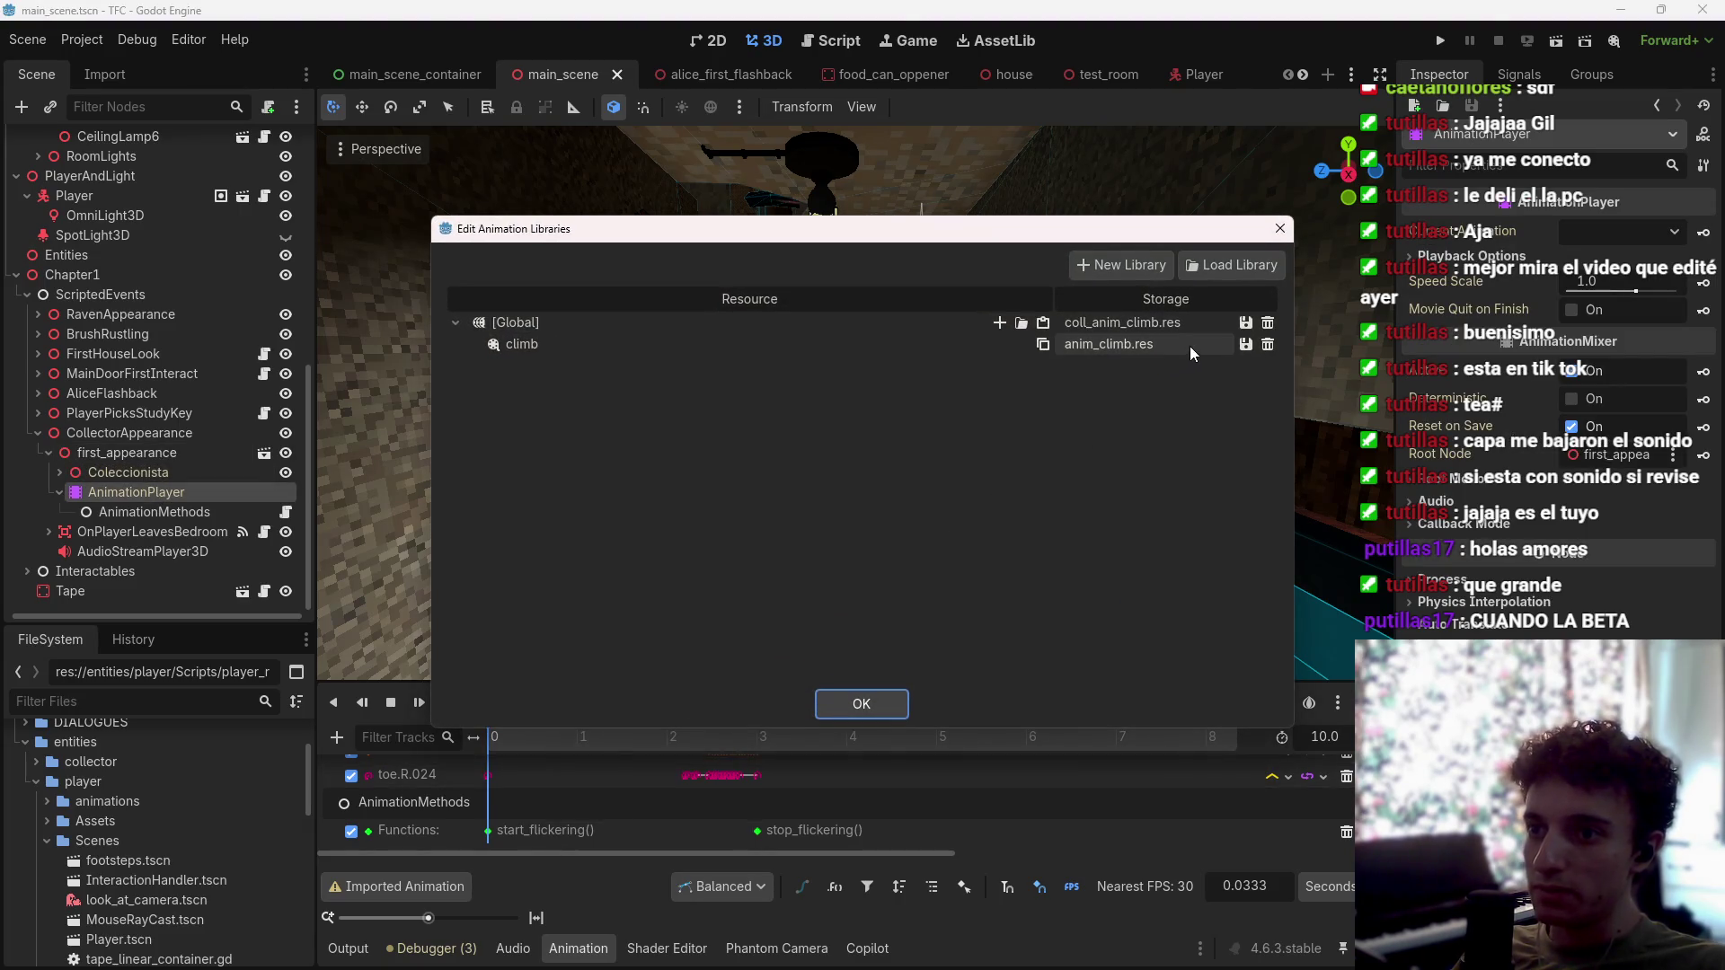
{"action": "left_click", "coordinate": [881, 716]}
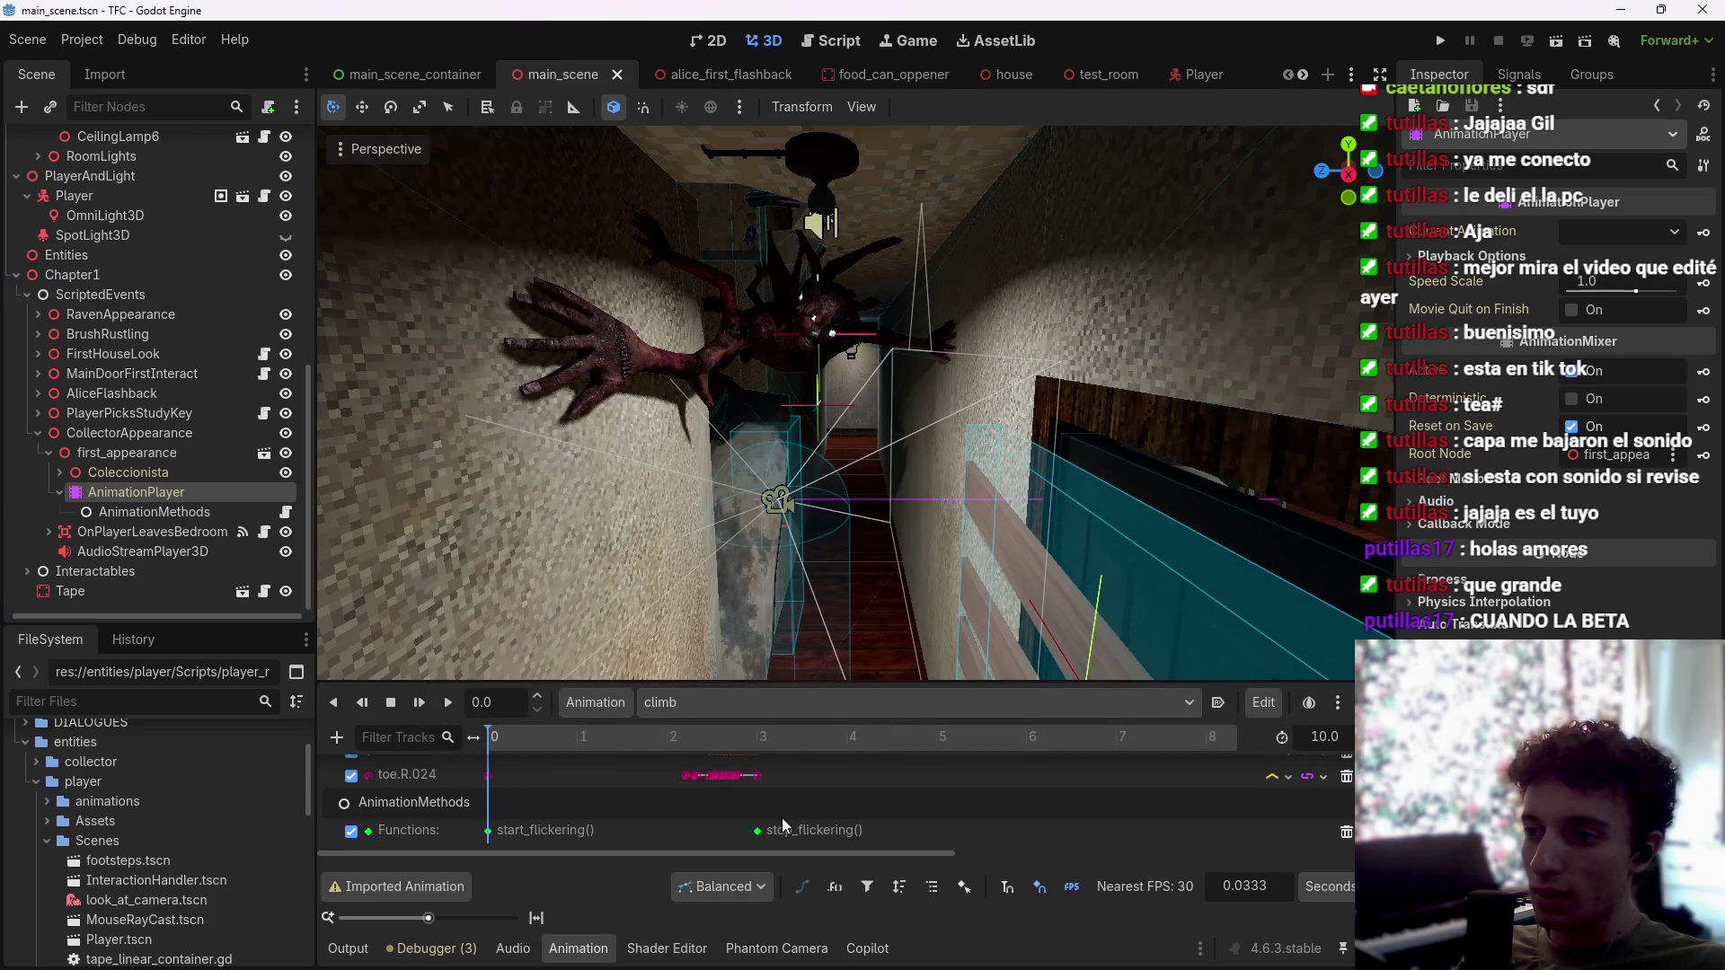
{"action": "left_click", "coordinate": [564, 702]}
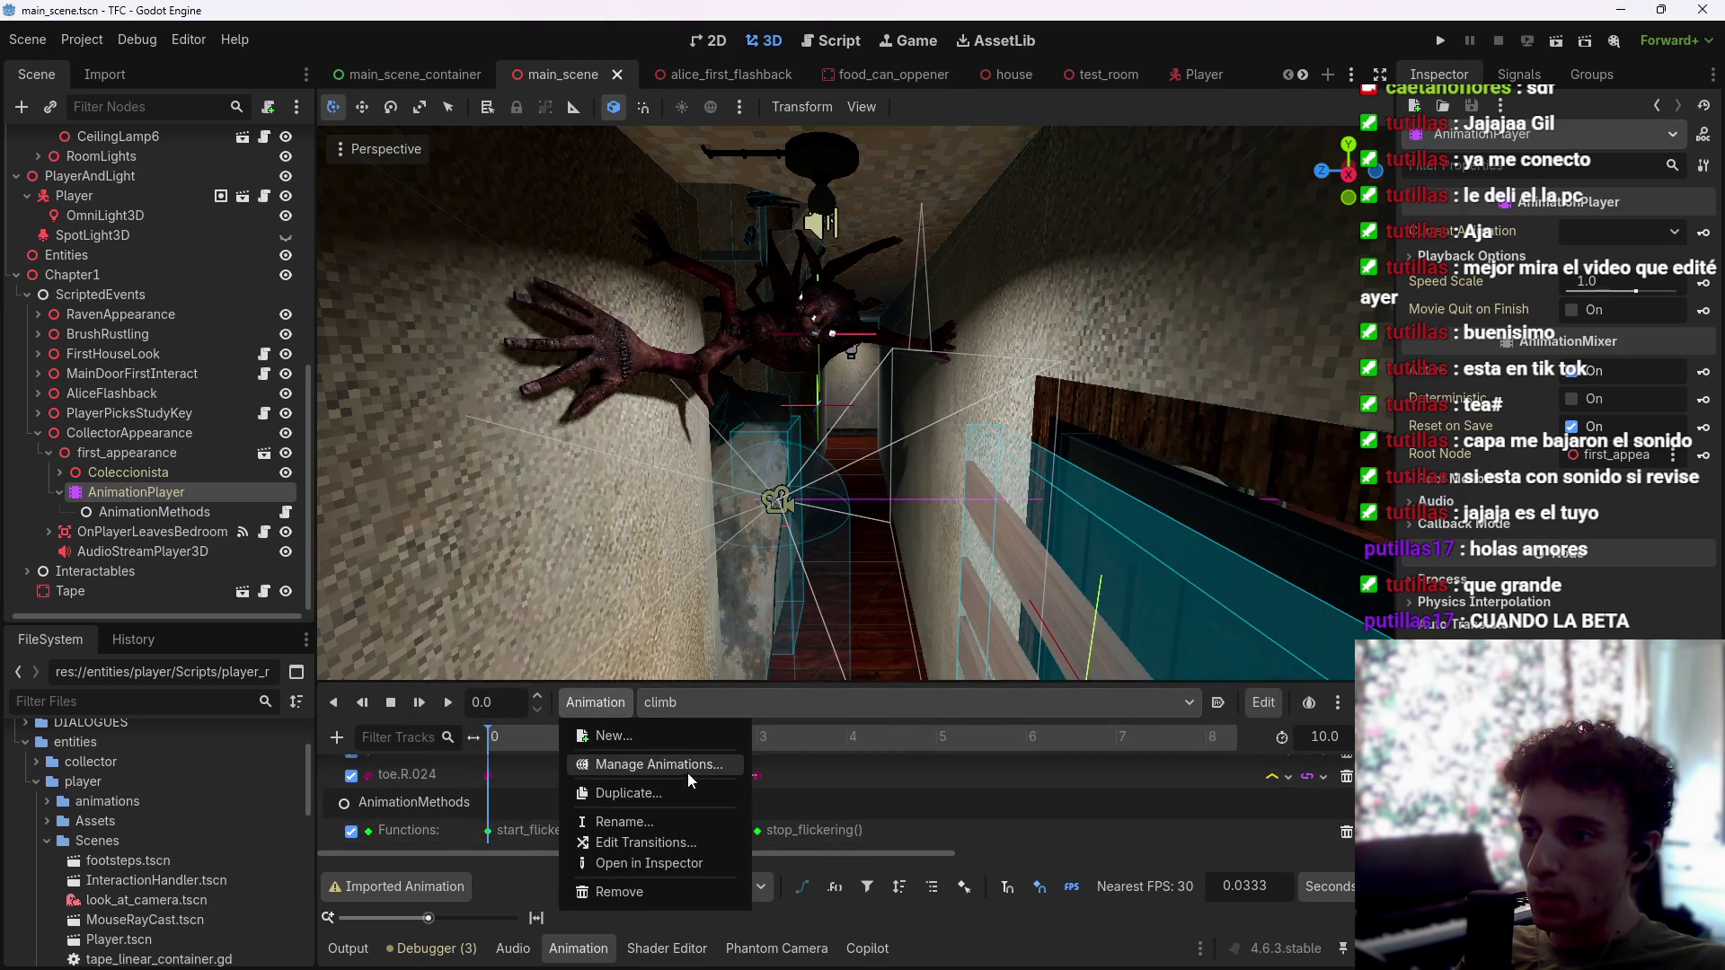
{"action": "left_click", "coordinate": [691, 772]}
{"action": "left_click", "coordinate": [877, 702]}
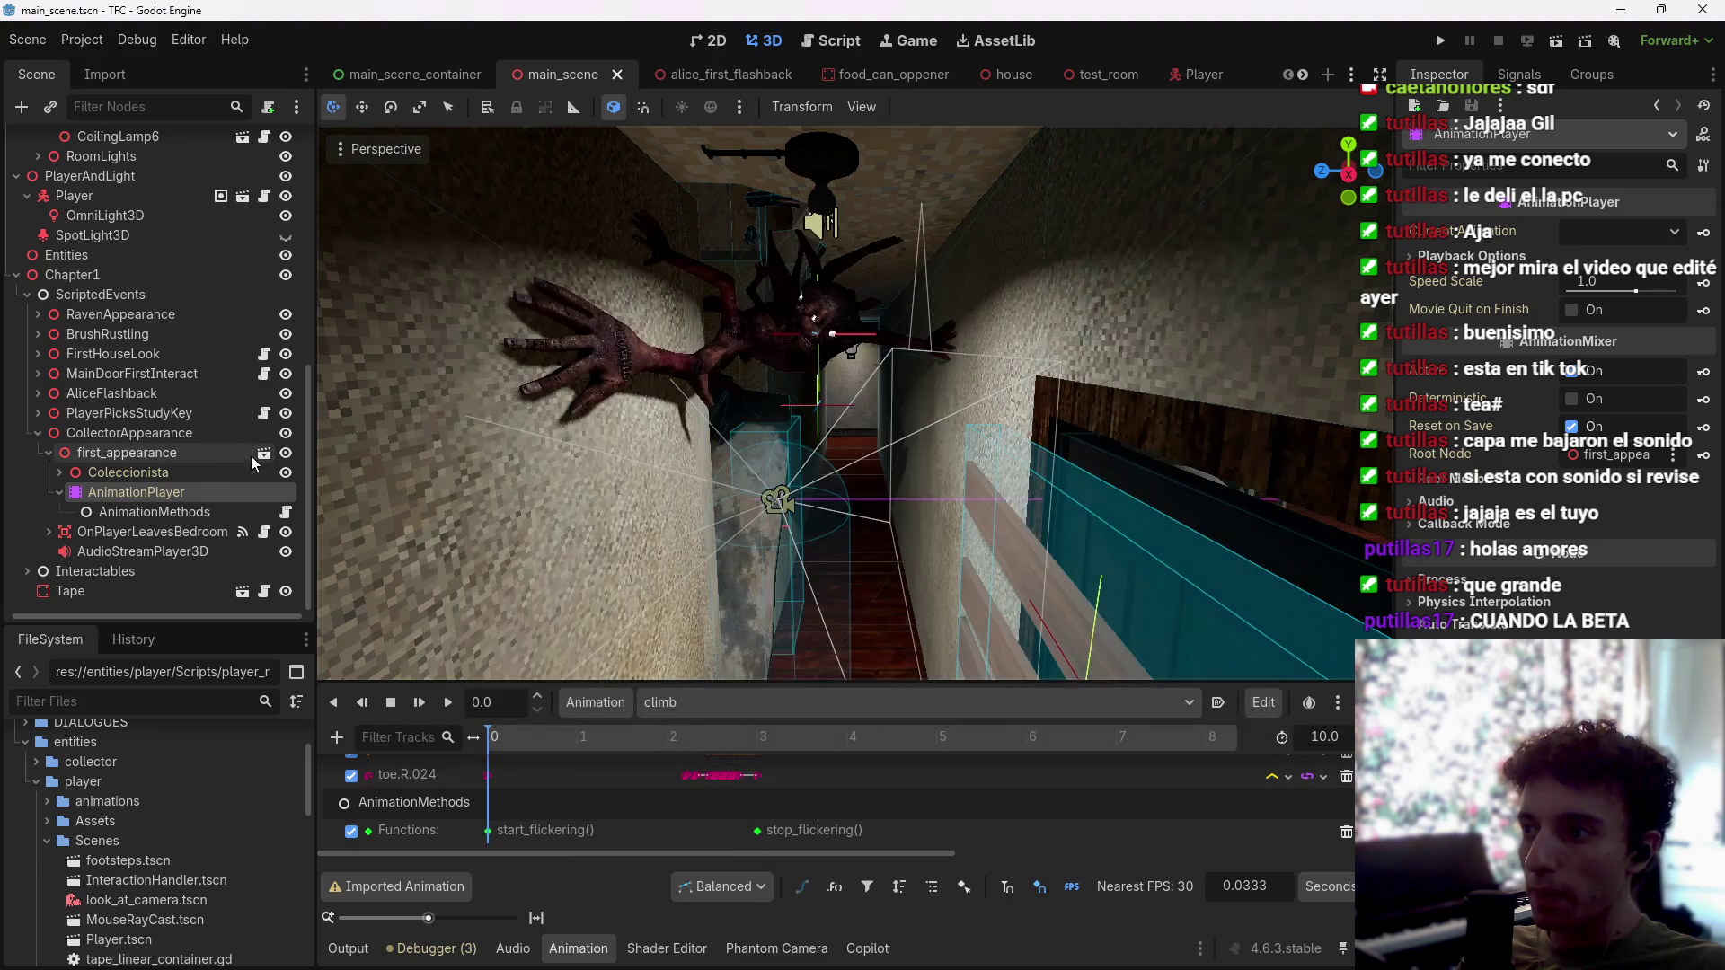
Step: Check the first_appearance node, then review the AnimationPlayer's libraries in Manage Animations again
{"action": "left_click", "coordinate": [184, 454]}
{"action": "right_click", "coordinate": [184, 454]}
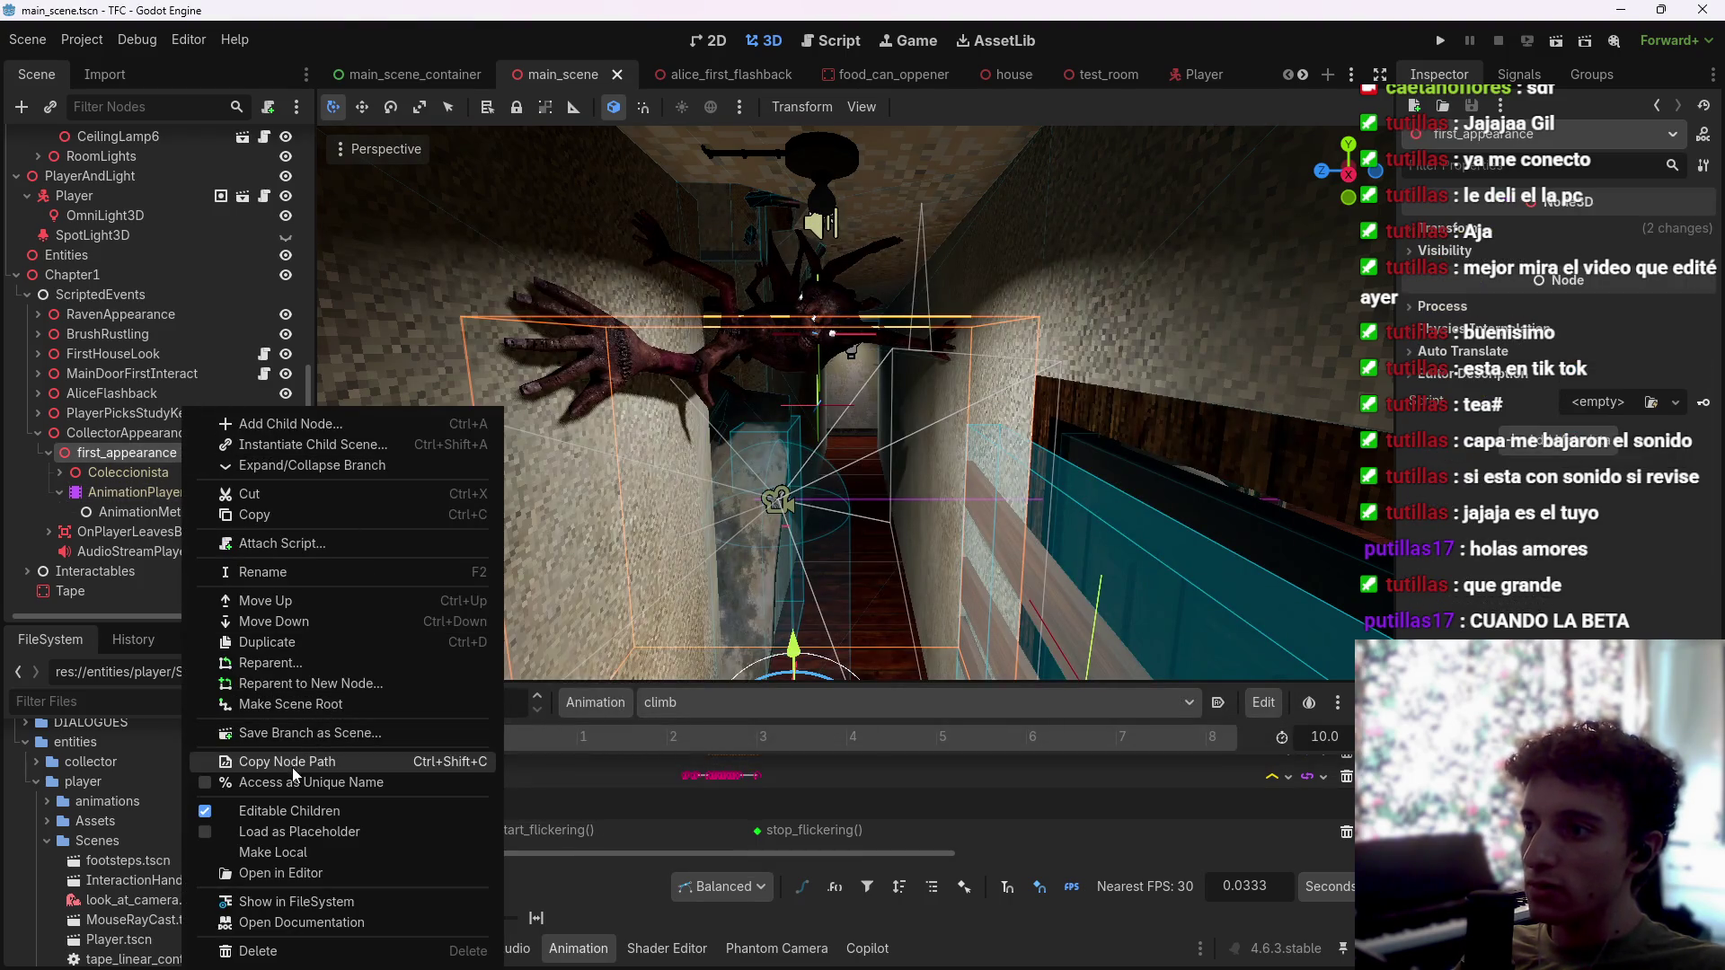
{"action": "left_click", "coordinate": [141, 513]}
{"action": "left_click", "coordinate": [143, 492]}
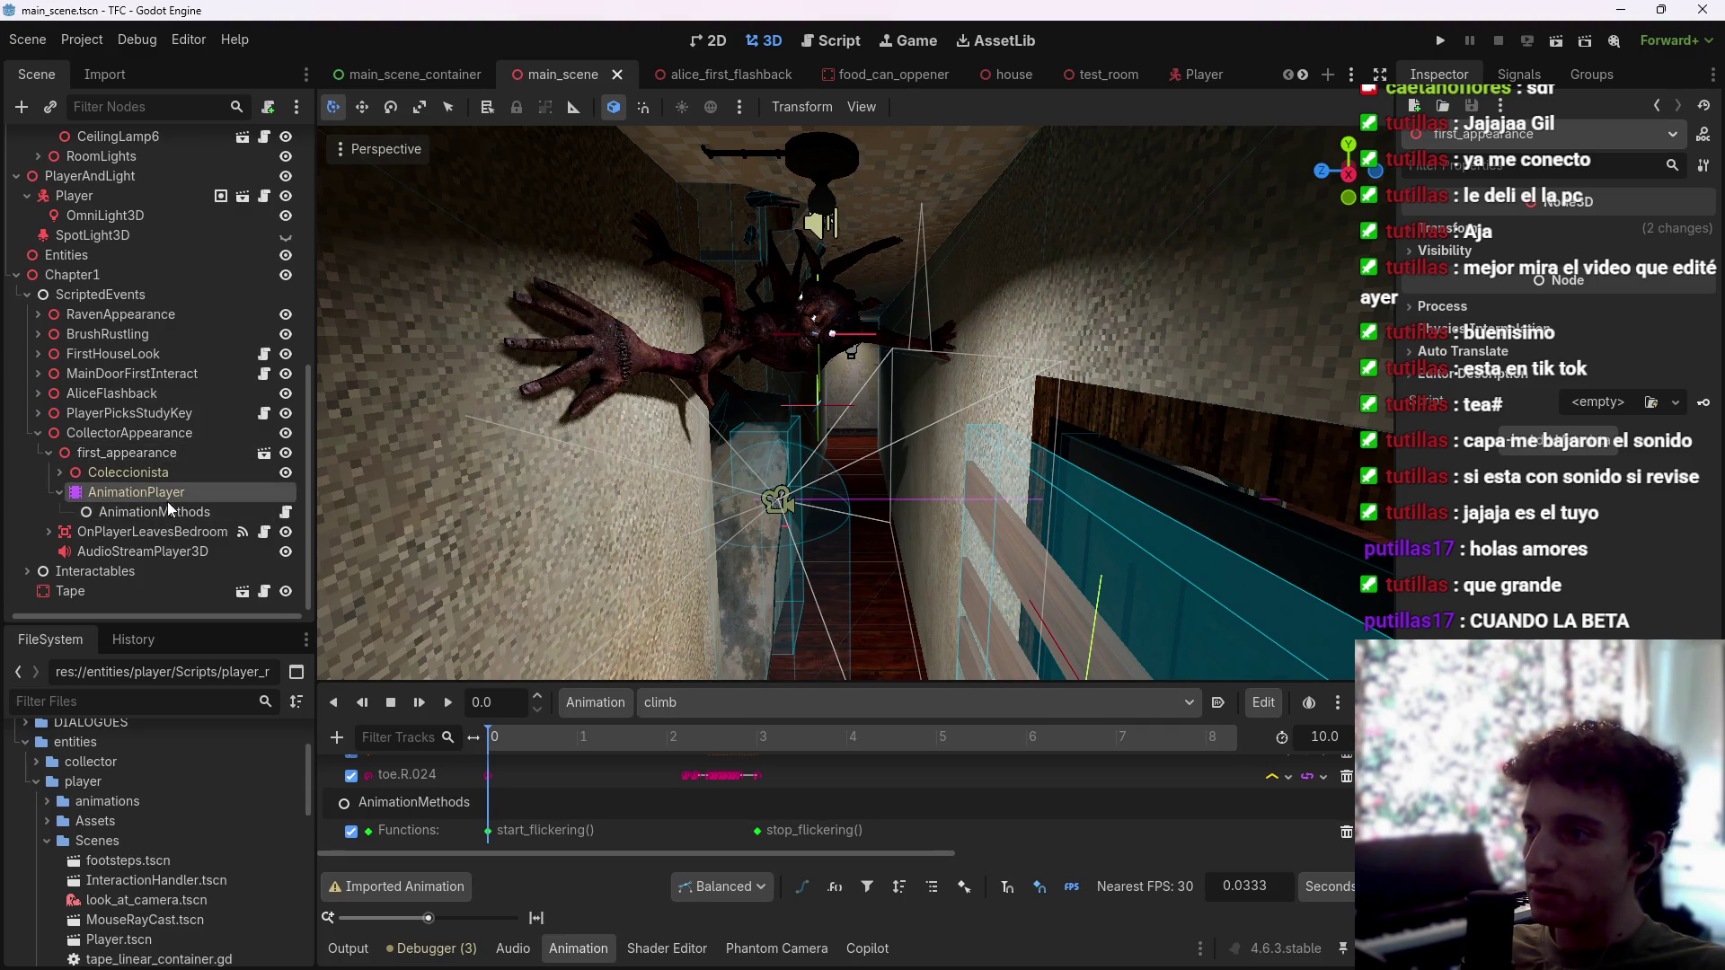
{"action": "left_click", "coordinate": [596, 703]}
{"action": "left_click", "coordinate": [661, 764]}
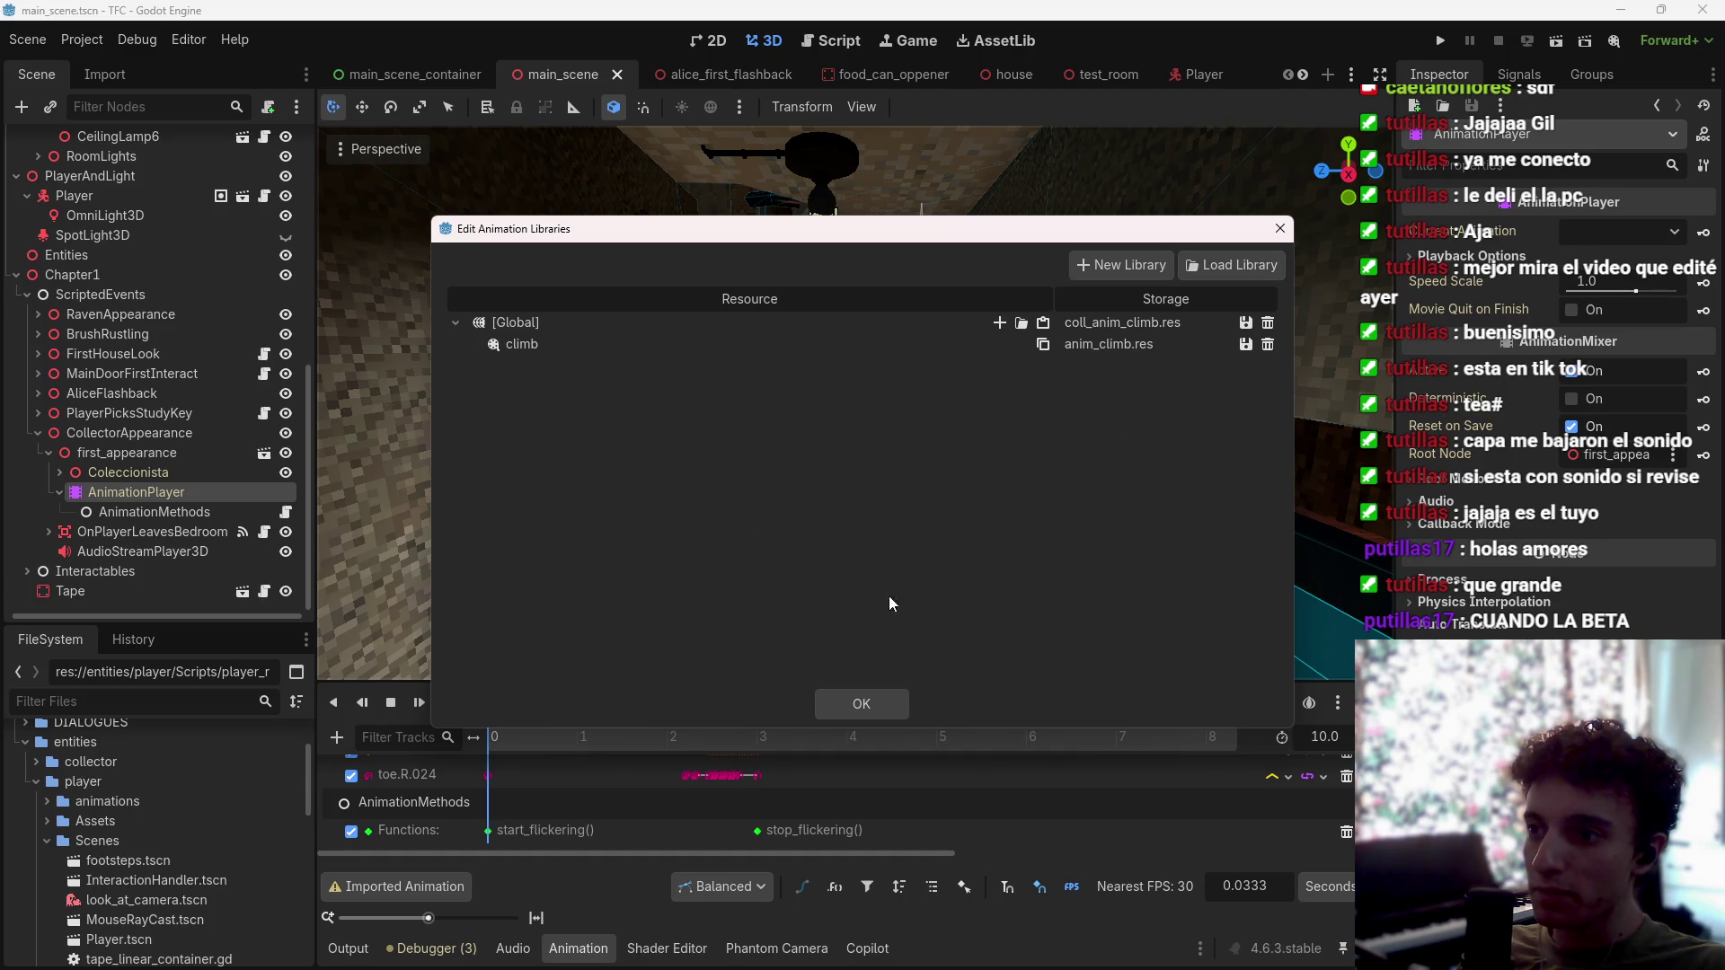
{"action": "left_click", "coordinate": [860, 703]}
Step: Collapse the player folders and select collector_first_appearance/assets/first_appearance.glb to view its import settings
{"action": "scroll", "coordinate": [157, 814], "scroll_direction": "down", "scroll_amount": 2}
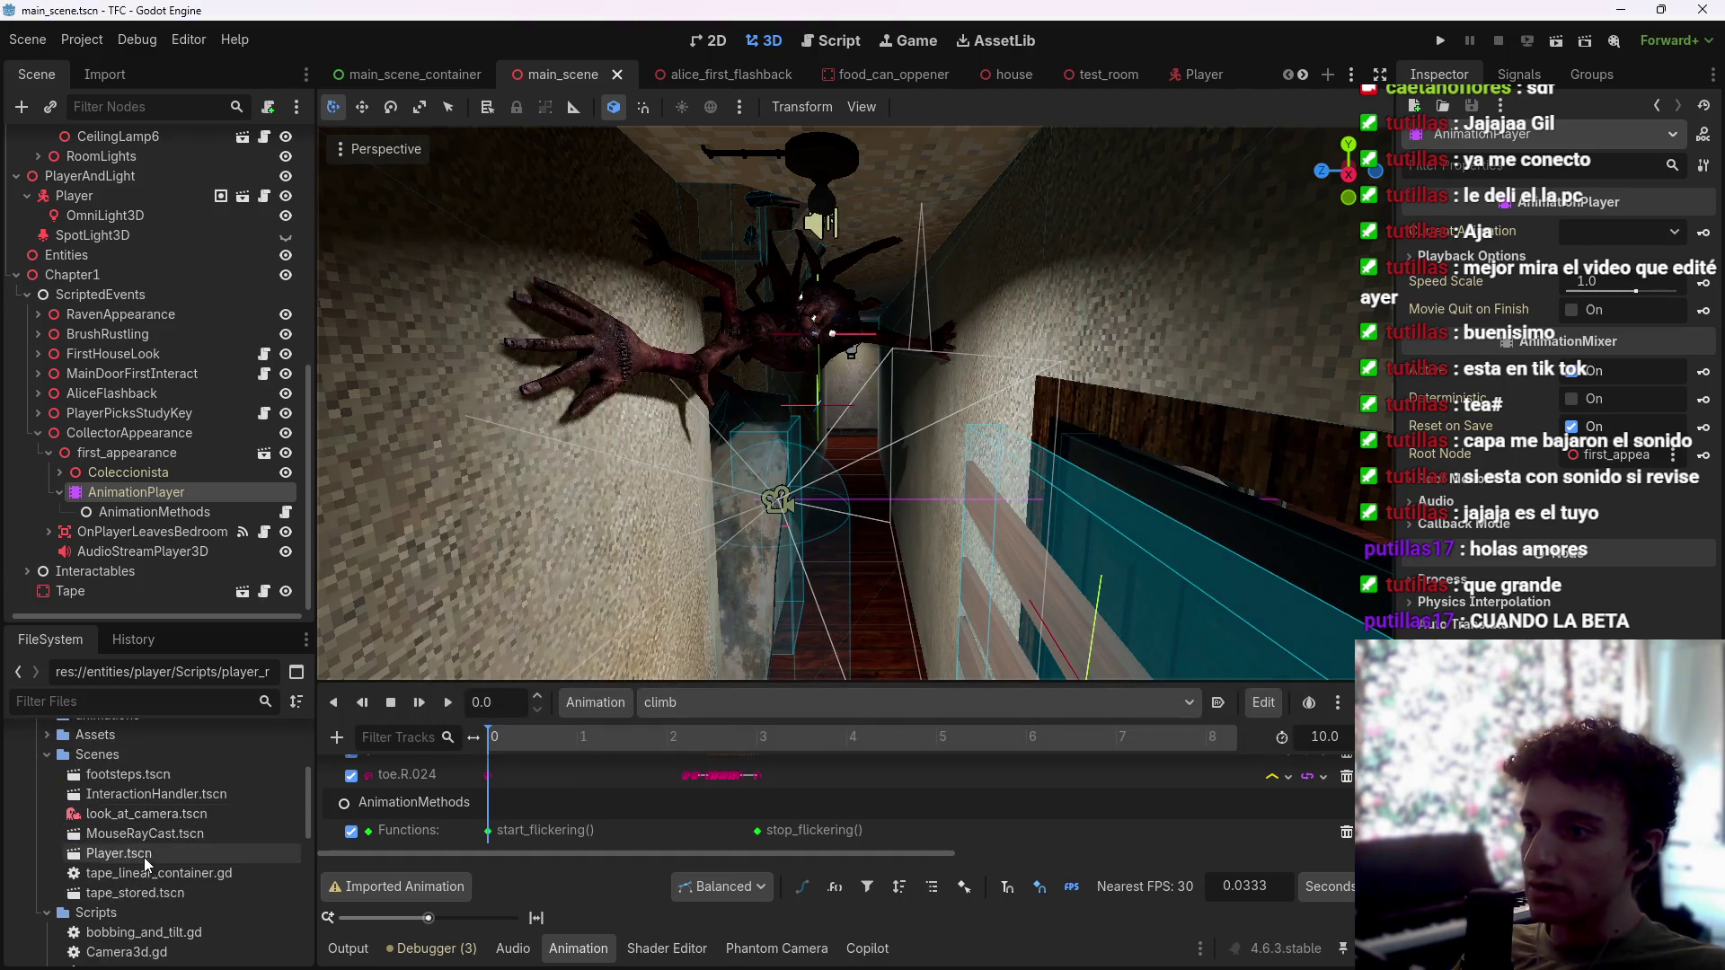
{"action": "scroll", "coordinate": [135, 809], "scroll_direction": "up", "scroll_amount": 1}
{"action": "left_click", "coordinate": [47, 812]}
{"action": "left_click", "coordinate": [36, 752]}
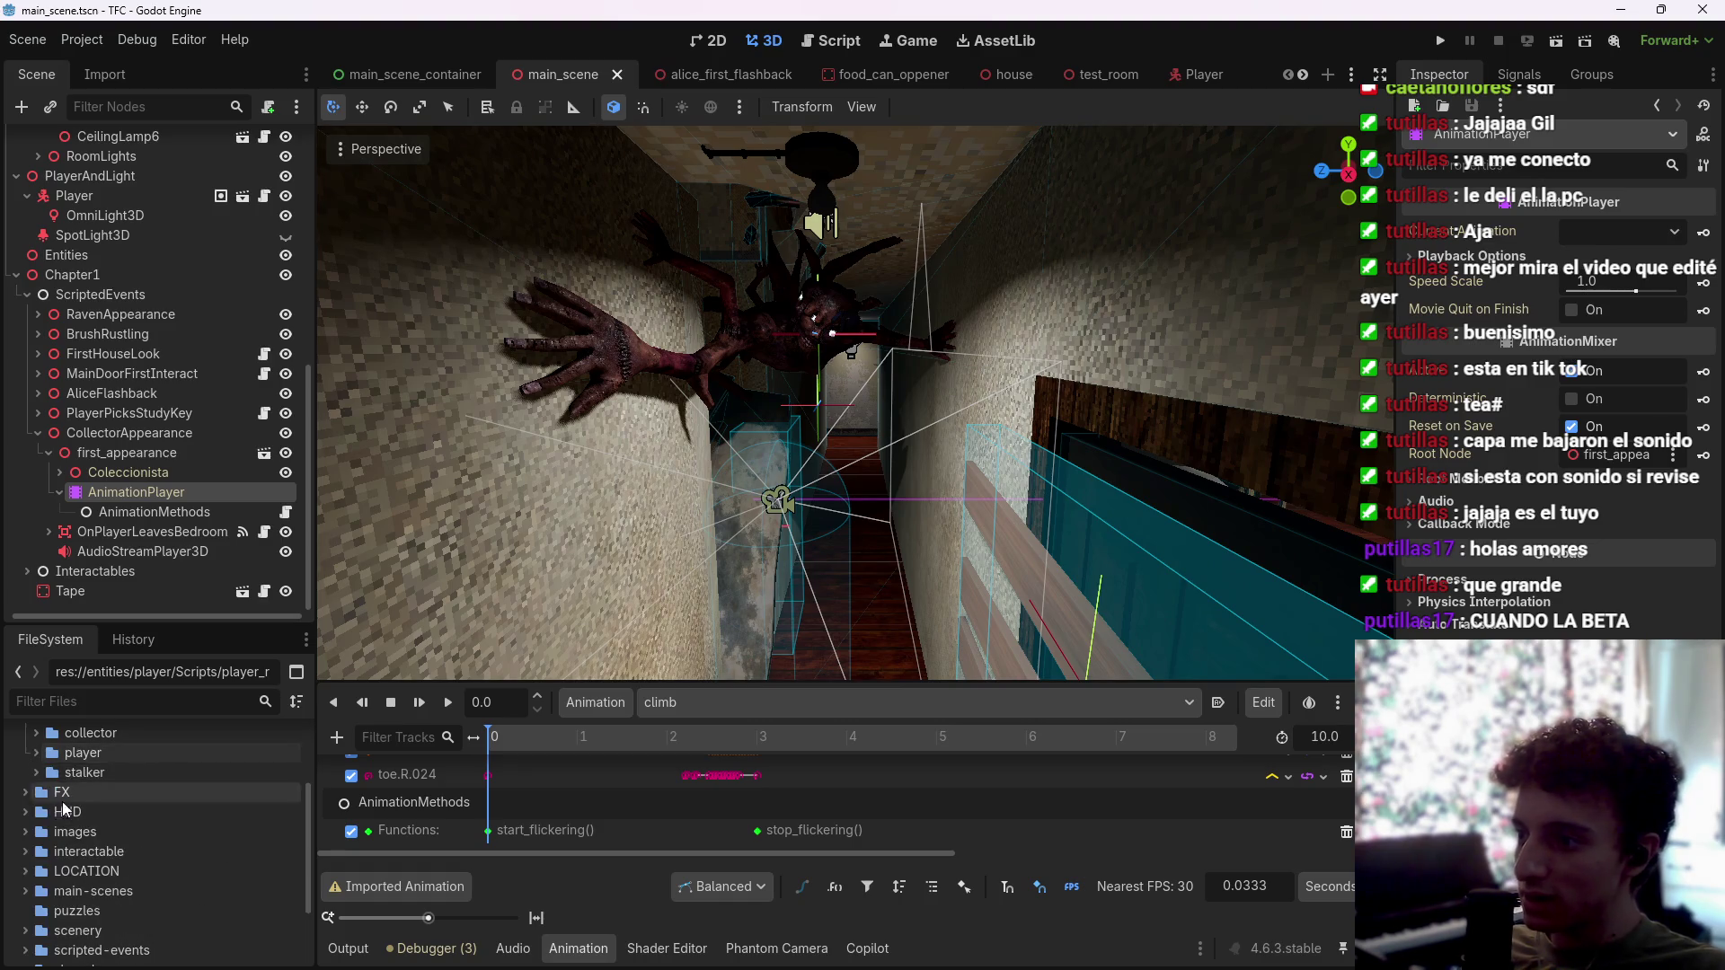
{"action": "scroll", "coordinate": [79, 858], "scroll_direction": "down", "scroll_amount": 2}
{"action": "scroll", "coordinate": [79, 858], "scroll_direction": "down", "scroll_amount": 1}
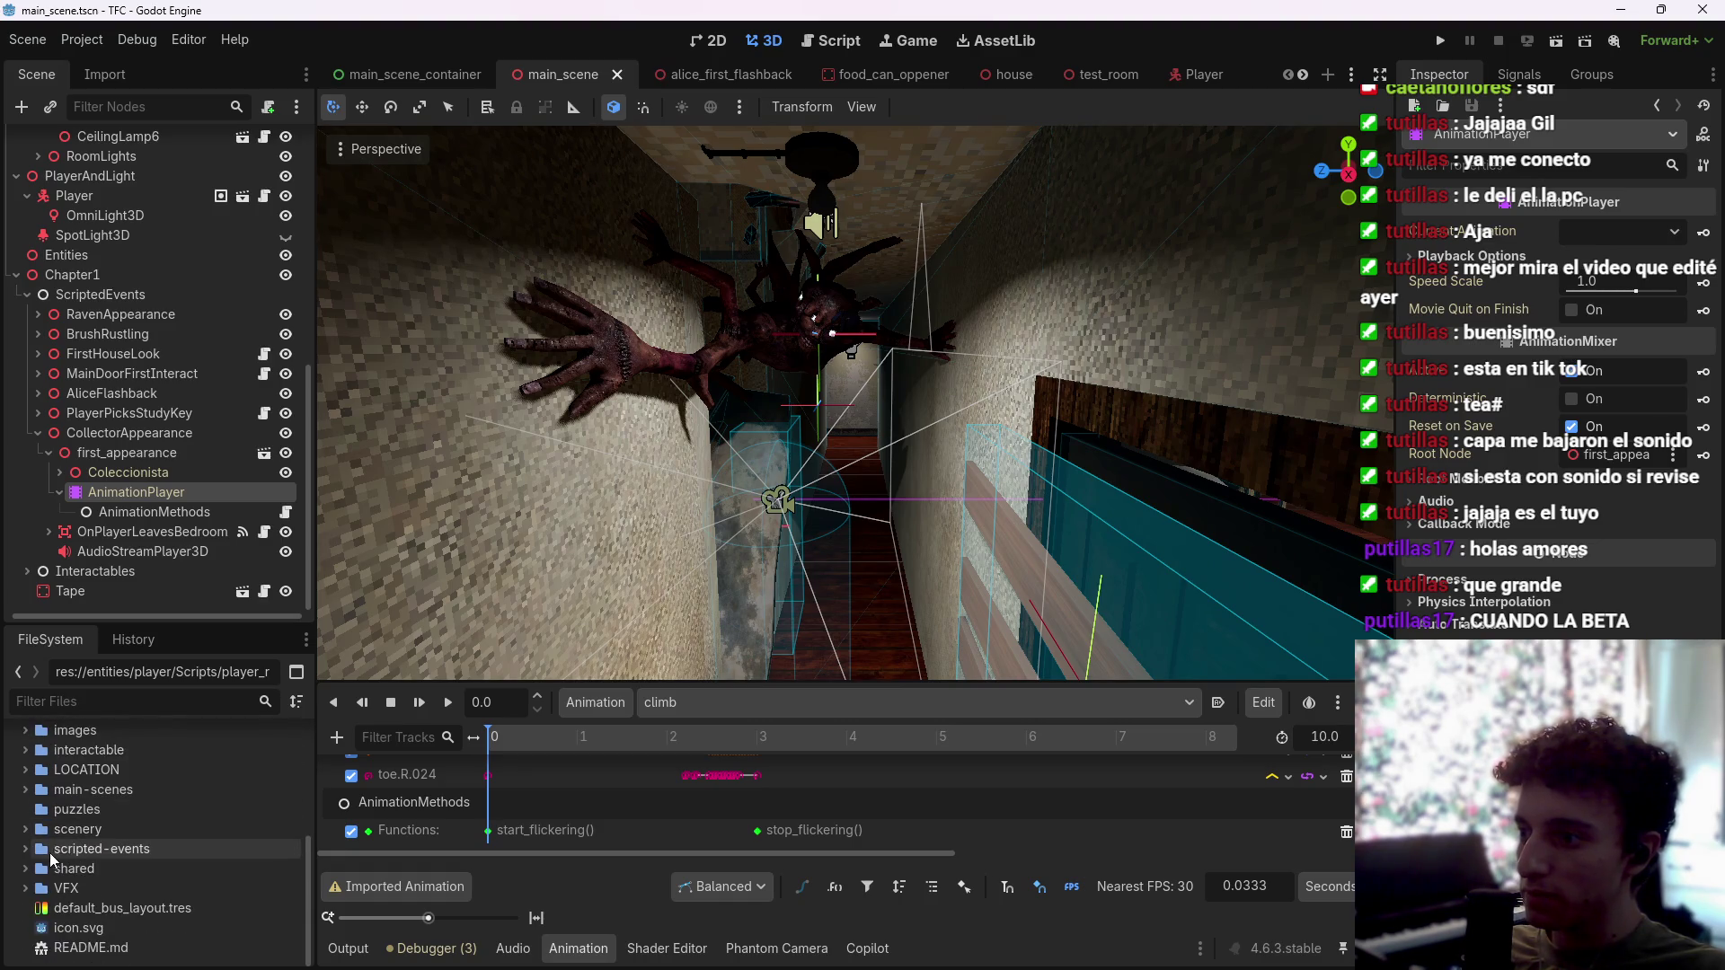
{"action": "left_click", "coordinate": [26, 880]}
{"action": "scroll", "coordinate": [33, 880], "scroll_direction": "down", "scroll_amount": 3}
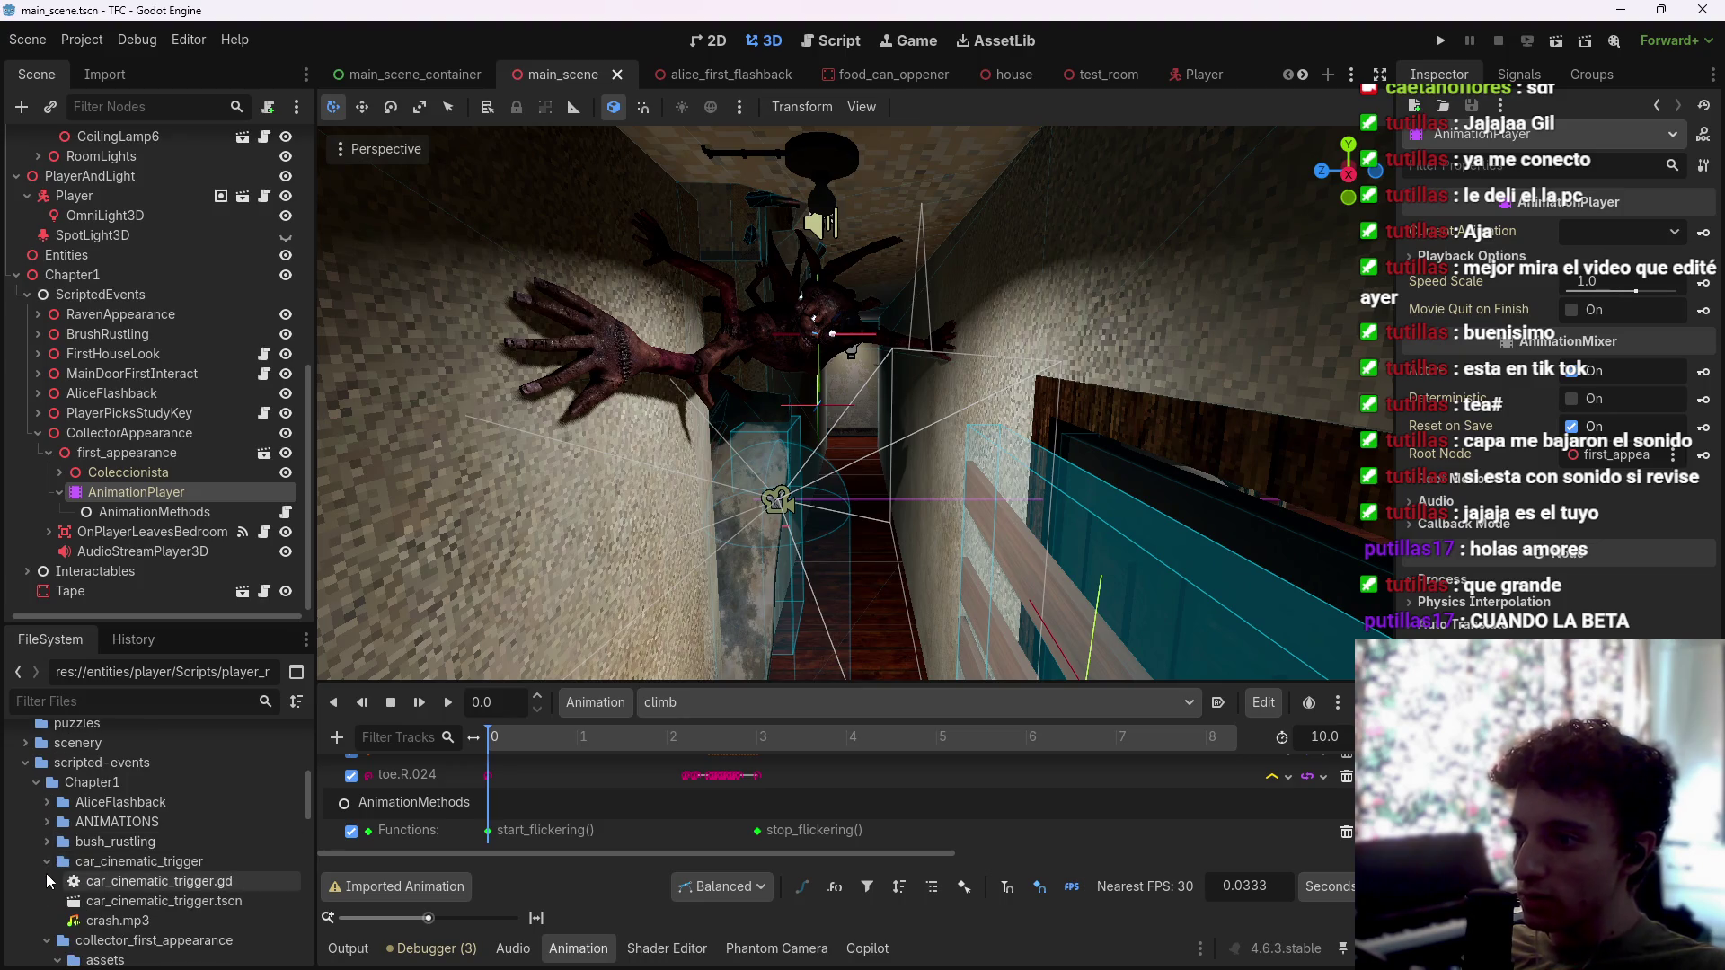
{"action": "left_click", "coordinate": [47, 861]}
{"action": "scroll", "coordinate": [49, 861], "scroll_direction": "down", "scroll_amount": 2}
{"action": "left_click", "coordinate": [46, 823]}
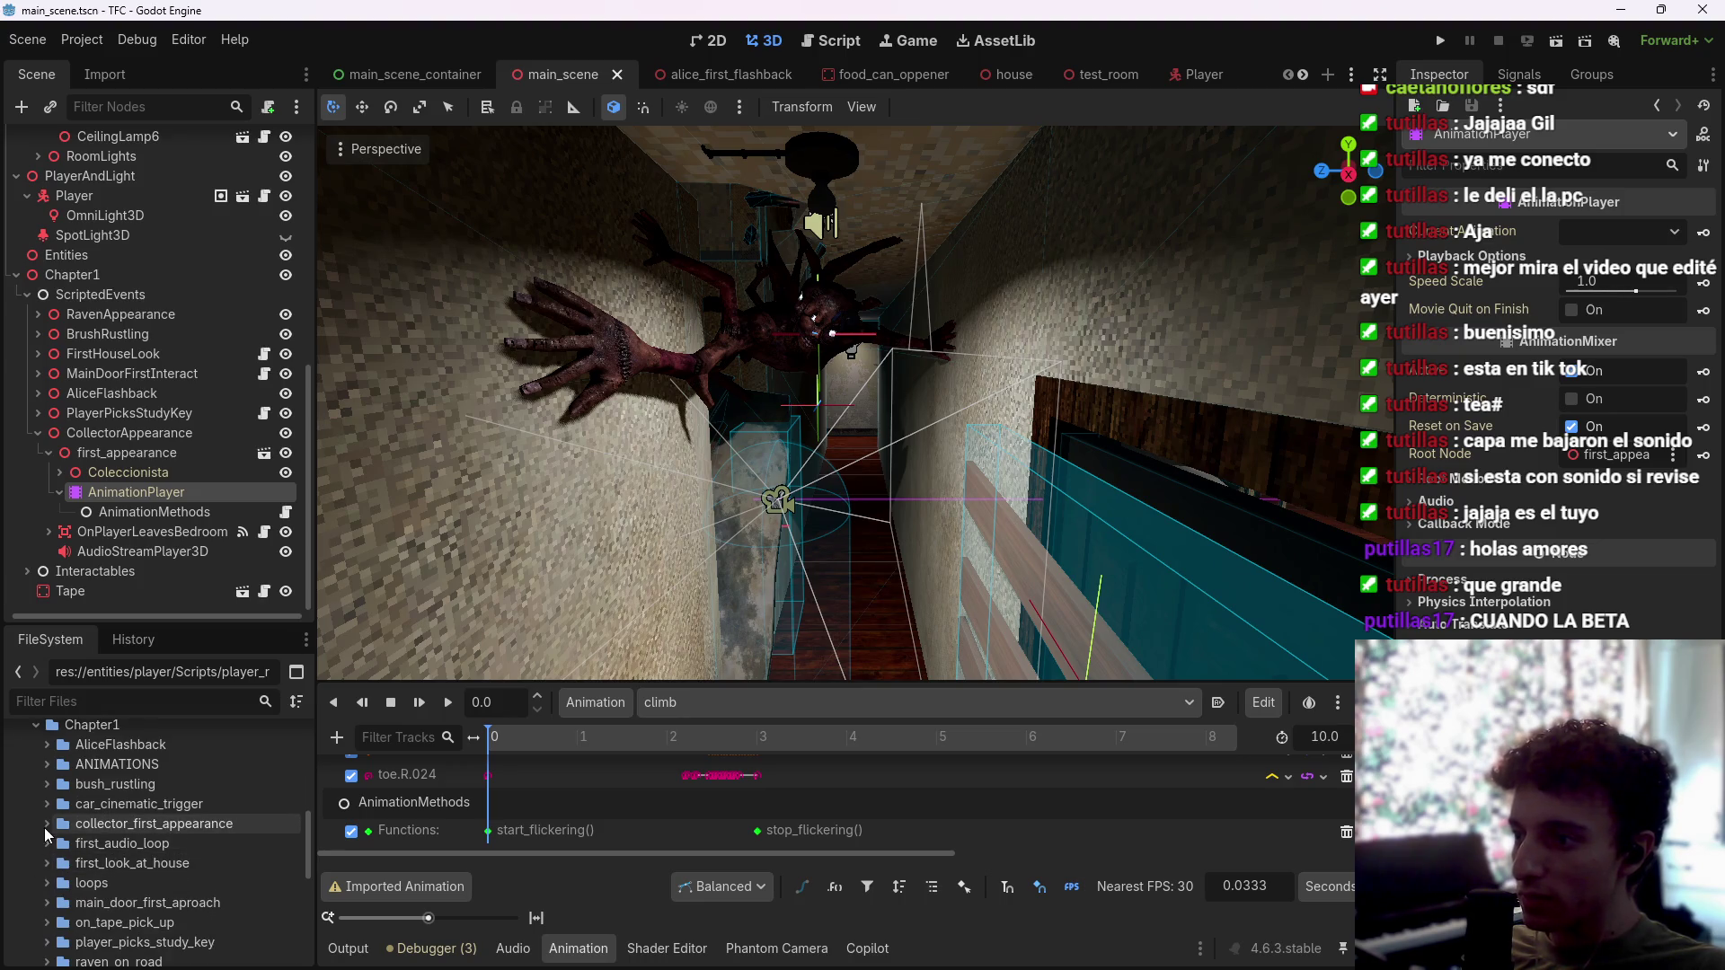
{"action": "left_click", "coordinate": [46, 823]}
{"action": "scroll", "coordinate": [47, 827], "scroll_direction": "down", "scroll_amount": 2}
{"action": "scroll", "coordinate": [108, 808], "scroll_direction": "down", "scroll_amount": 2}
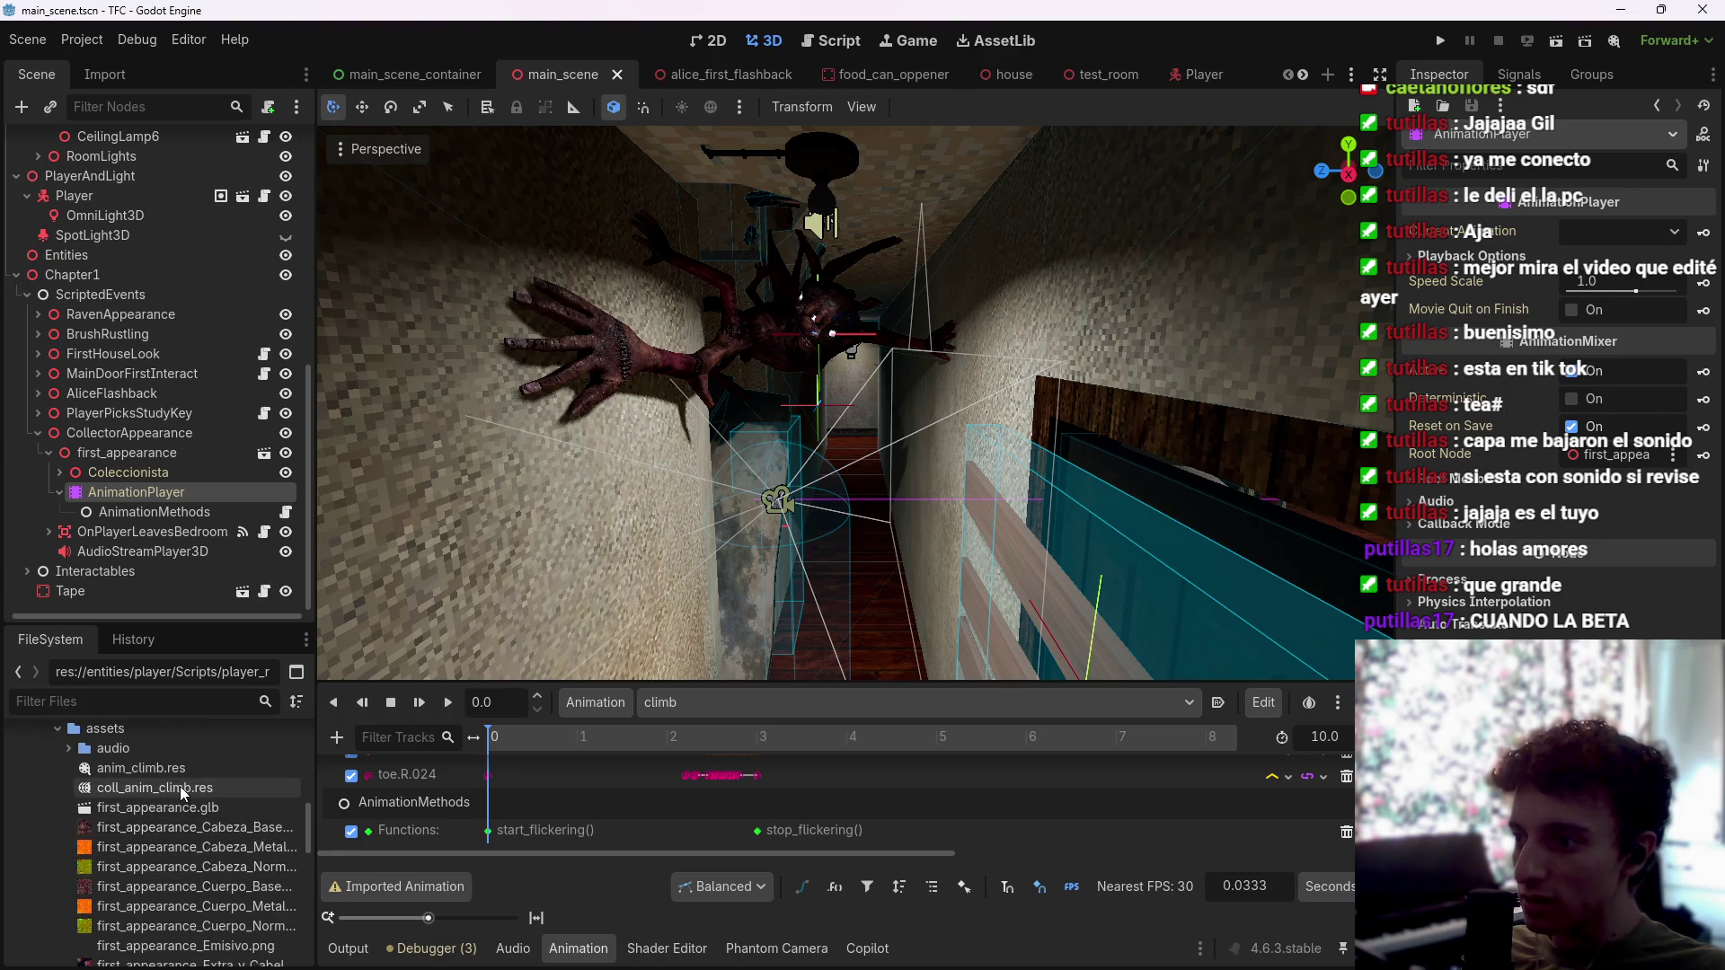
{"action": "scroll", "coordinate": [182, 792], "scroll_direction": "down", "scroll_amount": 2}
{"action": "left_click", "coordinate": [180, 750]}
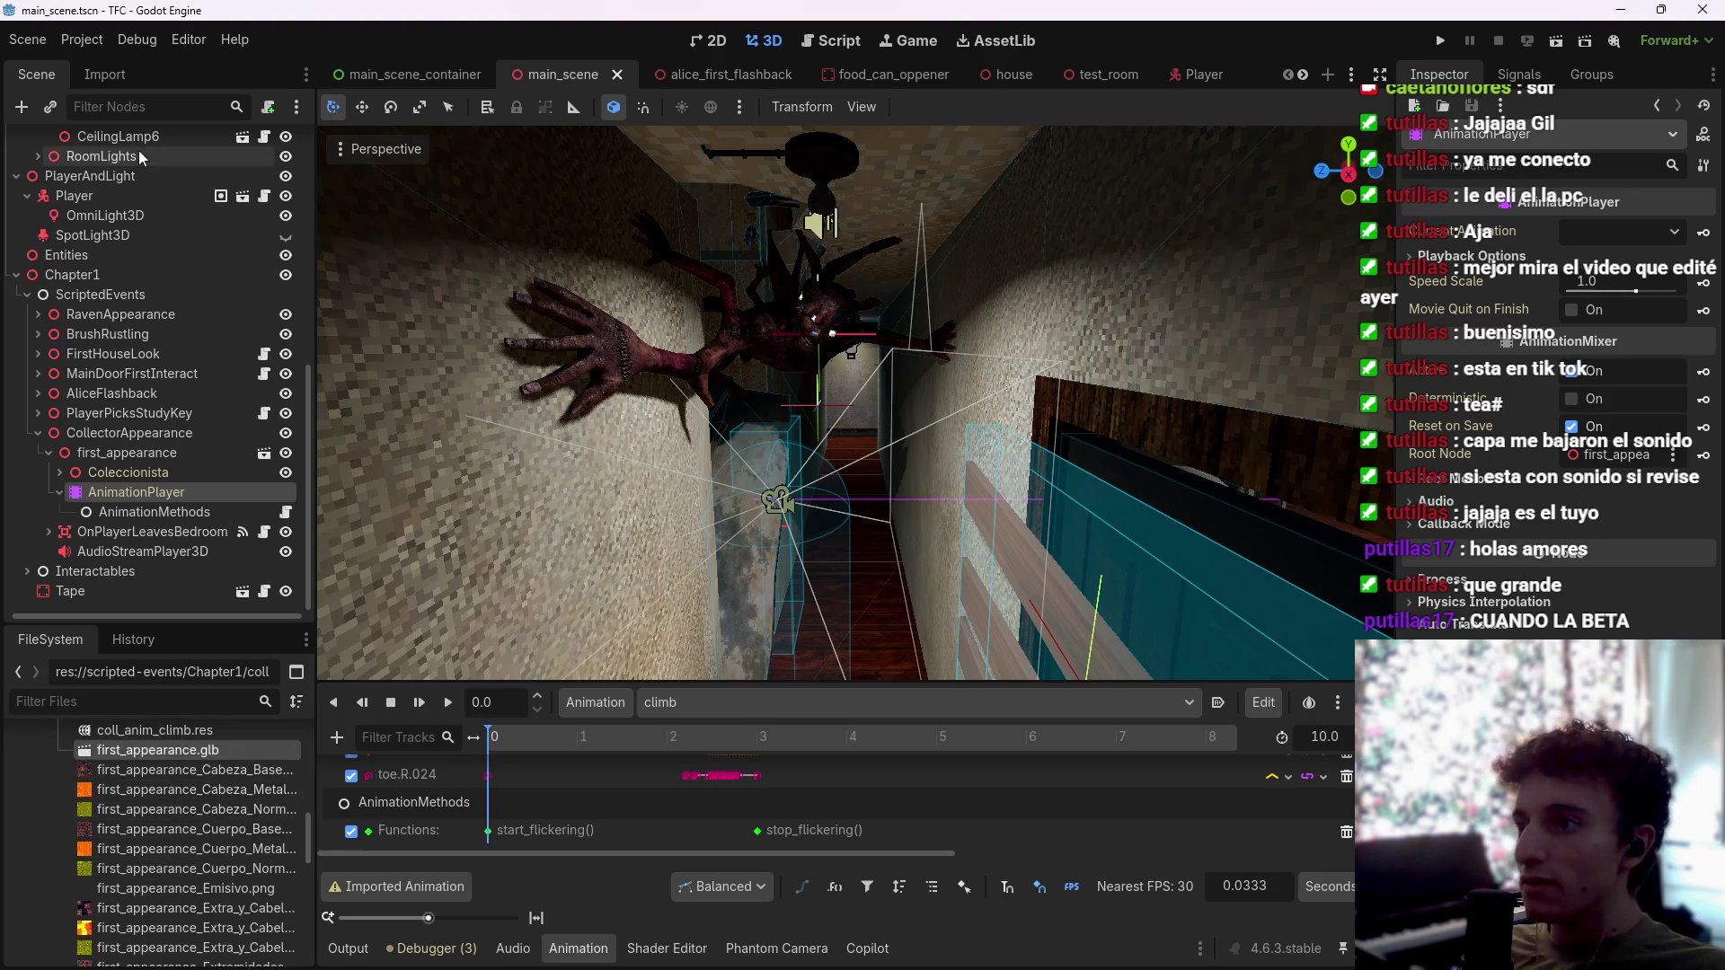
{"action": "left_click", "coordinate": [105, 73]}
Step: Set first_appearance.glb's animation save path to the assets folder as climb.res, then reimport
{"action": "left_click", "coordinate": [128, 608]}
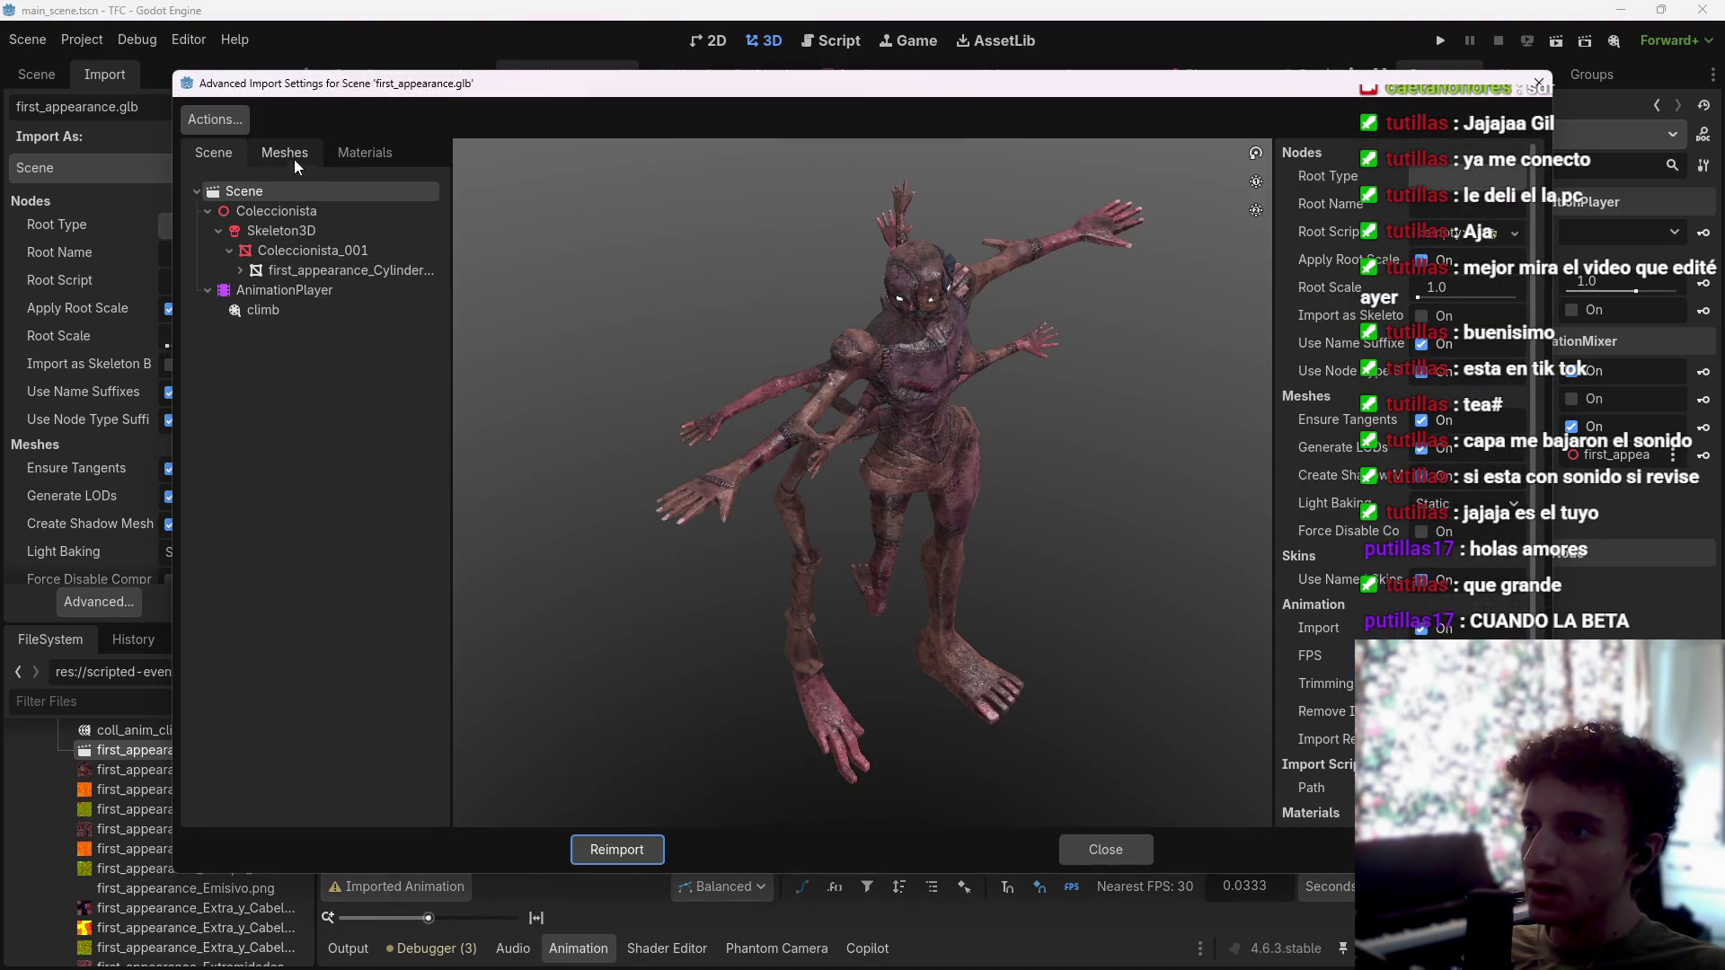
{"action": "left_click", "coordinate": [214, 118]}
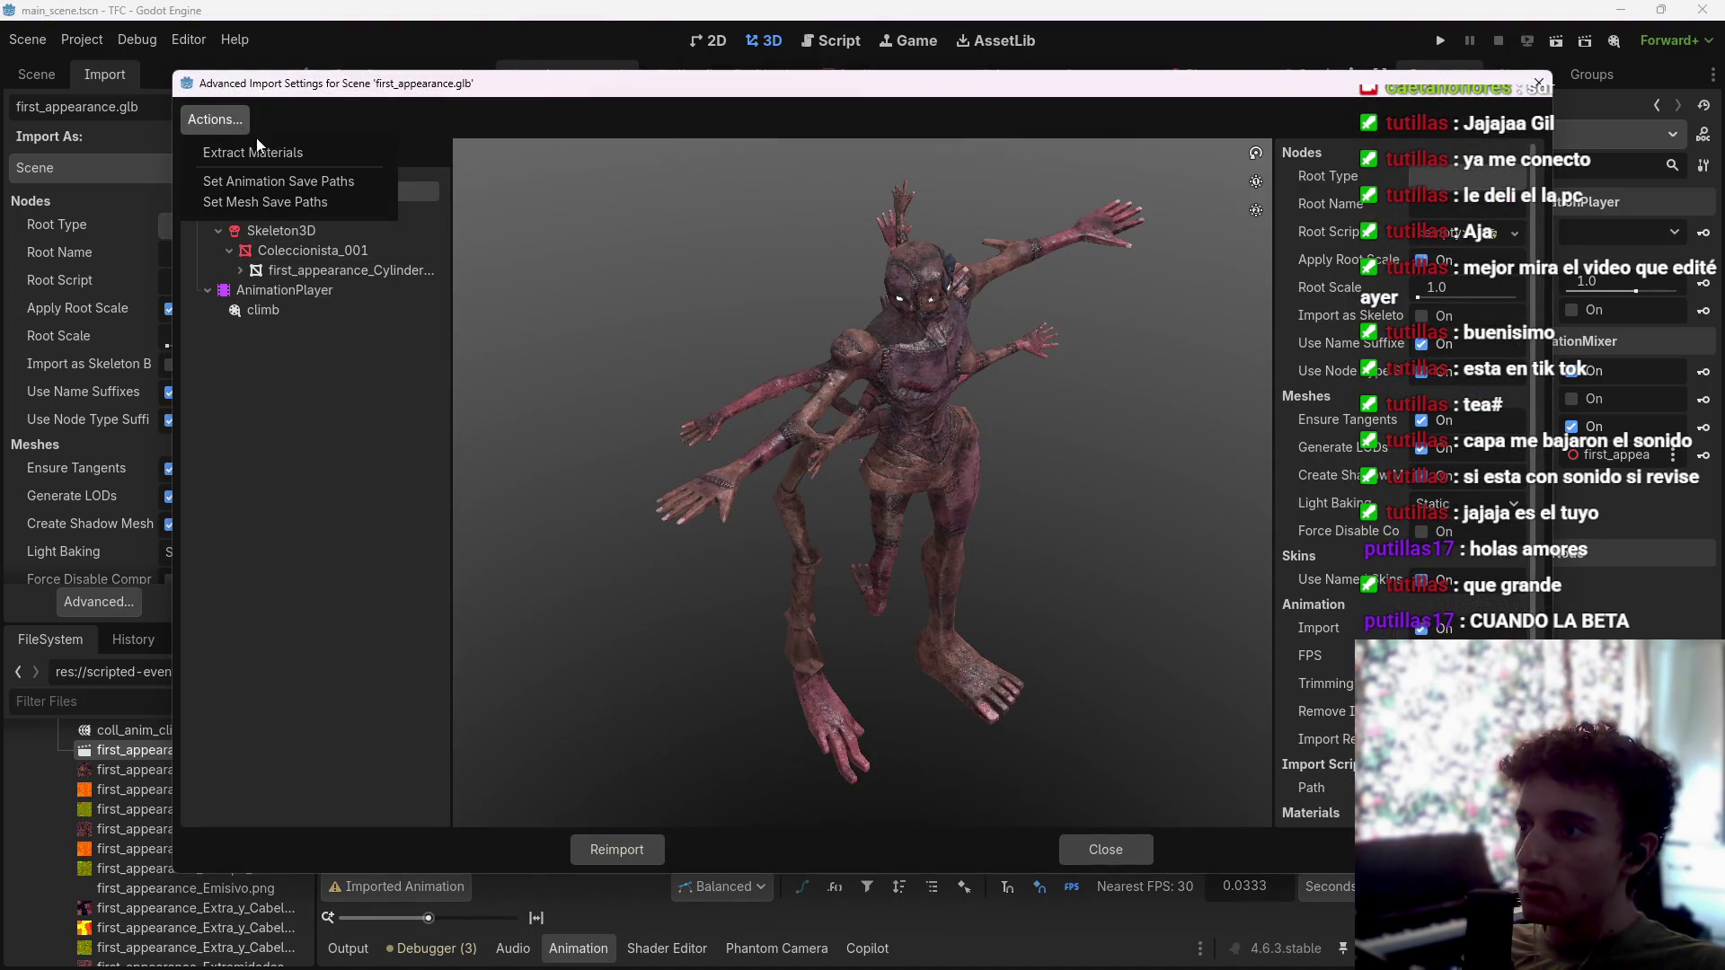
{"action": "left_click", "coordinate": [297, 182]}
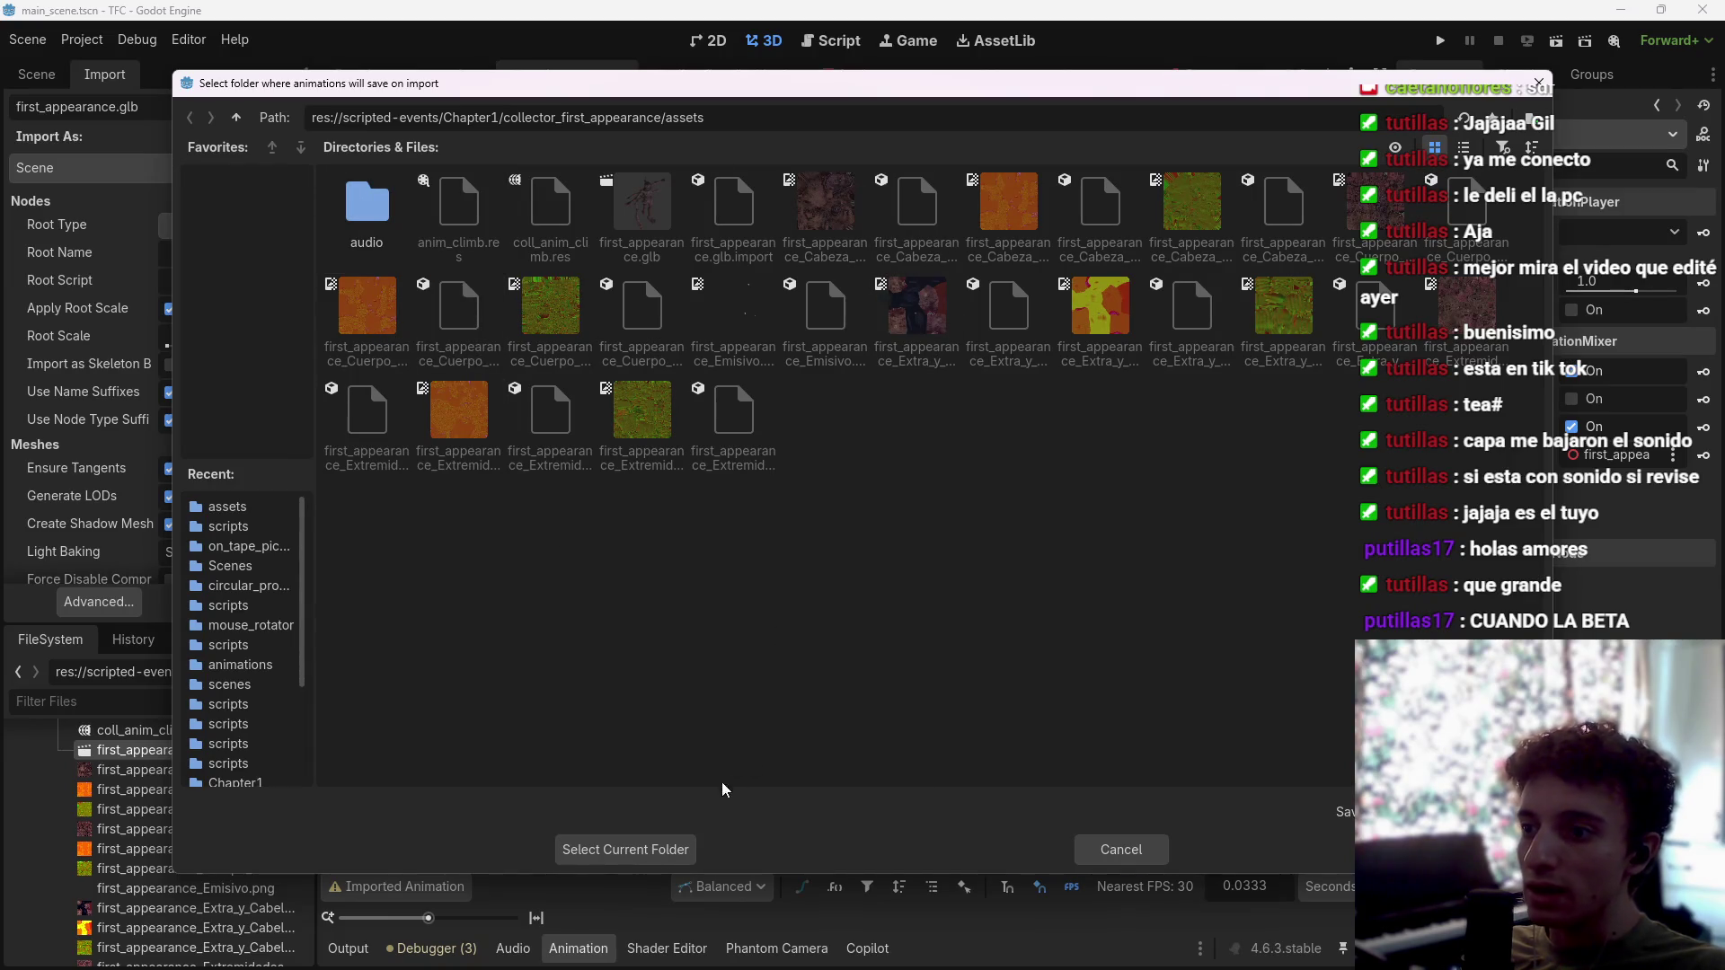
{"action": "left_click", "coordinate": [628, 848]}
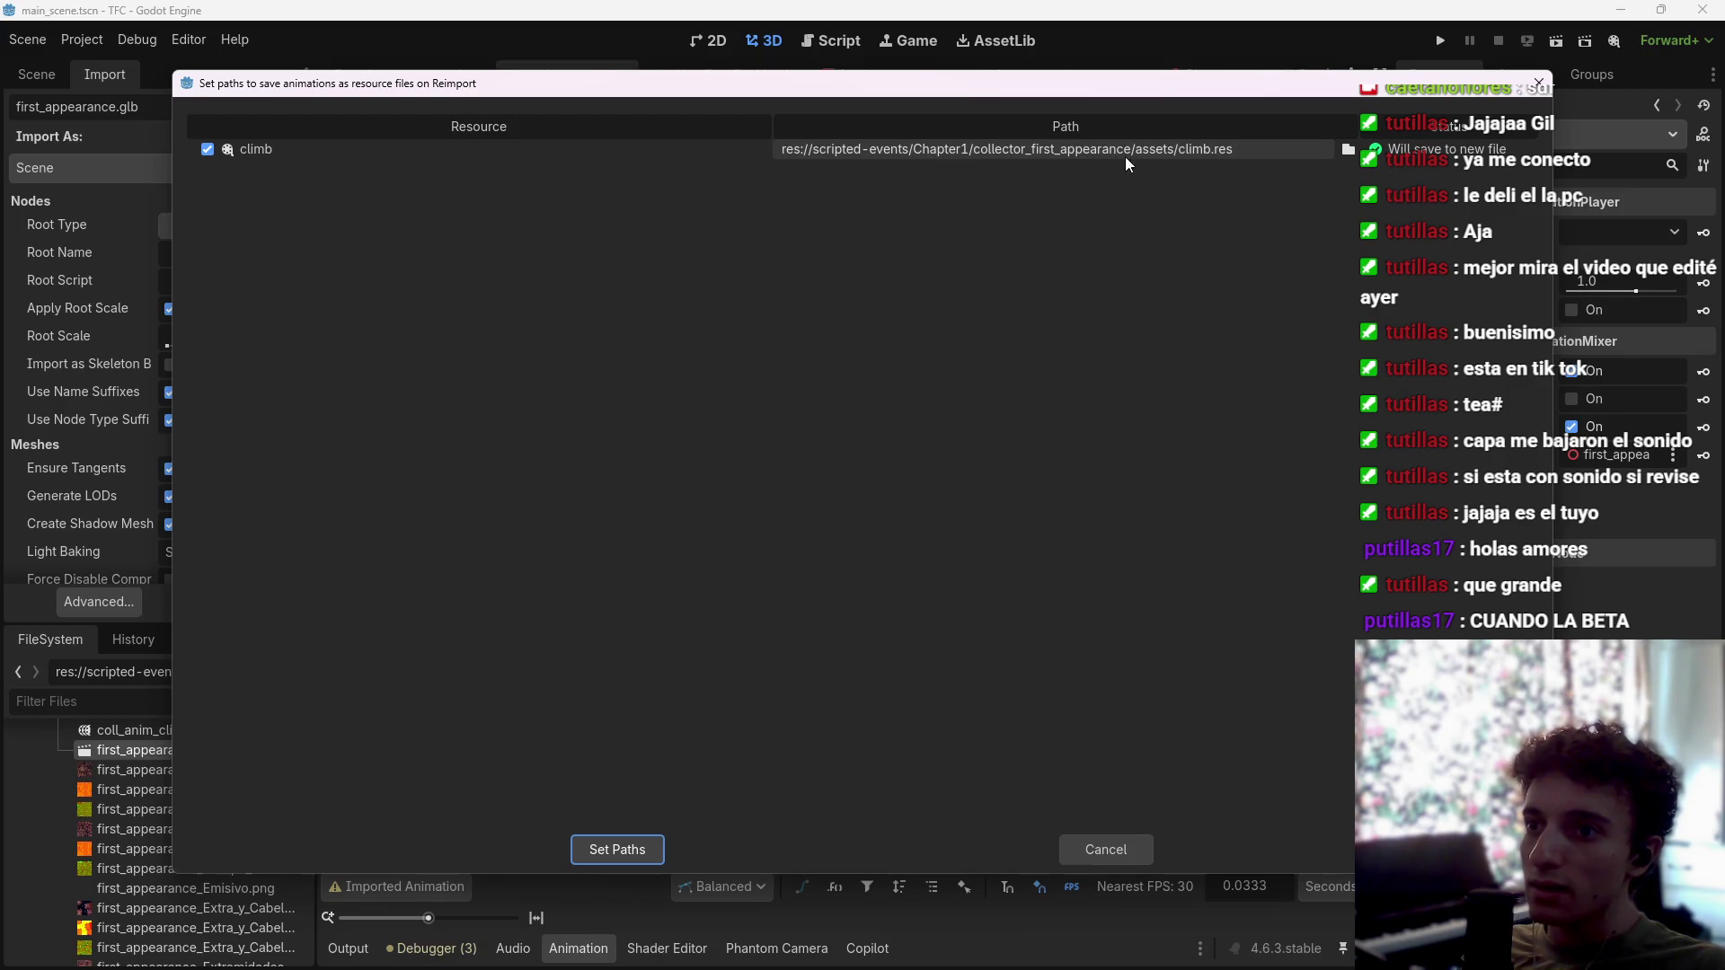
{"action": "left_click", "coordinate": [616, 849]}
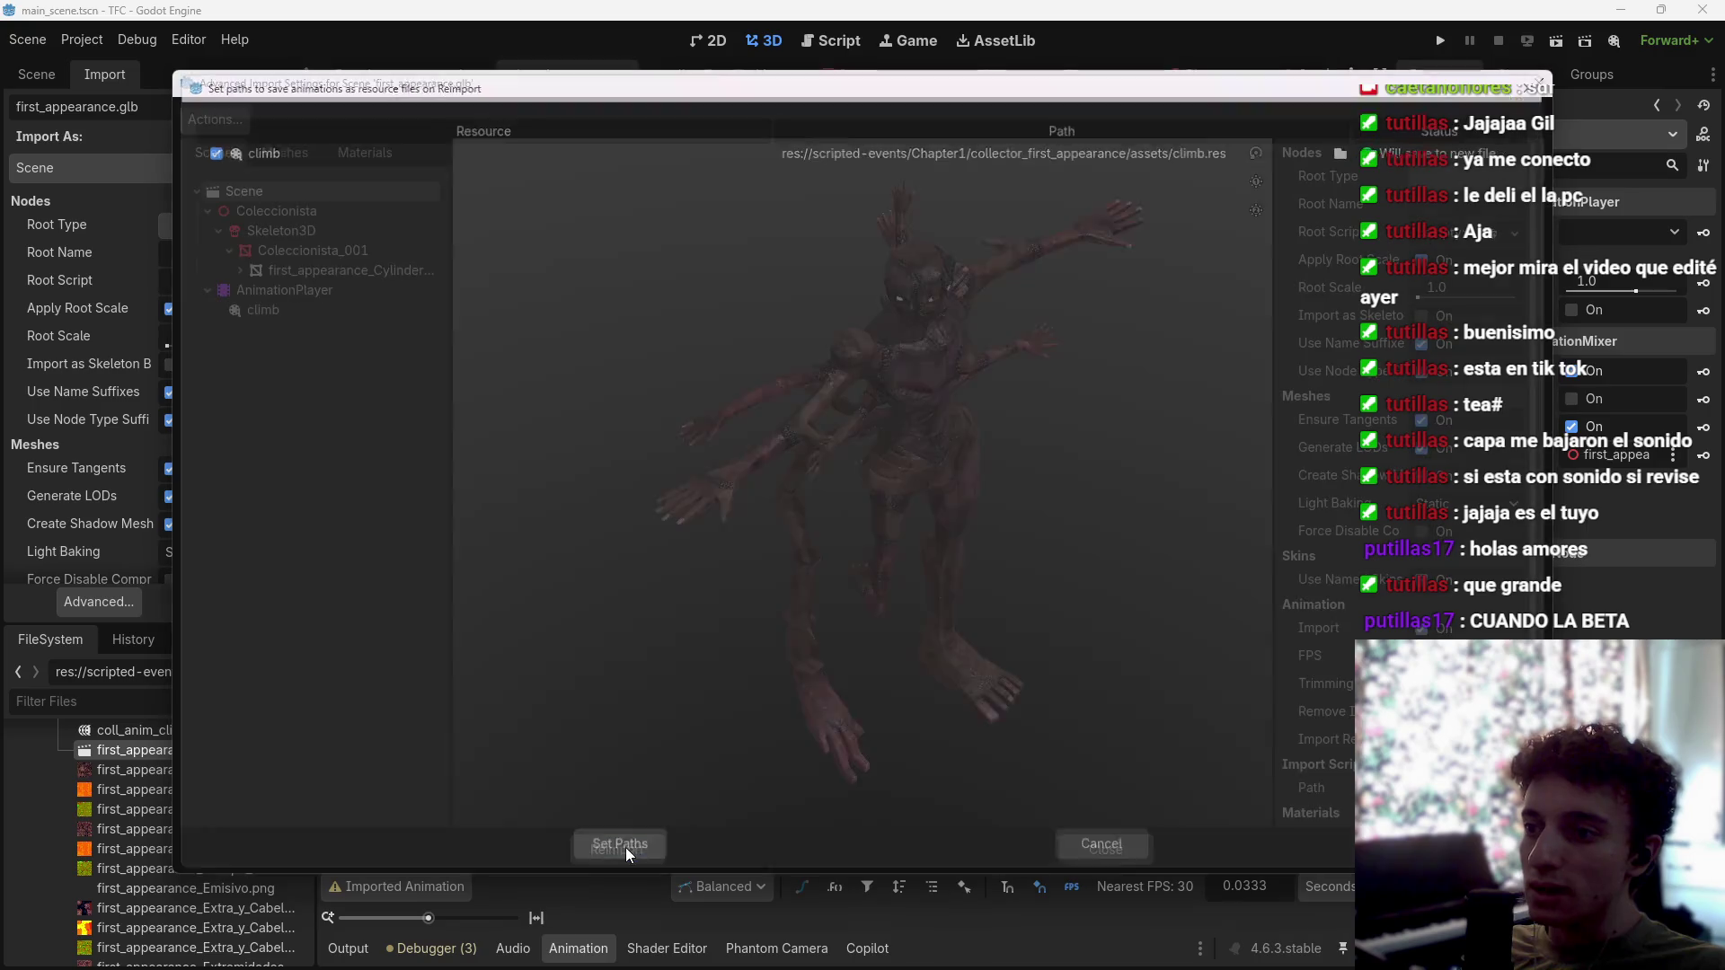
{"action": "left_click", "coordinate": [605, 844]}
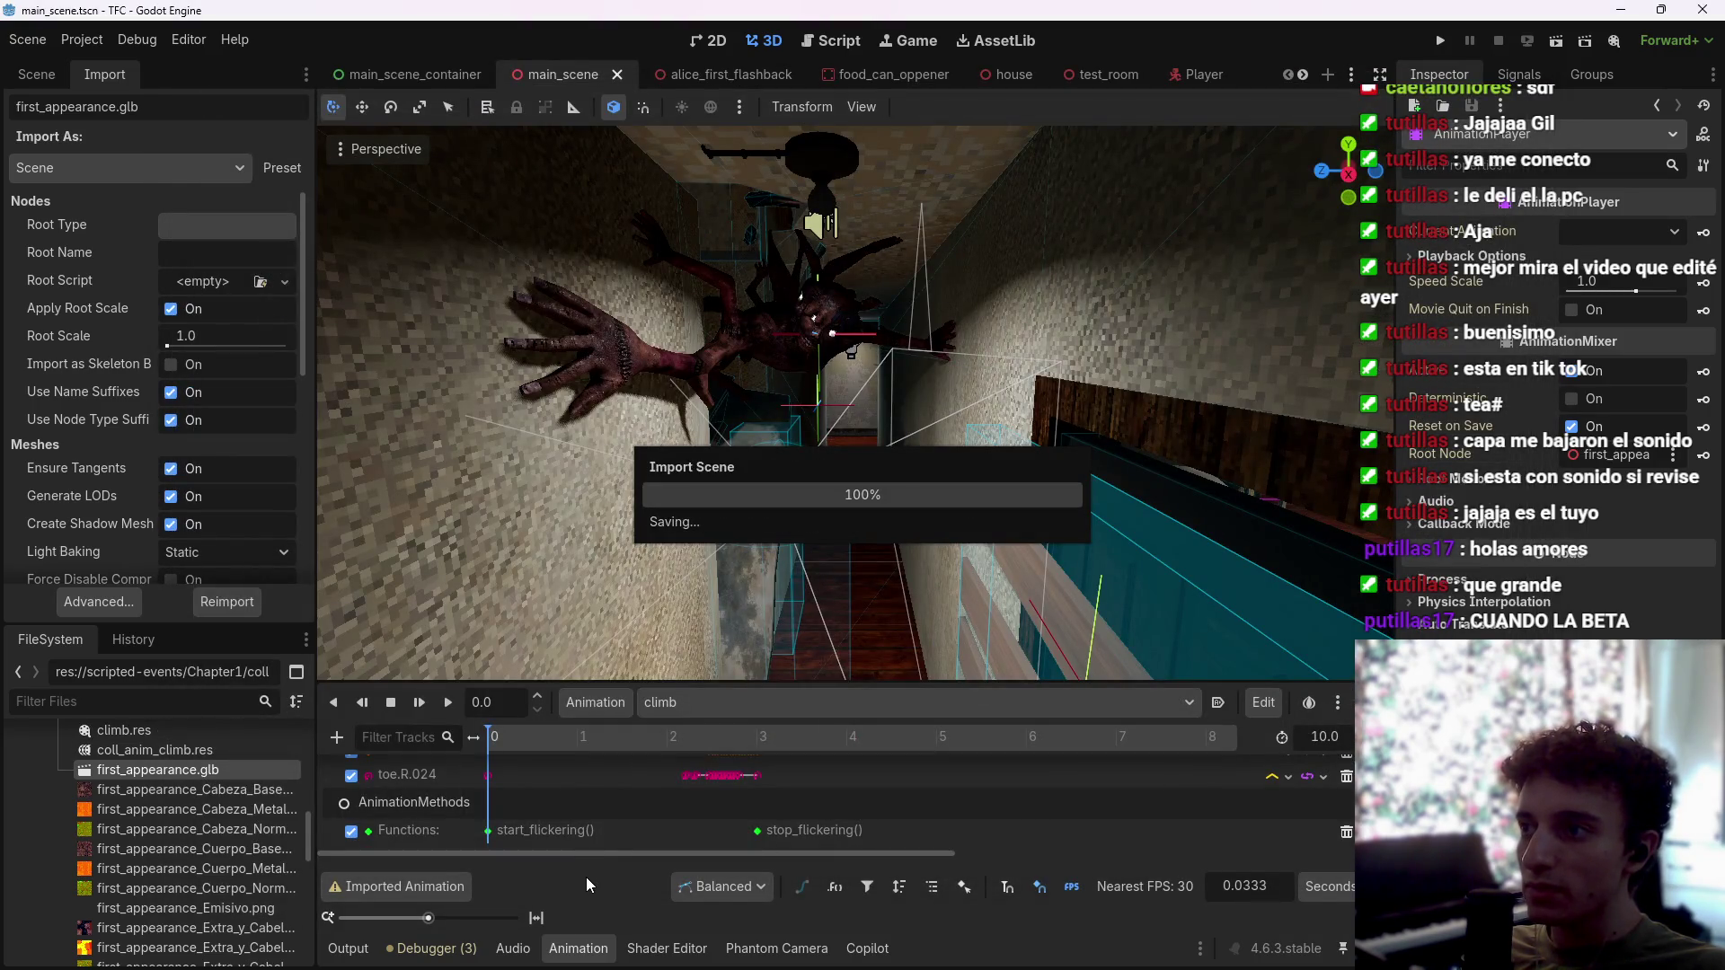
Step: Remove the old climb animation from the [Global] library in Manage Animations
{"action": "left_click", "coordinate": [46, 75]}
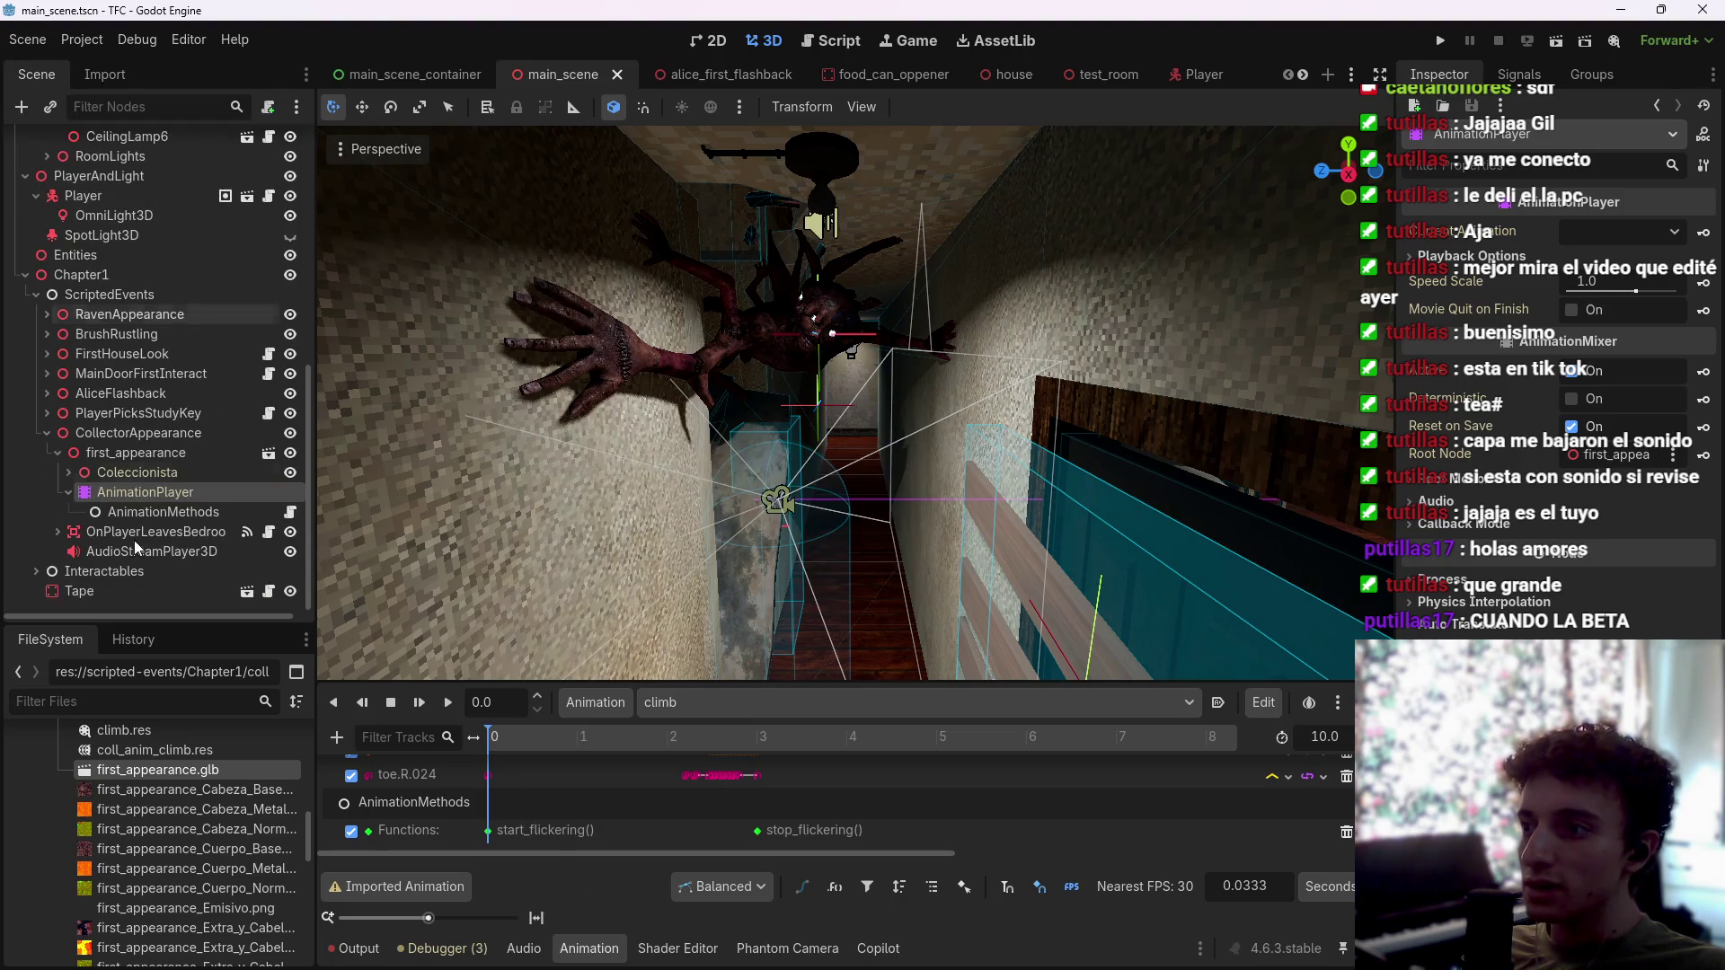
{"action": "left_click", "coordinate": [596, 703]}
{"action": "left_click", "coordinate": [654, 765]}
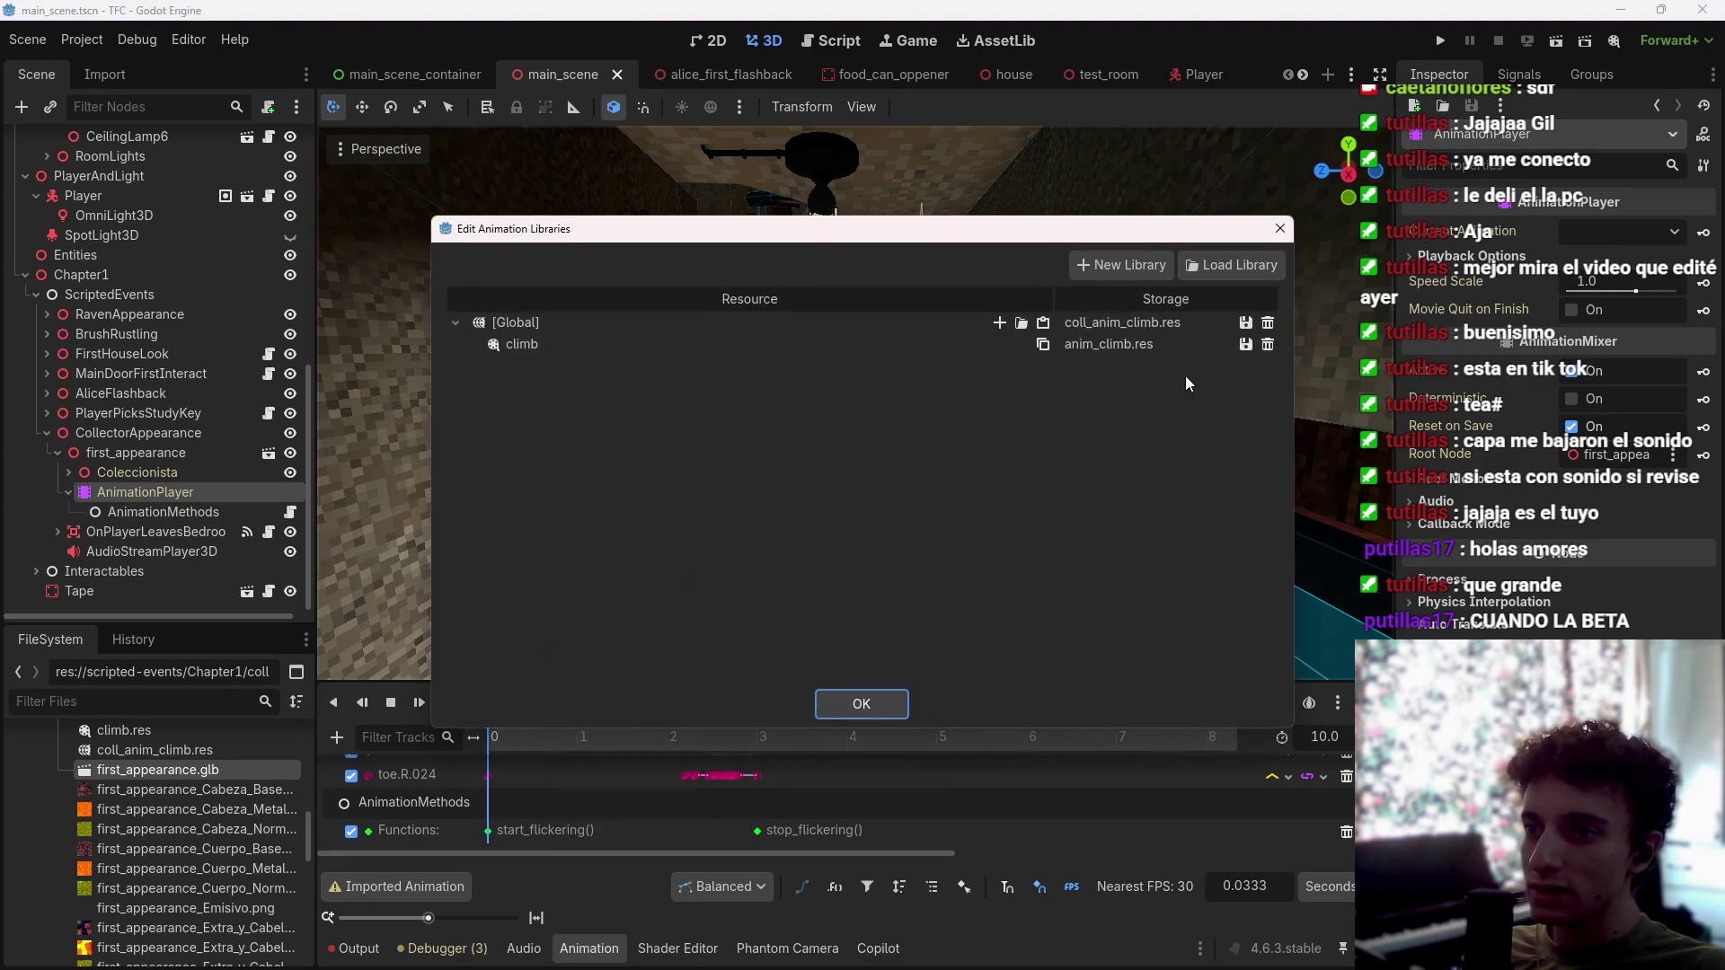
{"action": "left_click", "coordinate": [1246, 345]}
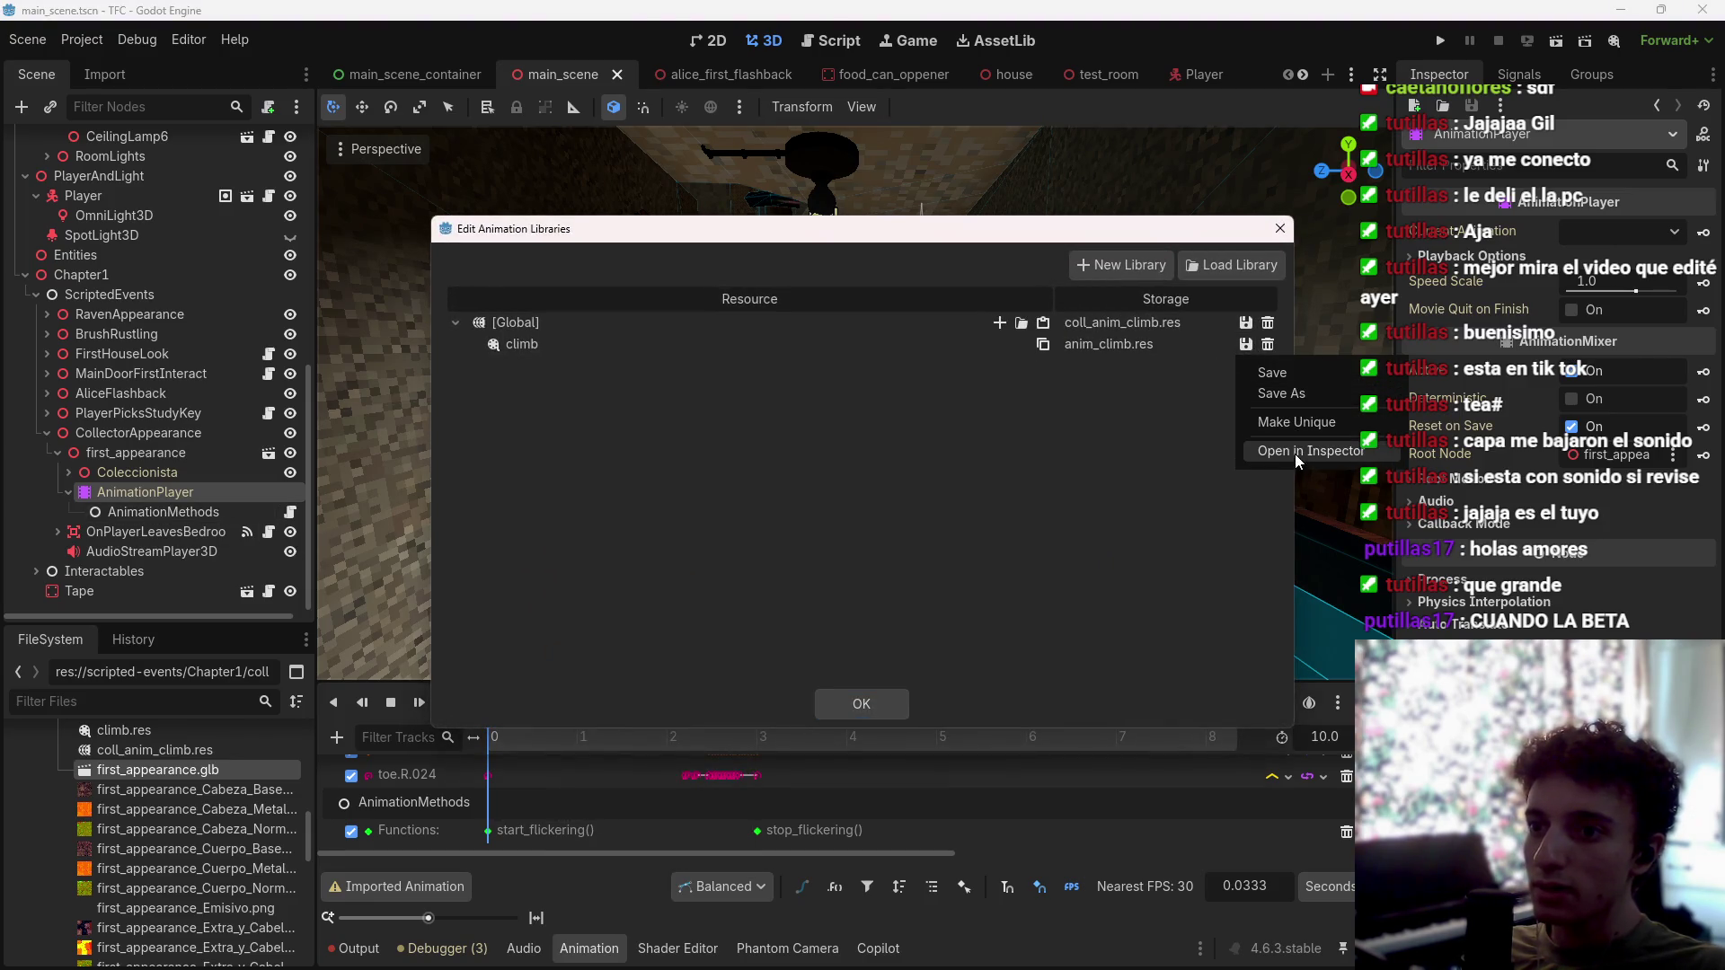
{"action": "left_click", "coordinate": [1064, 428]}
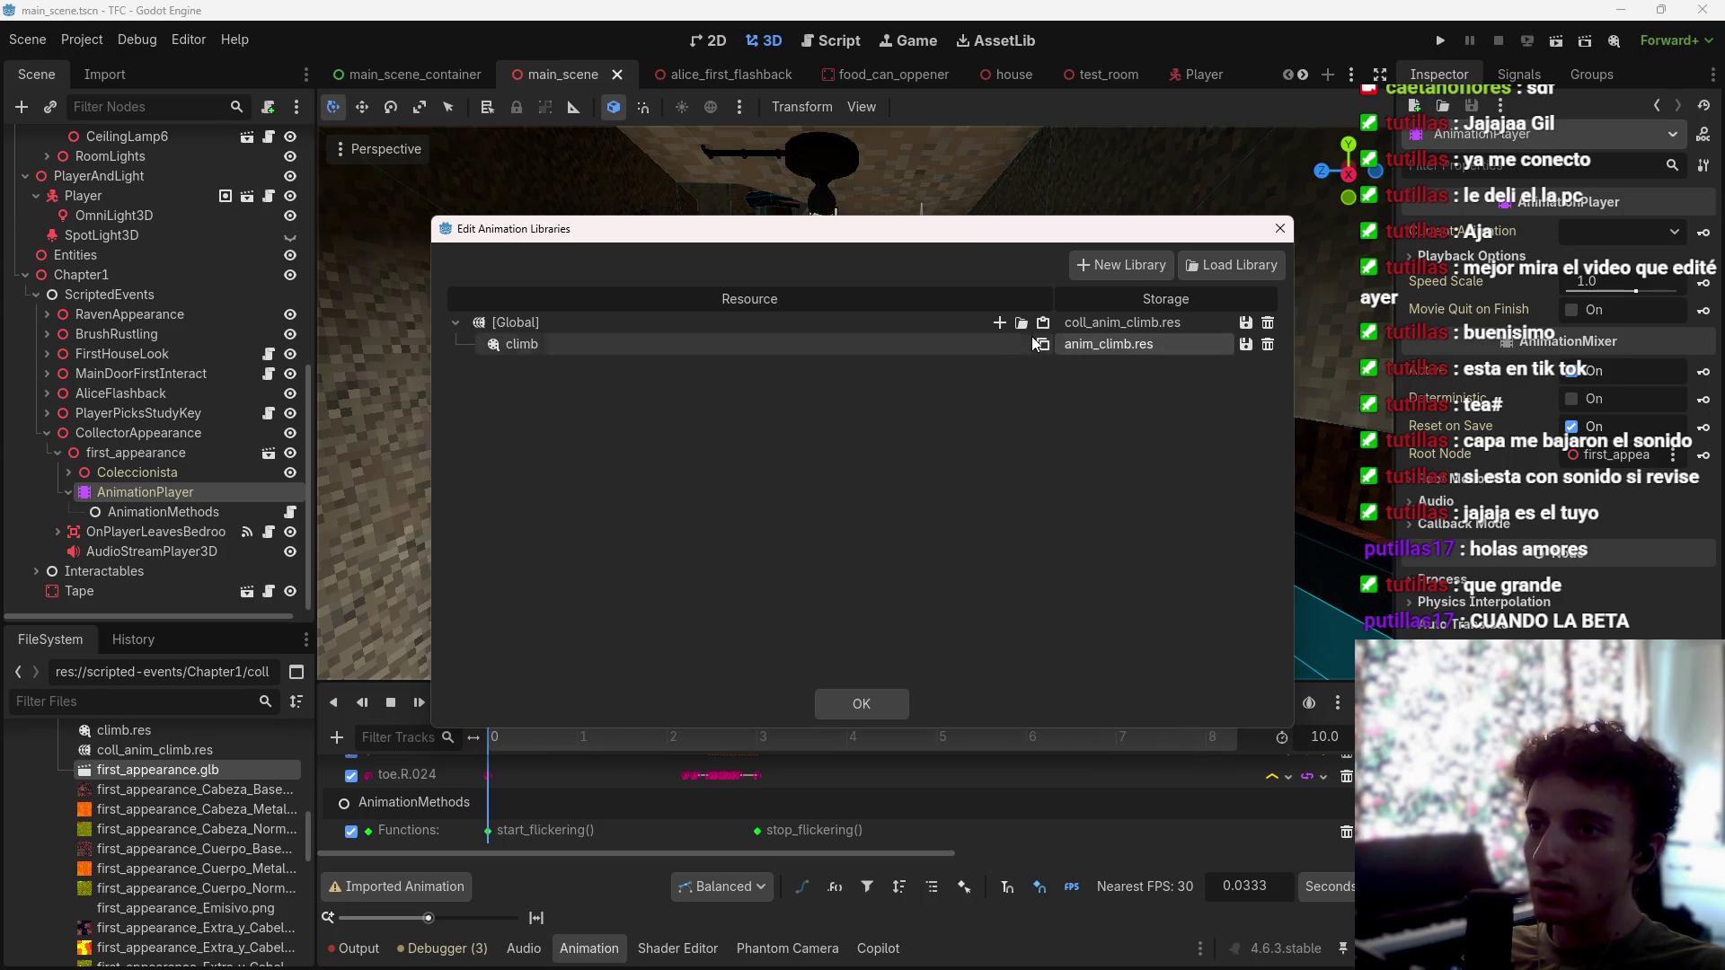
{"action": "left_click", "coordinate": [1267, 344]}
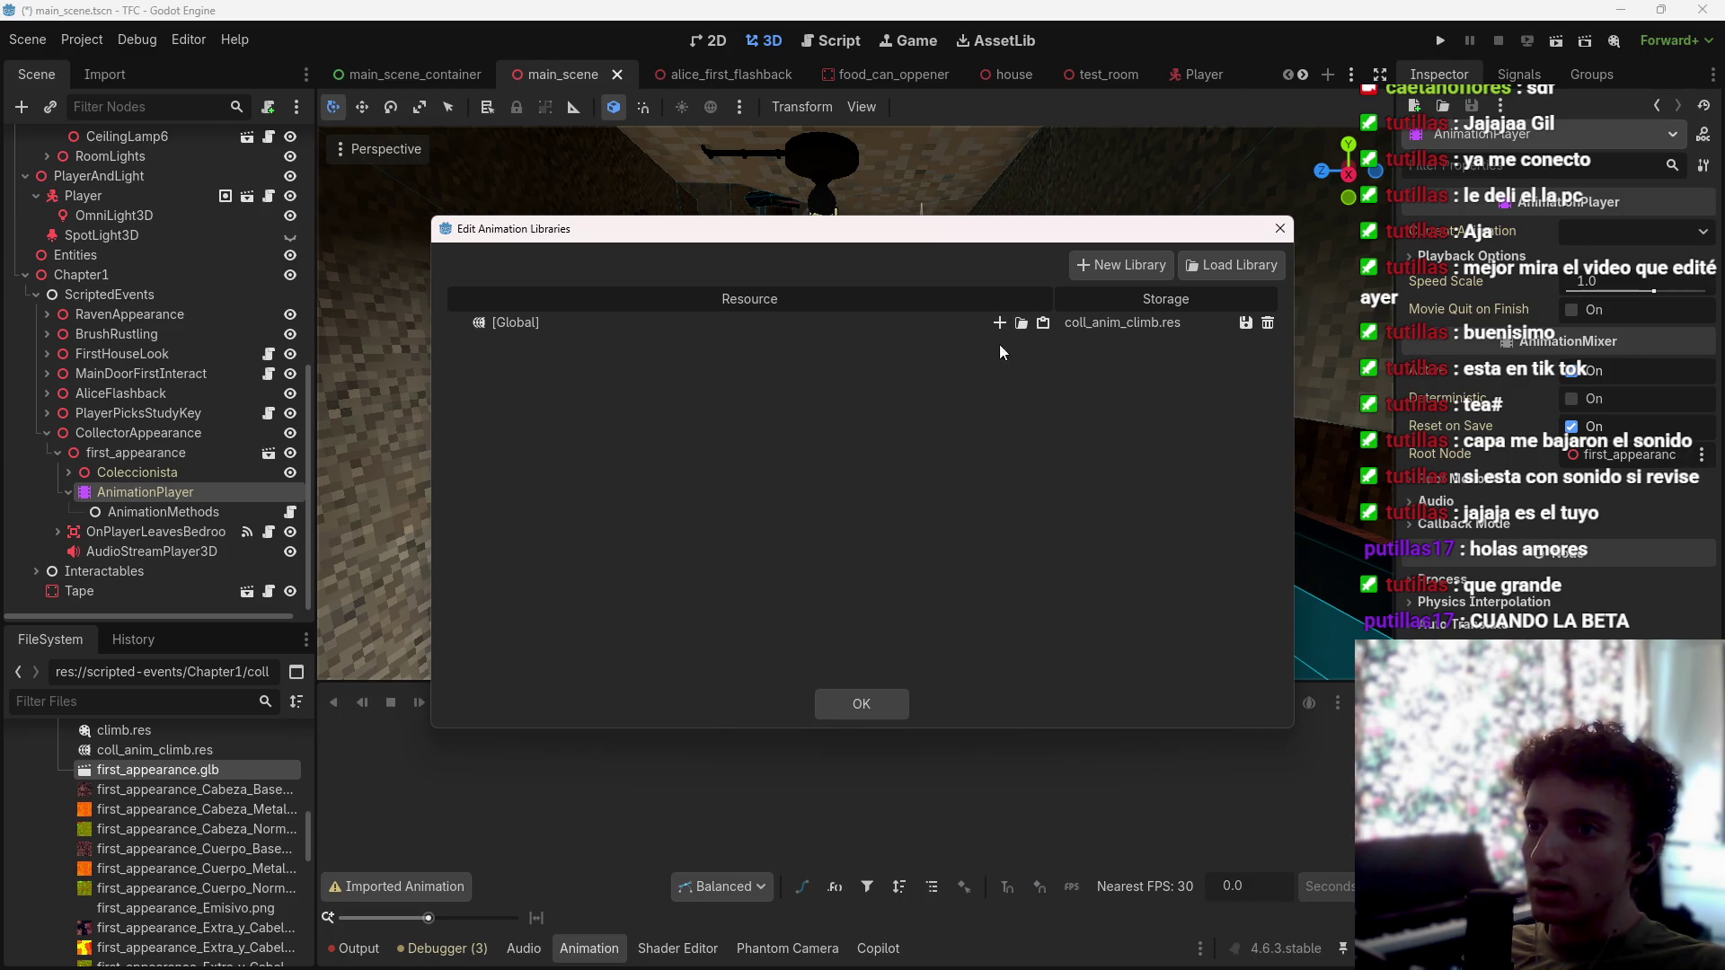
Step: Load climb.res into the Global library and scrub the timeline to check its poses
{"action": "left_click", "coordinate": [999, 321]}
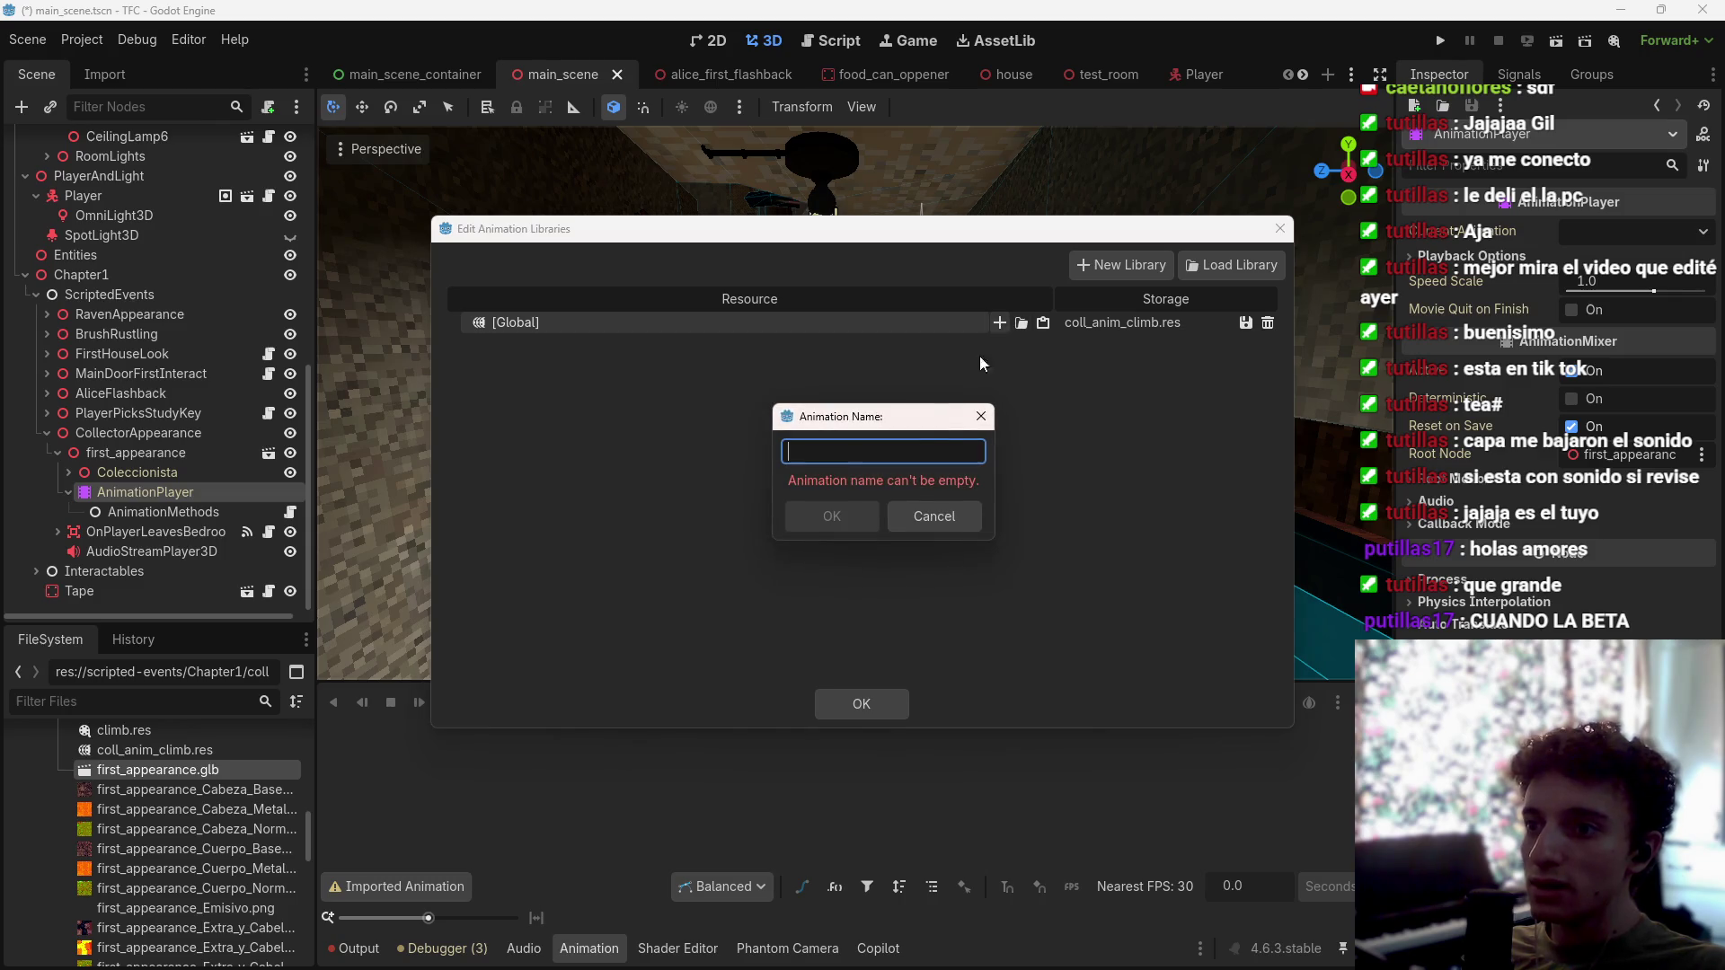
{"action": "left_click", "coordinate": [934, 511]}
{"action": "left_click", "coordinate": [1021, 322]}
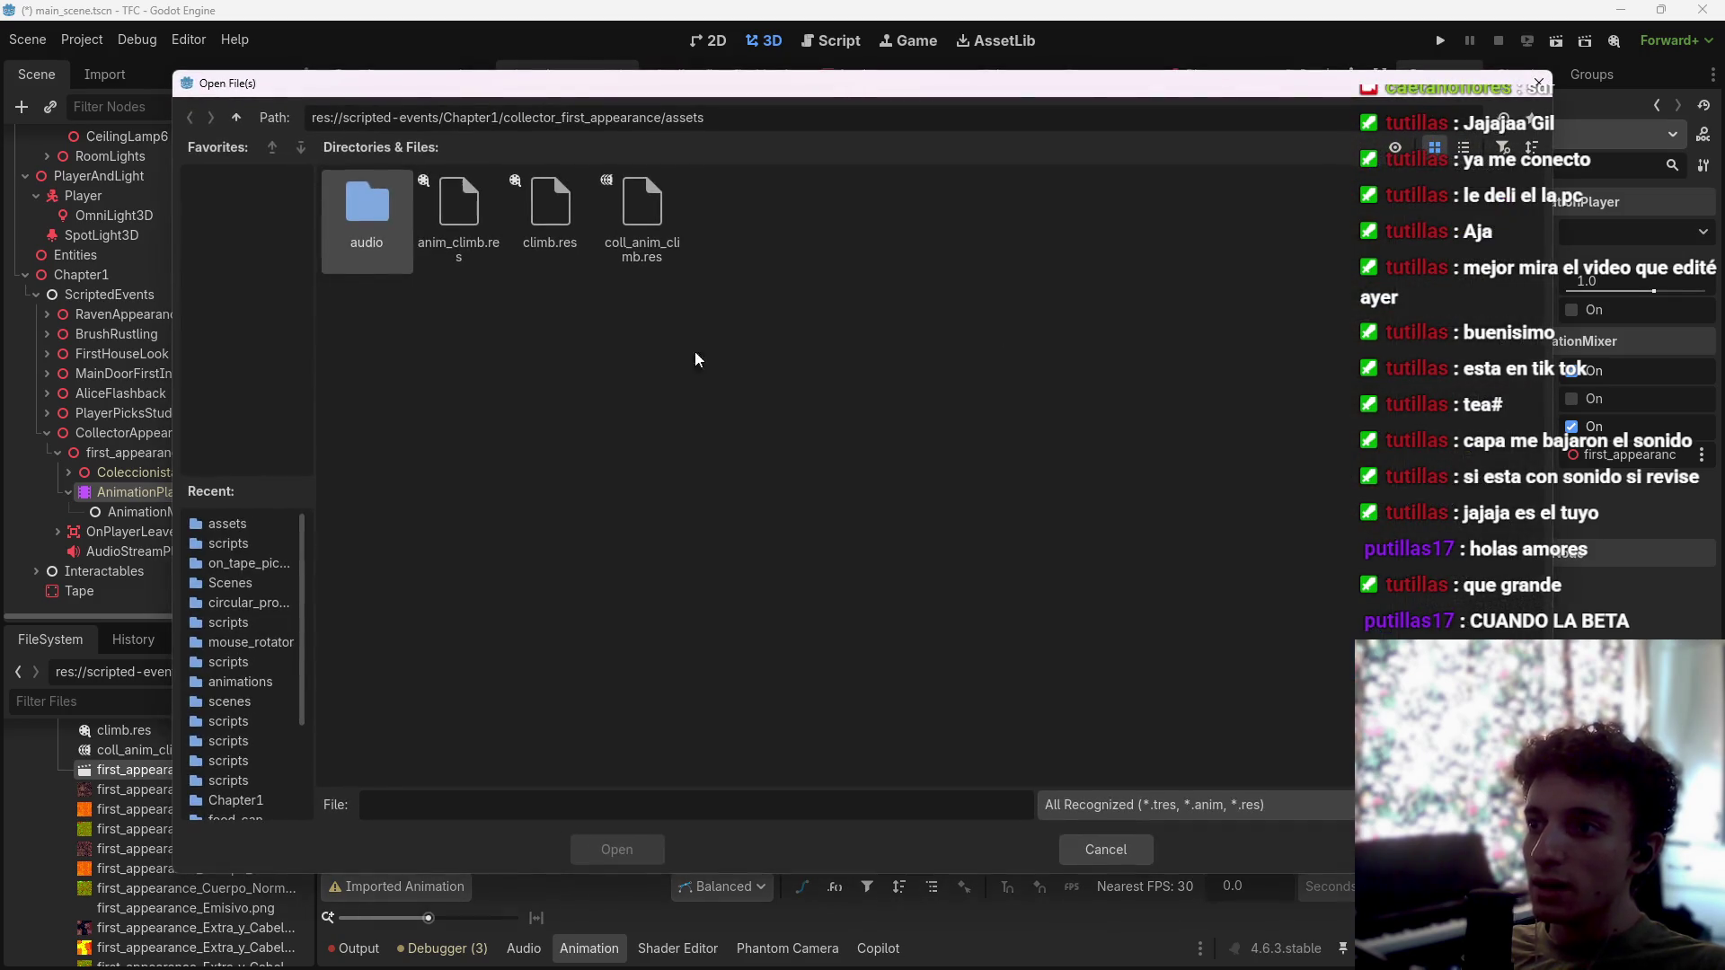
{"action": "left_click", "coordinate": [580, 235]}
{"action": "left_click", "coordinate": [617, 850]}
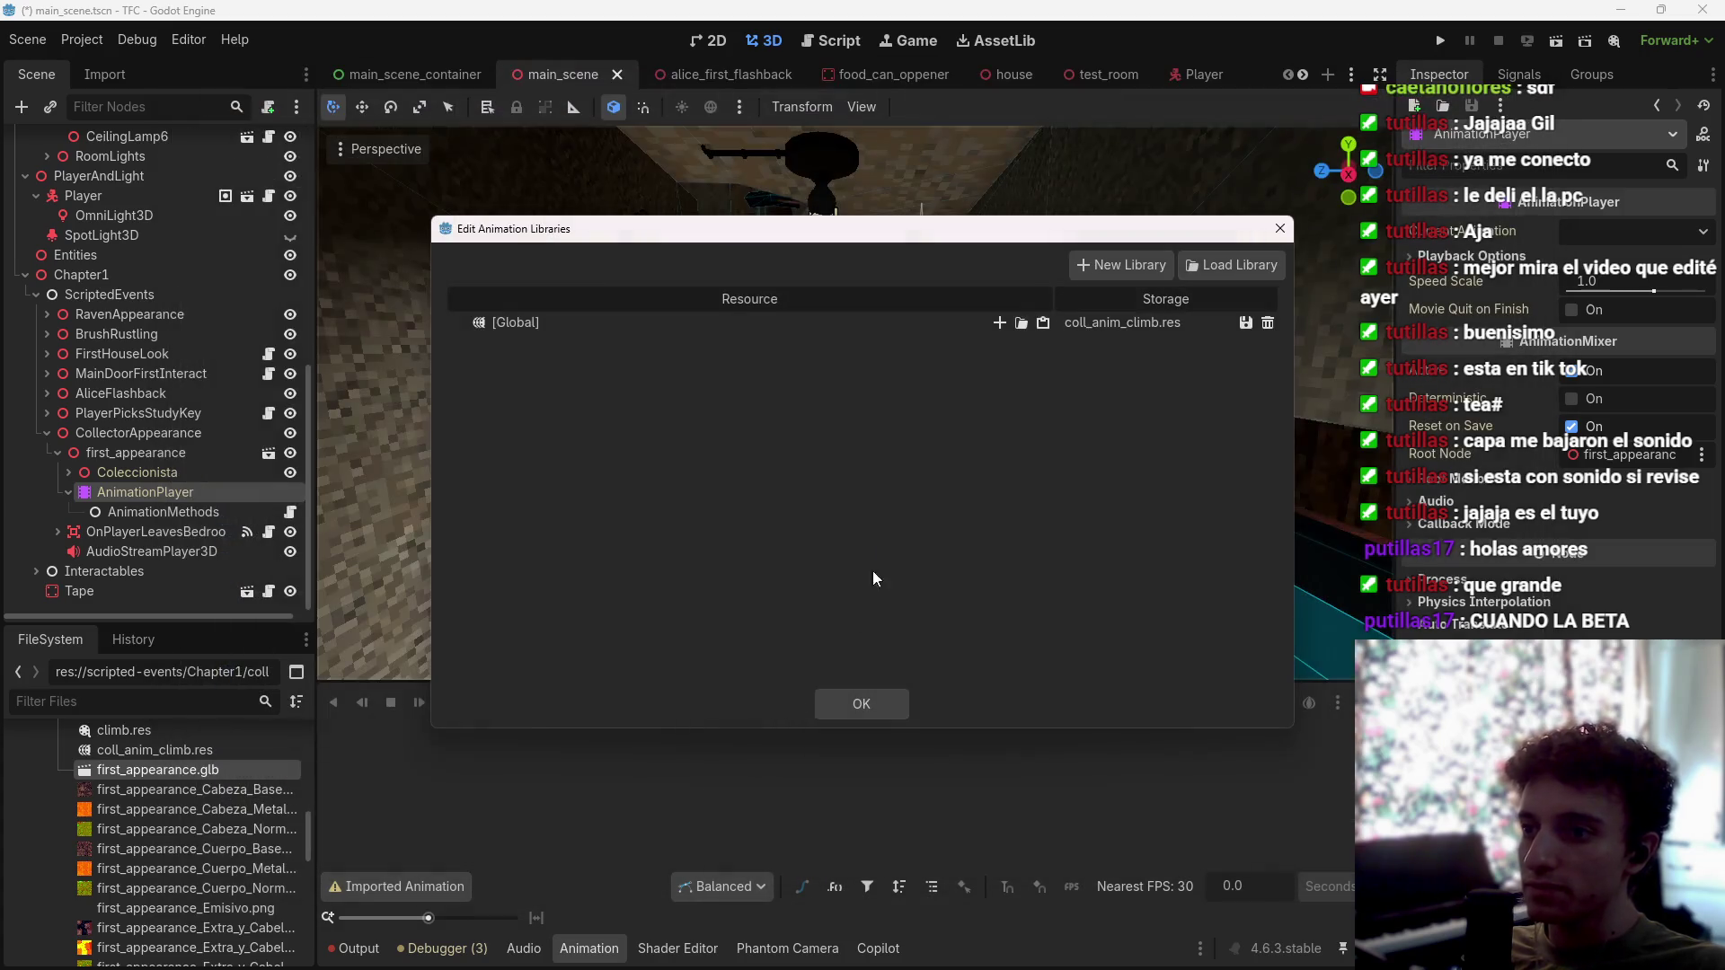
{"action": "left_click", "coordinate": [868, 710]}
{"action": "mouse_move", "coordinate": [504, 741]}
{"action": "left_mouse_down"}
{"action": "mouse_move", "coordinate": [824, 772]}
{"action": "mouse_move", "coordinate": [488, 768]}
{"action": "left_mouse_up"}
Step: Add a Call Method track targeting the AnimationMethods node to the climb animation
{"action": "scroll", "coordinate": [1312, 782], "scroll_direction": "down", "scroll_amount": 5}
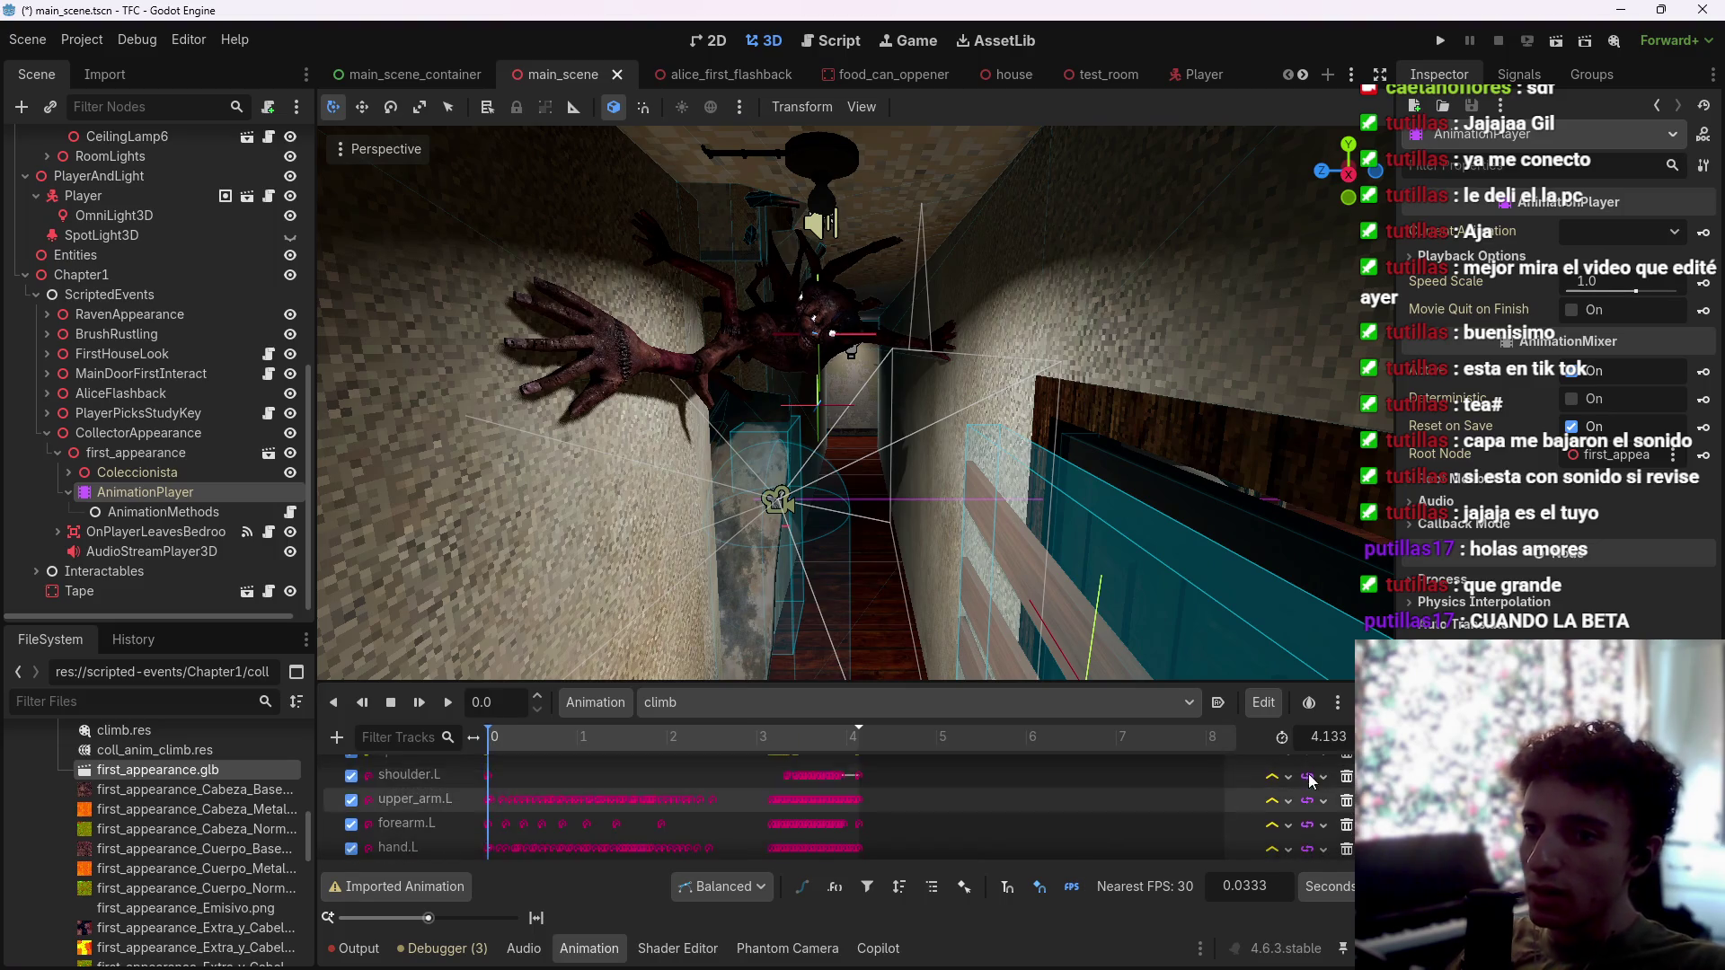
{"action": "scroll", "coordinate": [1311, 781], "scroll_direction": "down", "scroll_amount": 5}
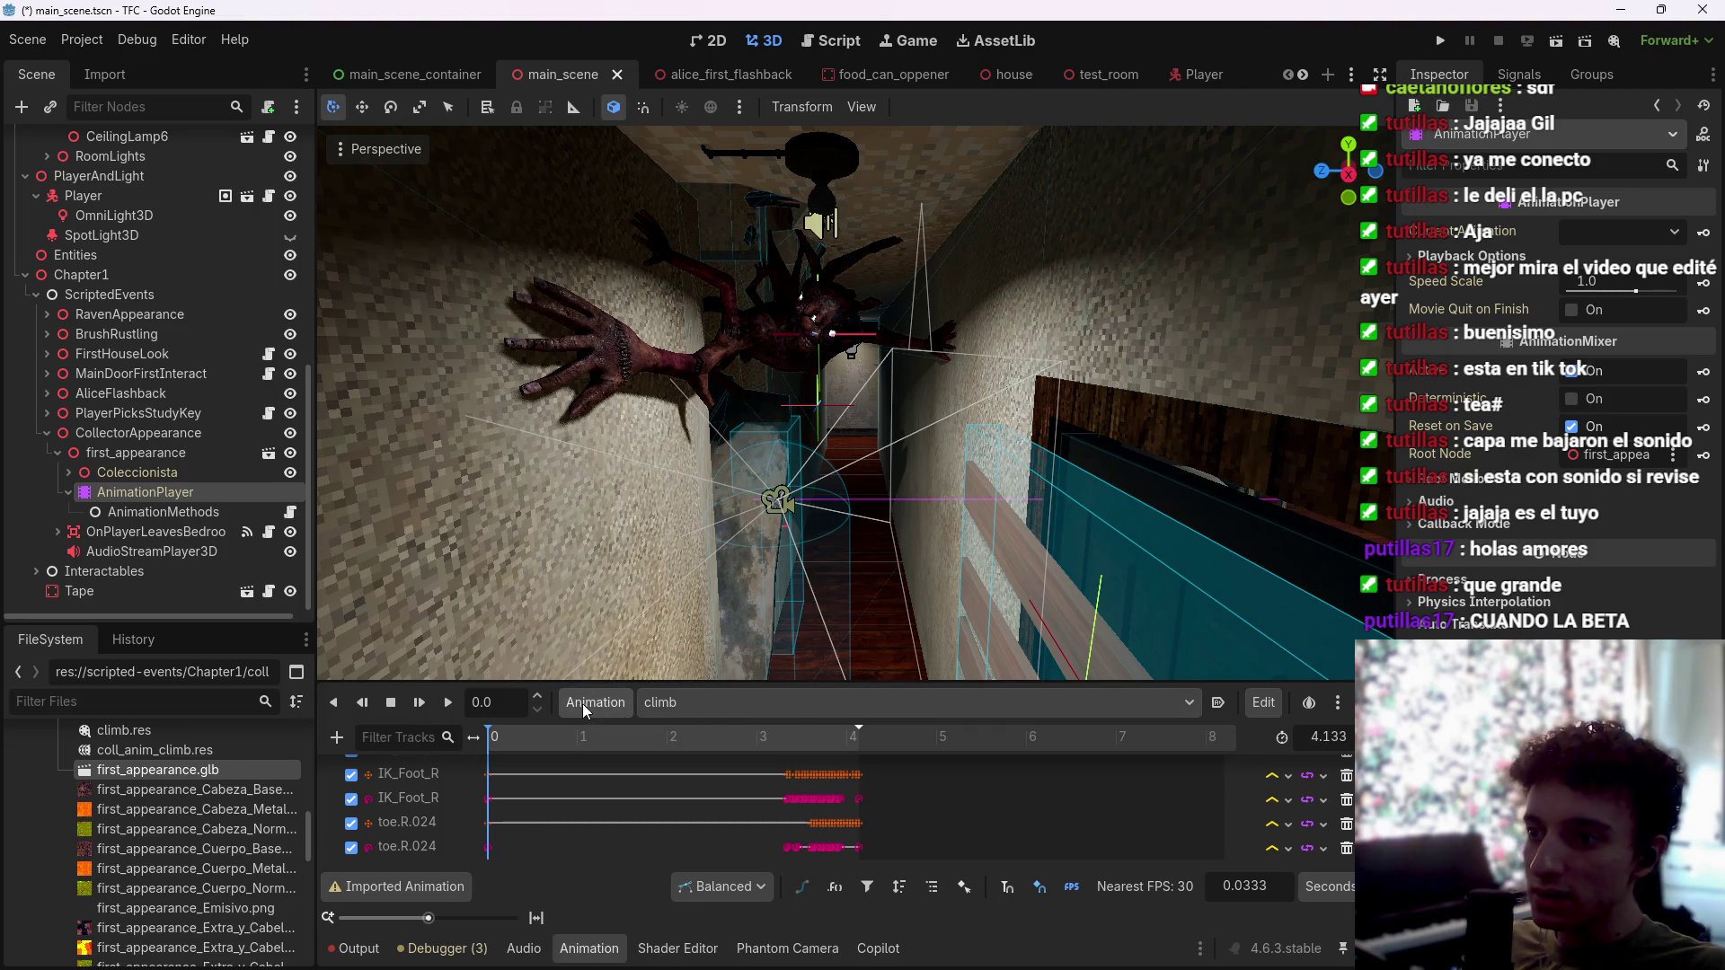
{"action": "left_click", "coordinate": [336, 737]}
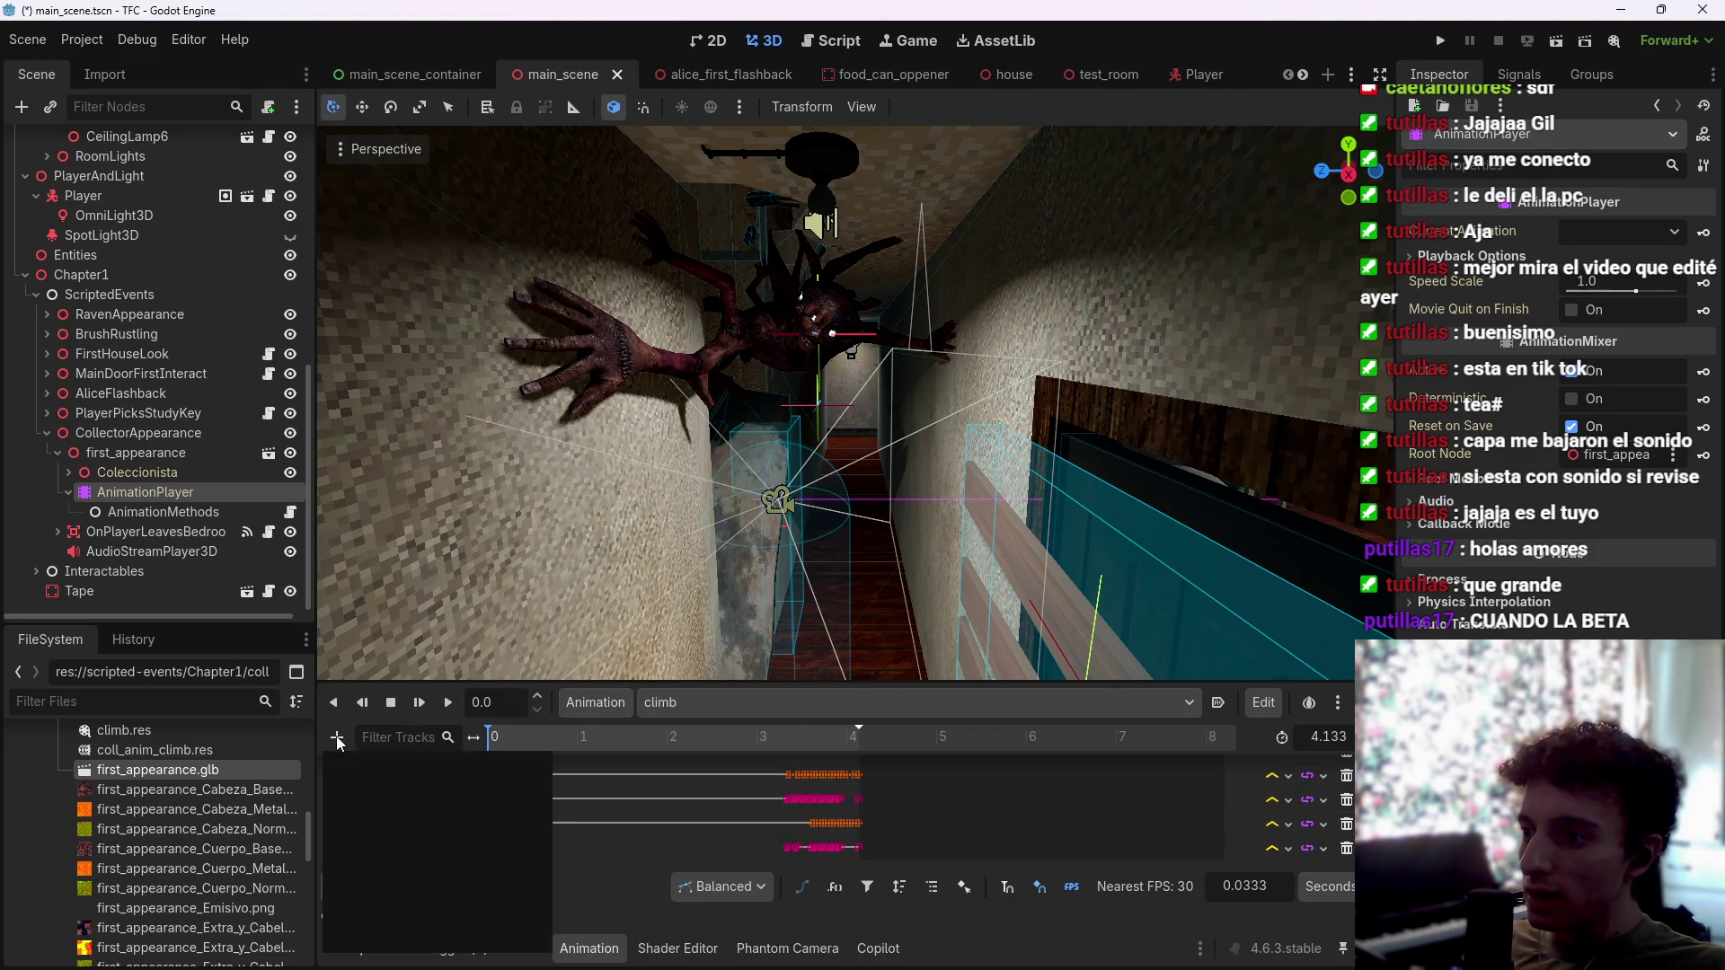
{"action": "left_click", "coordinate": [419, 871]}
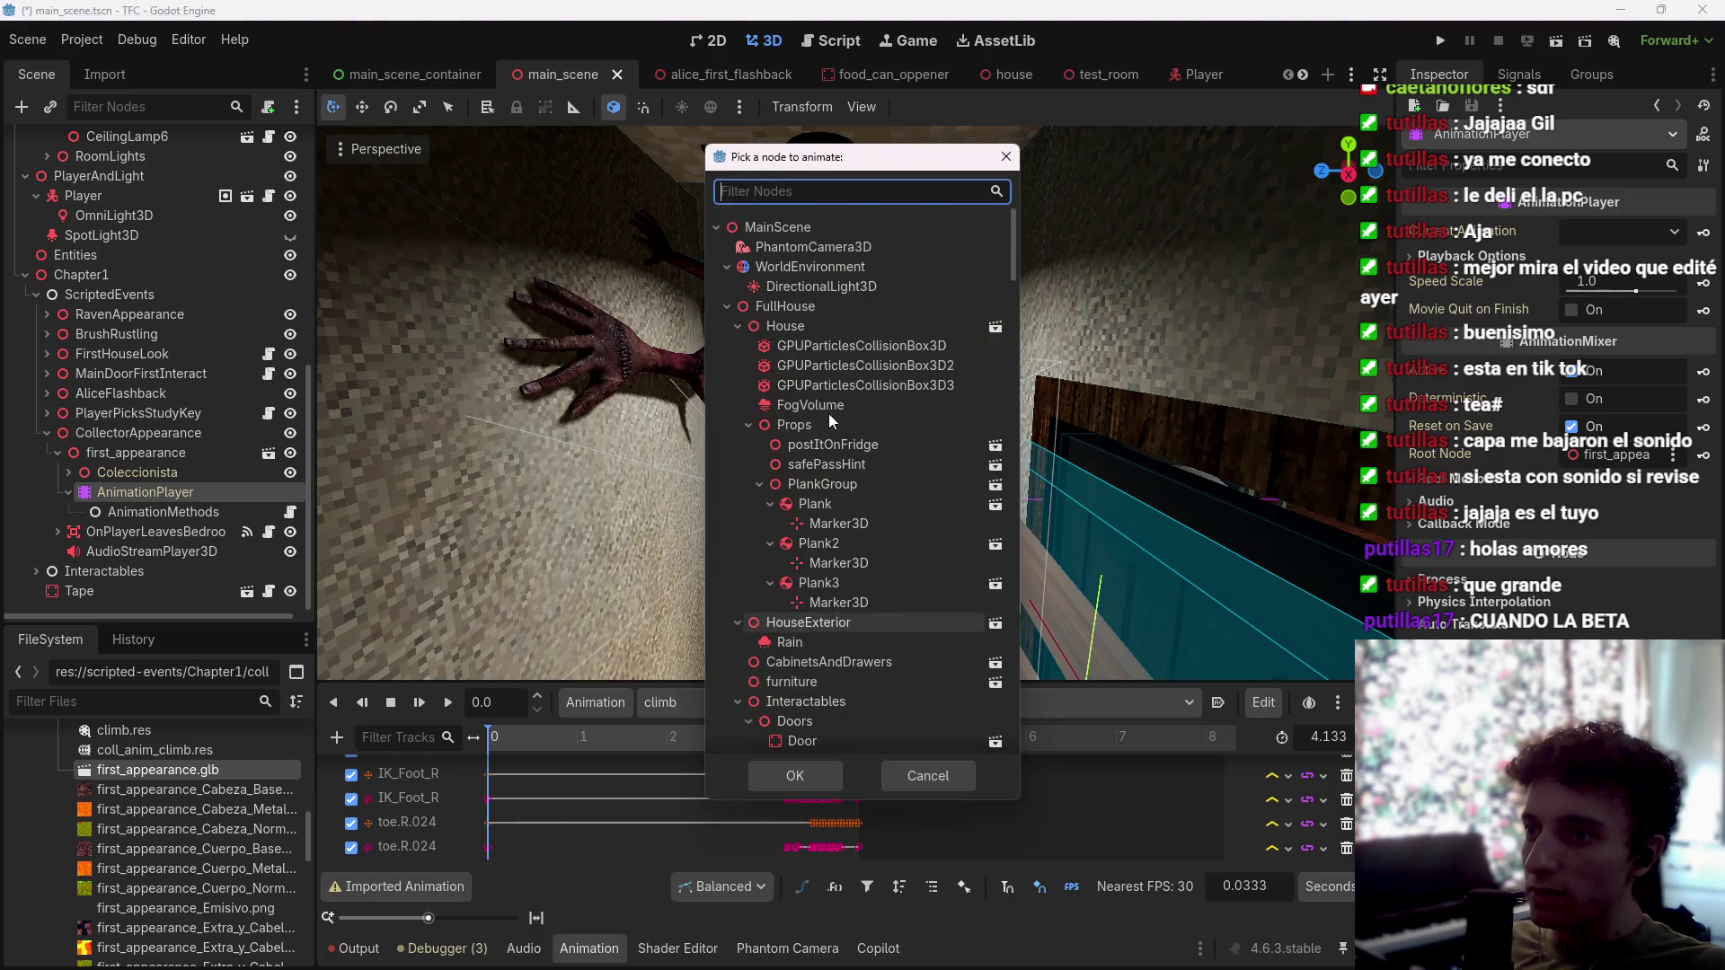
{"action": "scroll", "coordinate": [876, 429], "scroll_direction": "down", "scroll_amount": 5}
{"action": "scroll", "coordinate": [876, 430], "scroll_direction": "down", "scroll_amount": 15}
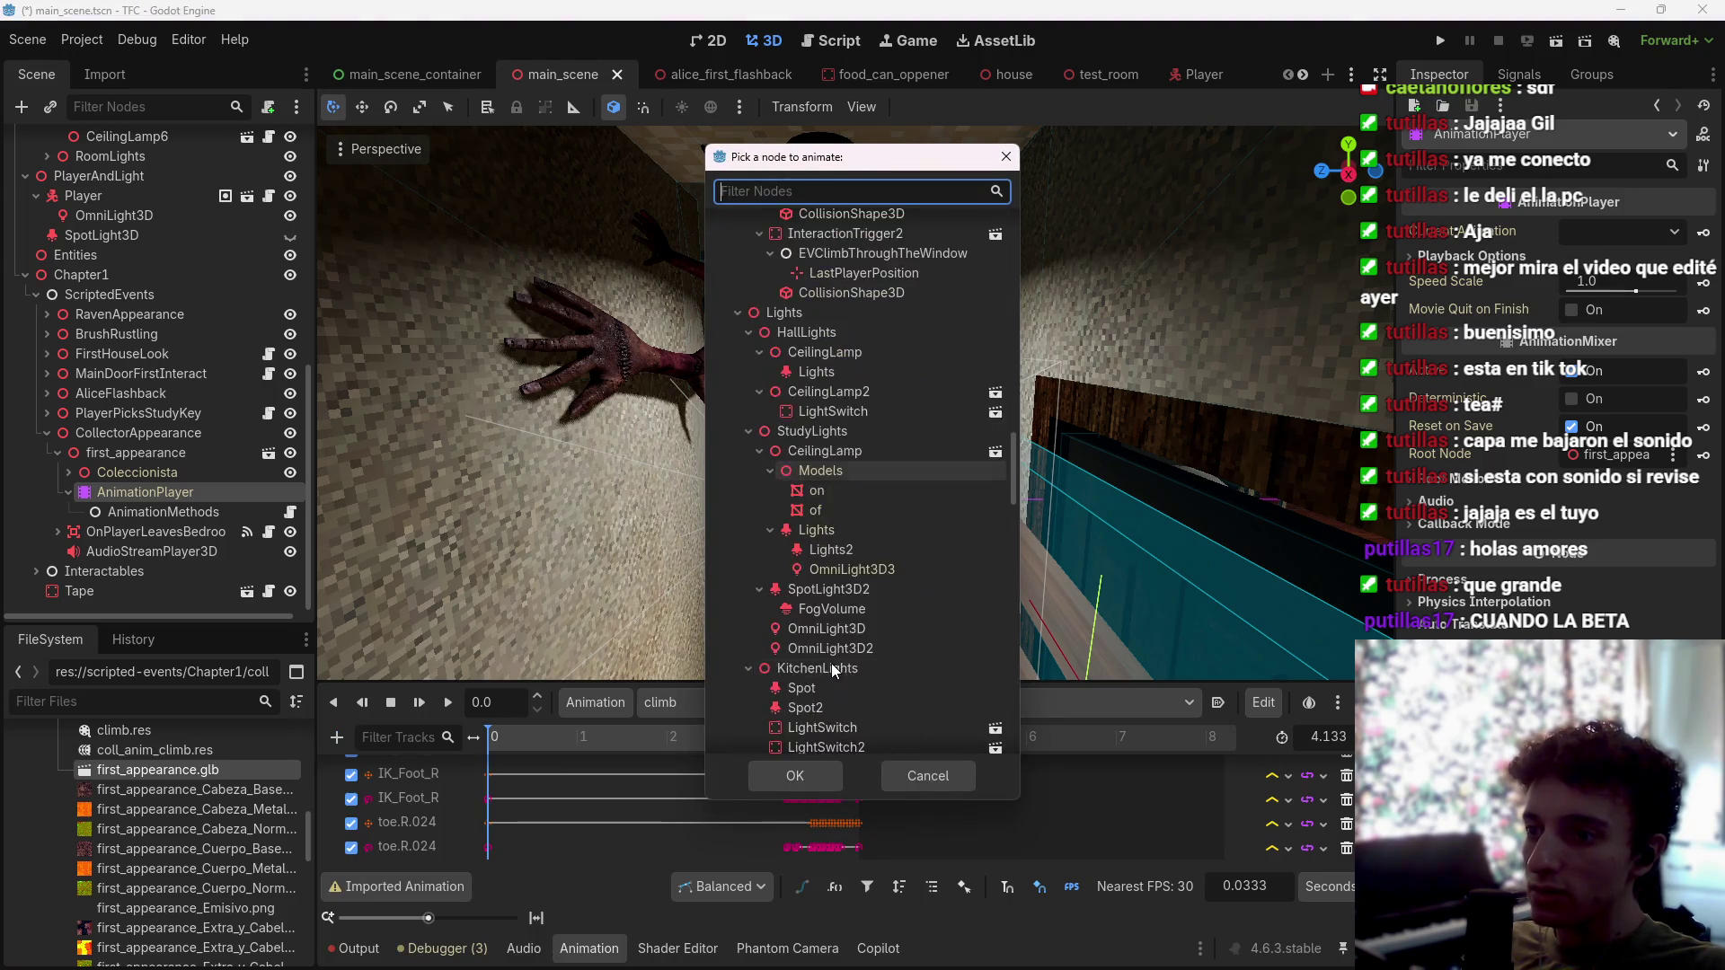
{"action": "scroll", "coordinate": [857, 644], "scroll_direction": "down", "scroll_amount": 2}
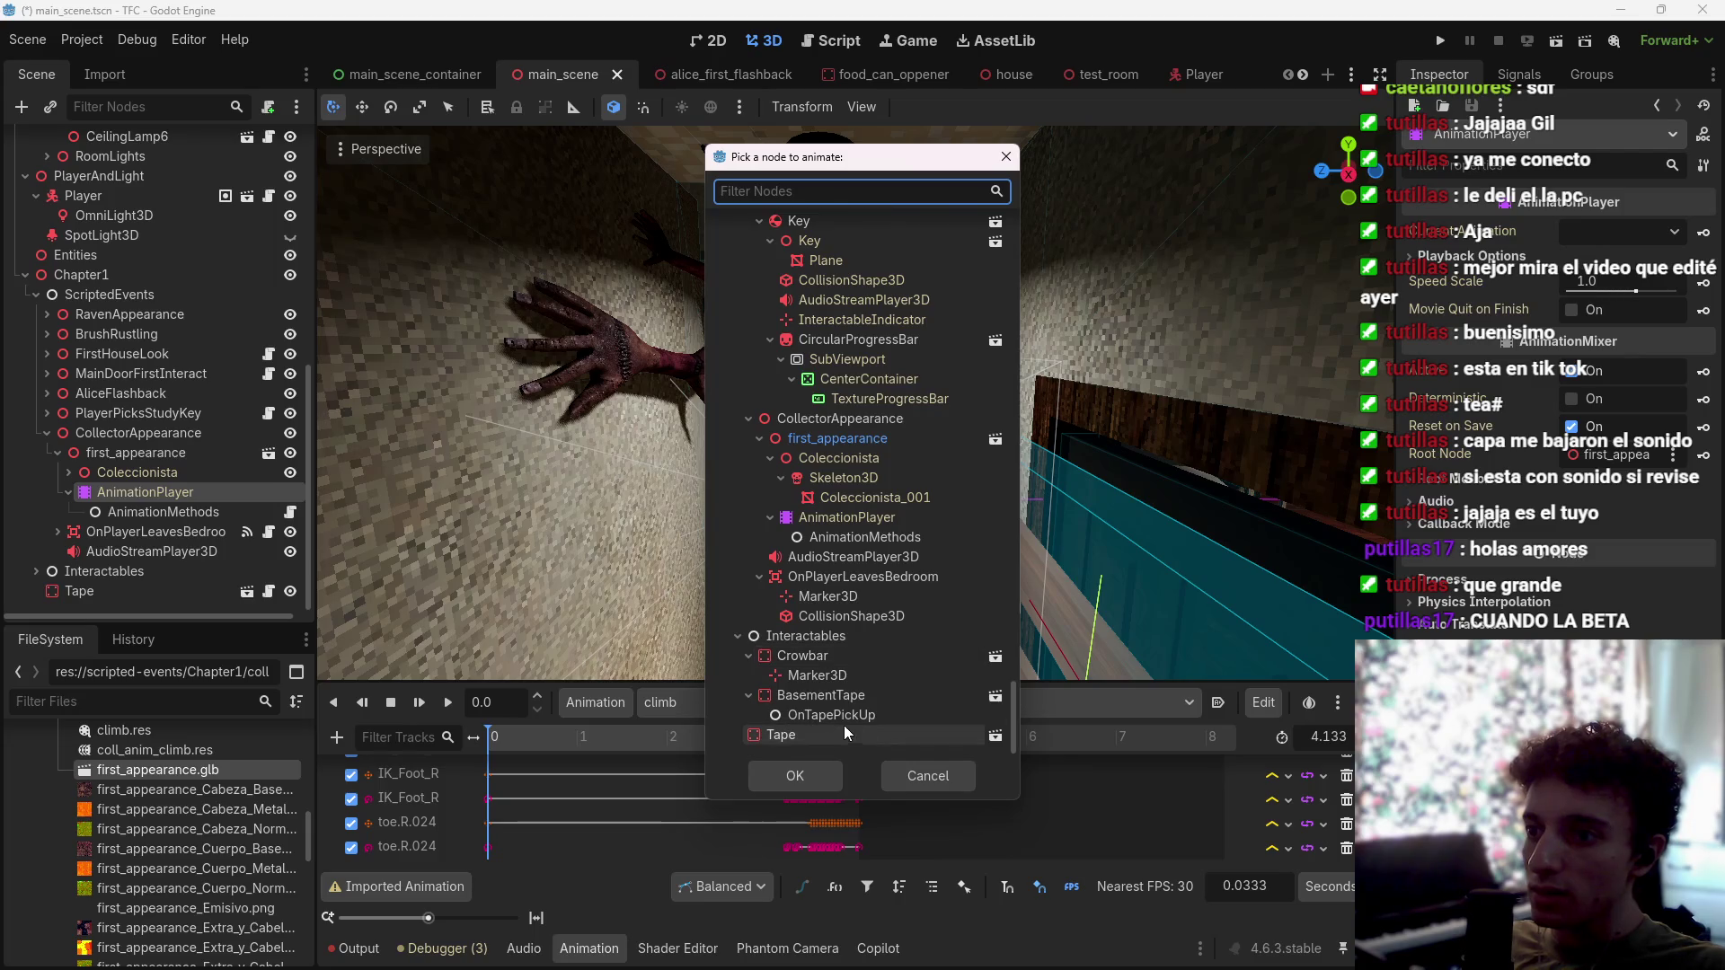
{"action": "scroll", "coordinate": [853, 599], "scroll_direction": "up", "scroll_amount": 3}
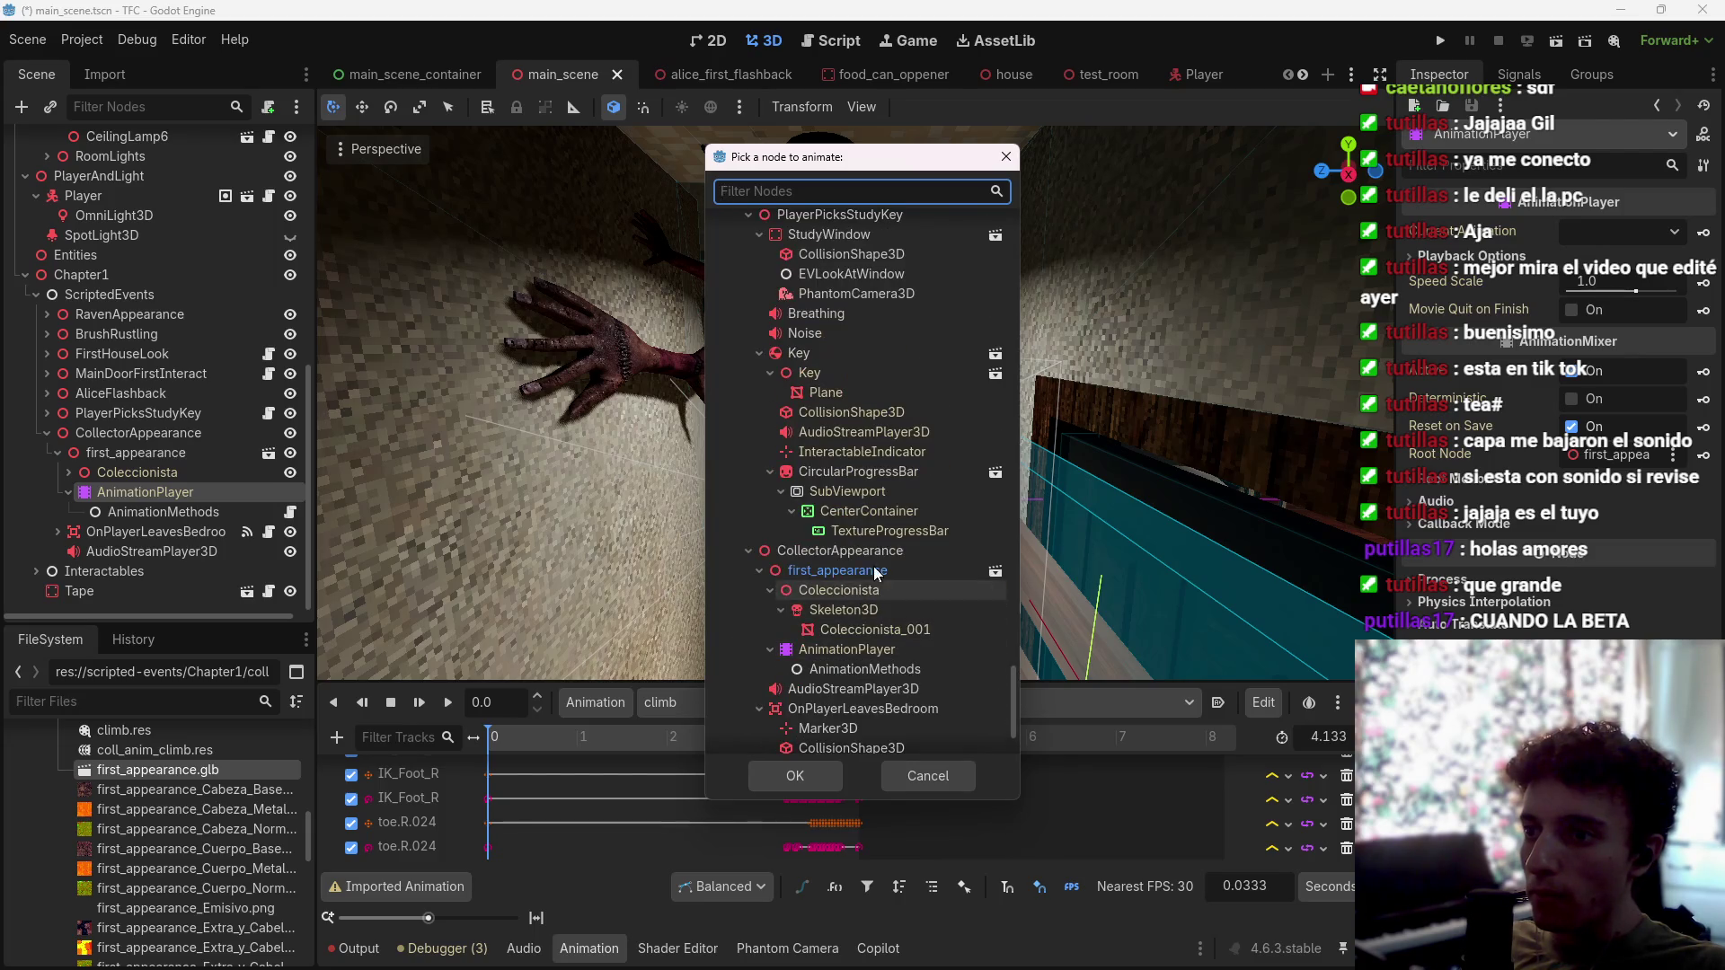
{"action": "left_click", "coordinate": [849, 670]}
{"action": "left_click", "coordinate": [805, 781]}
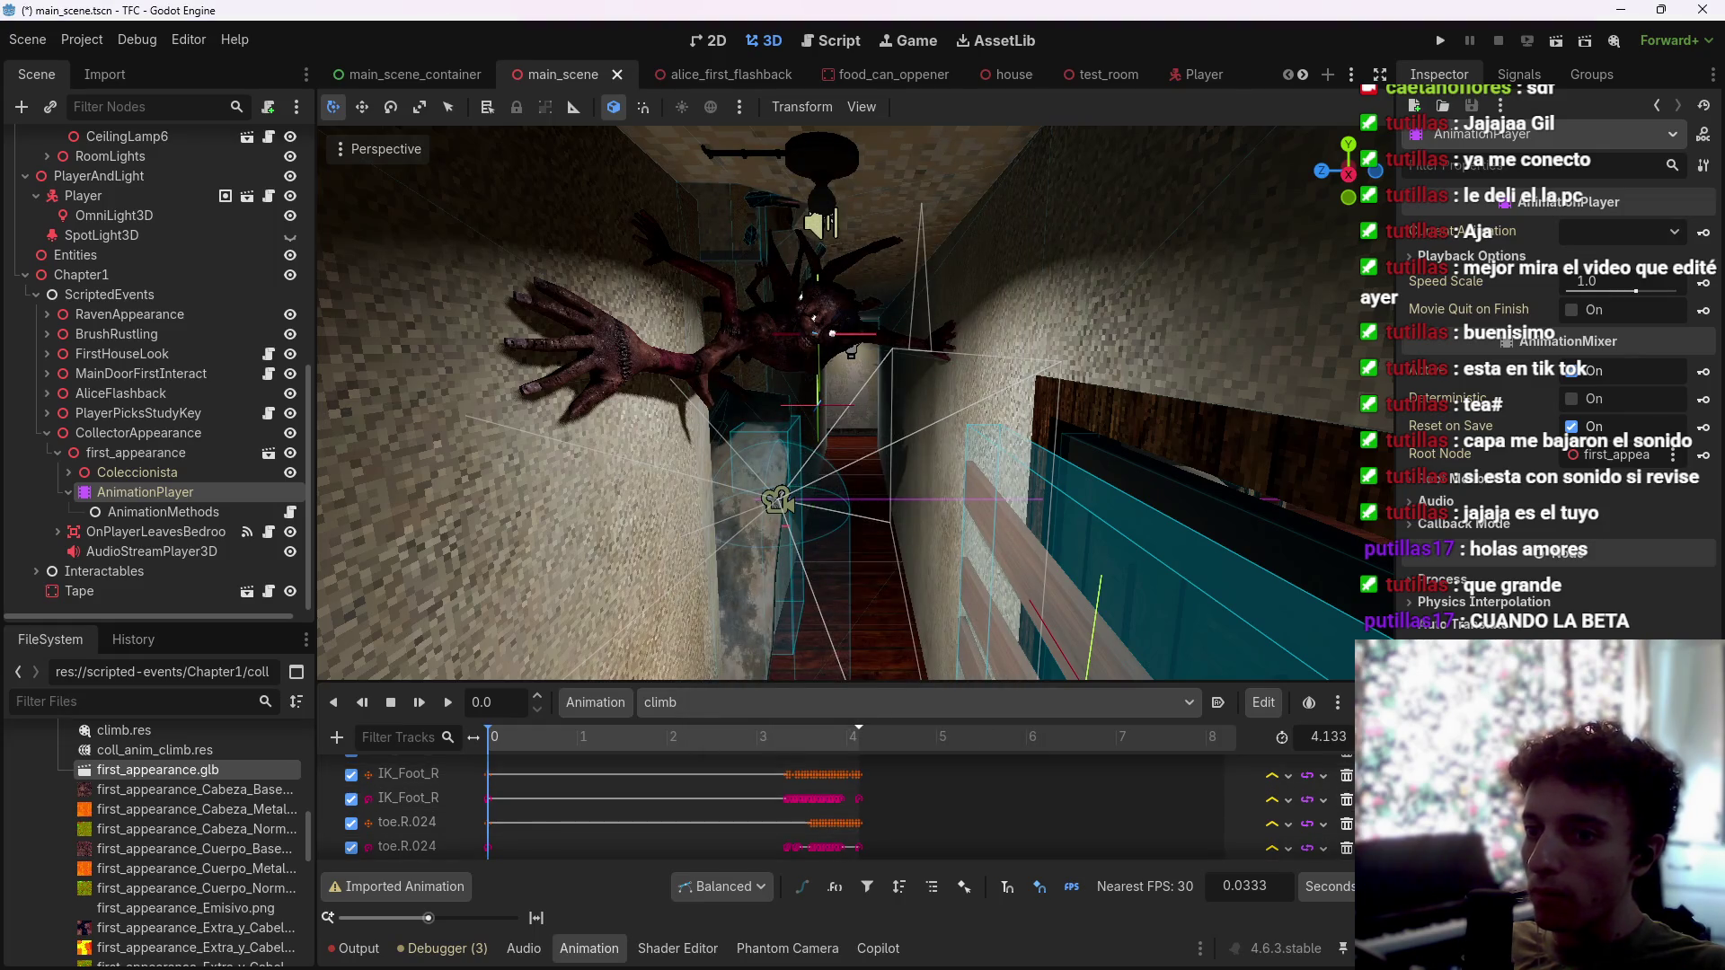
Step: Insert a start_flickering() key at 0 s on the Functions track
{"action": "scroll", "coordinate": [628, 813], "scroll_direction": "down", "scroll_amount": 2}
{"action": "right_click", "coordinate": [512, 847]}
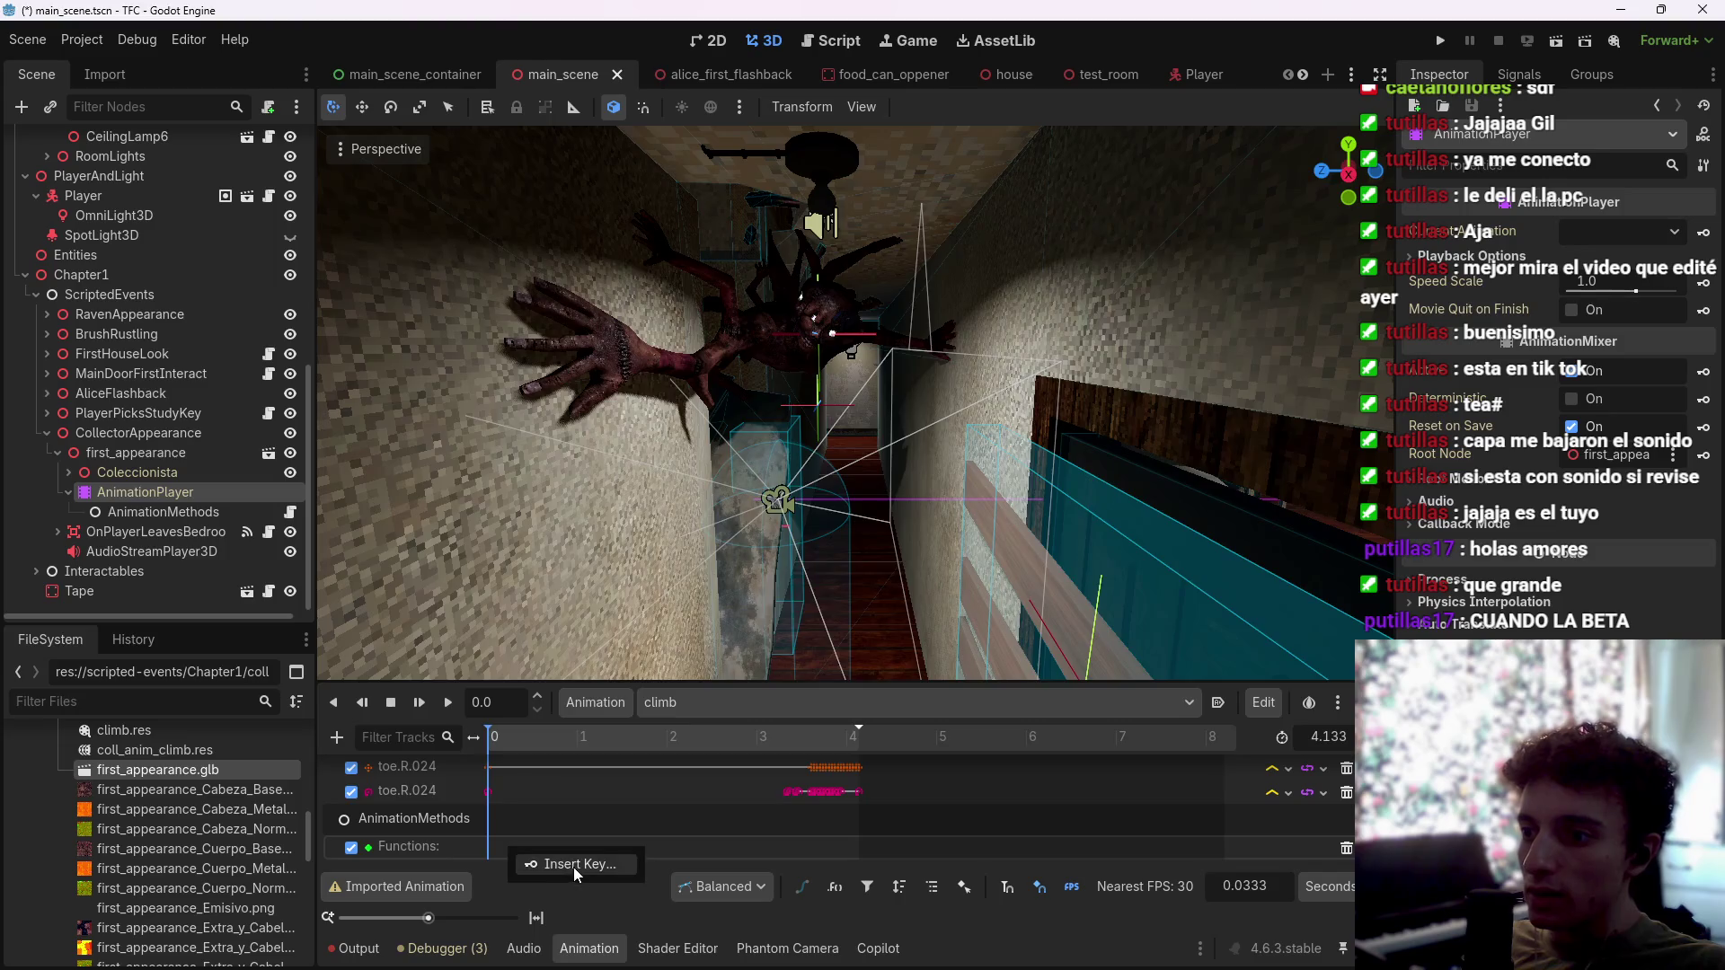
{"action": "left_click", "coordinate": [573, 866]}
{"action": "left_click", "coordinate": [445, 350]}
{"action": "left_click", "coordinate": [669, 752]}
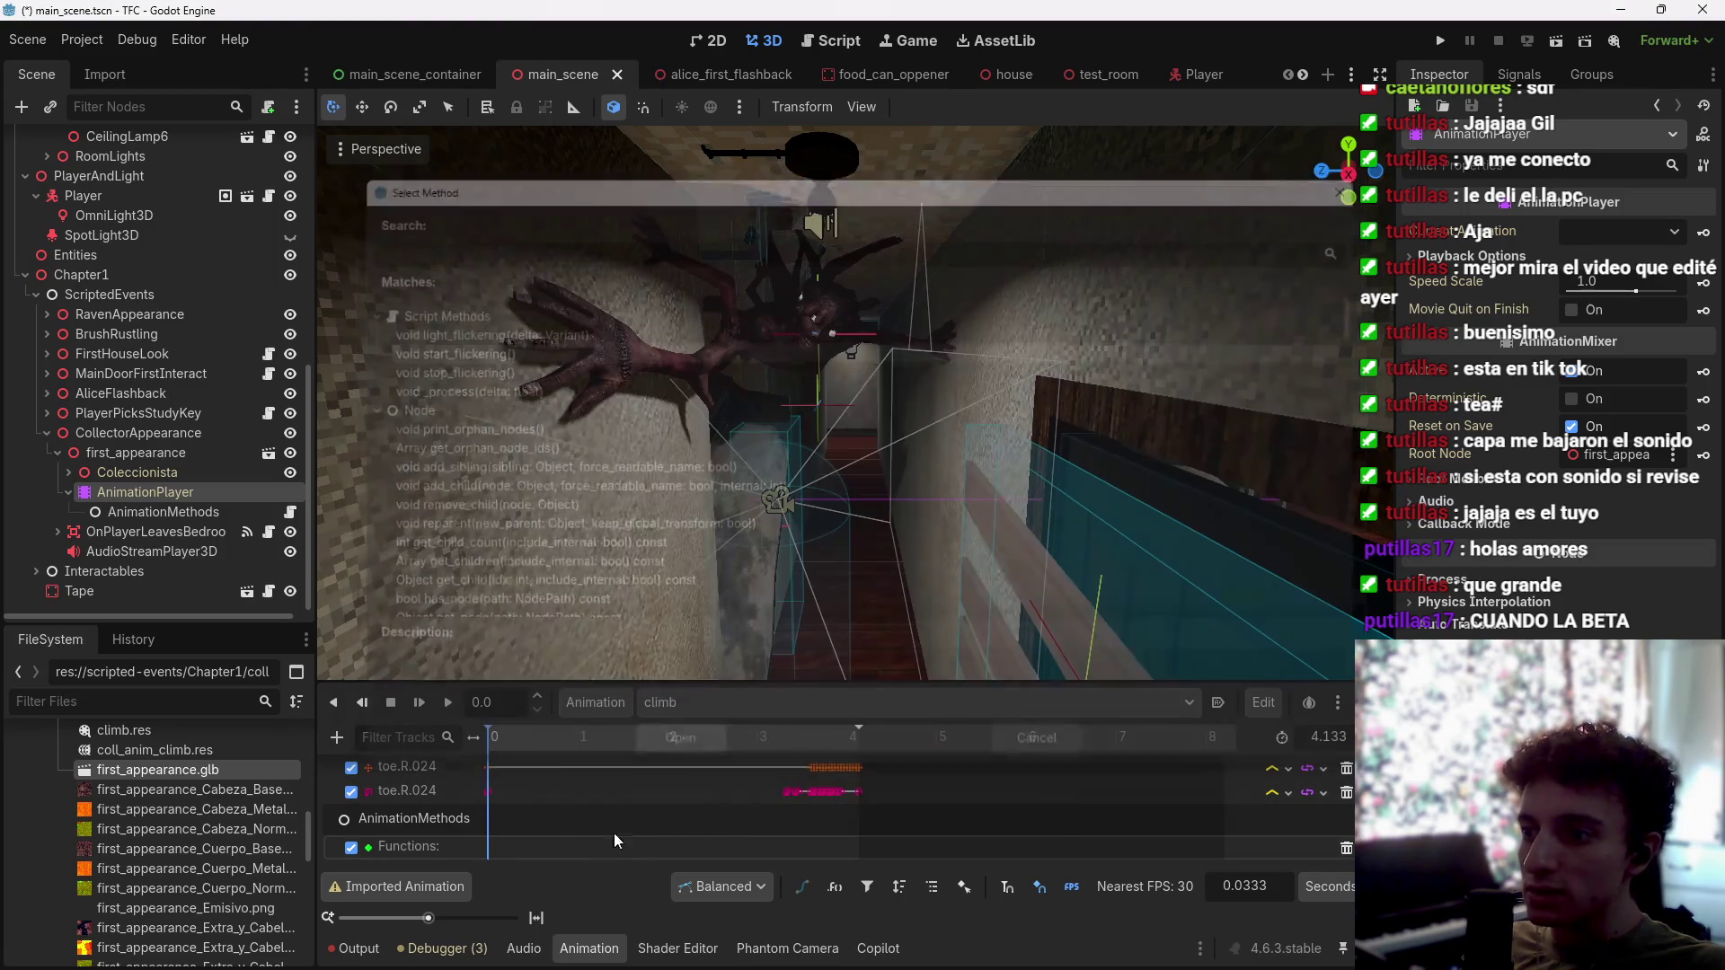
{"action": "left_click", "coordinate": [489, 849]}
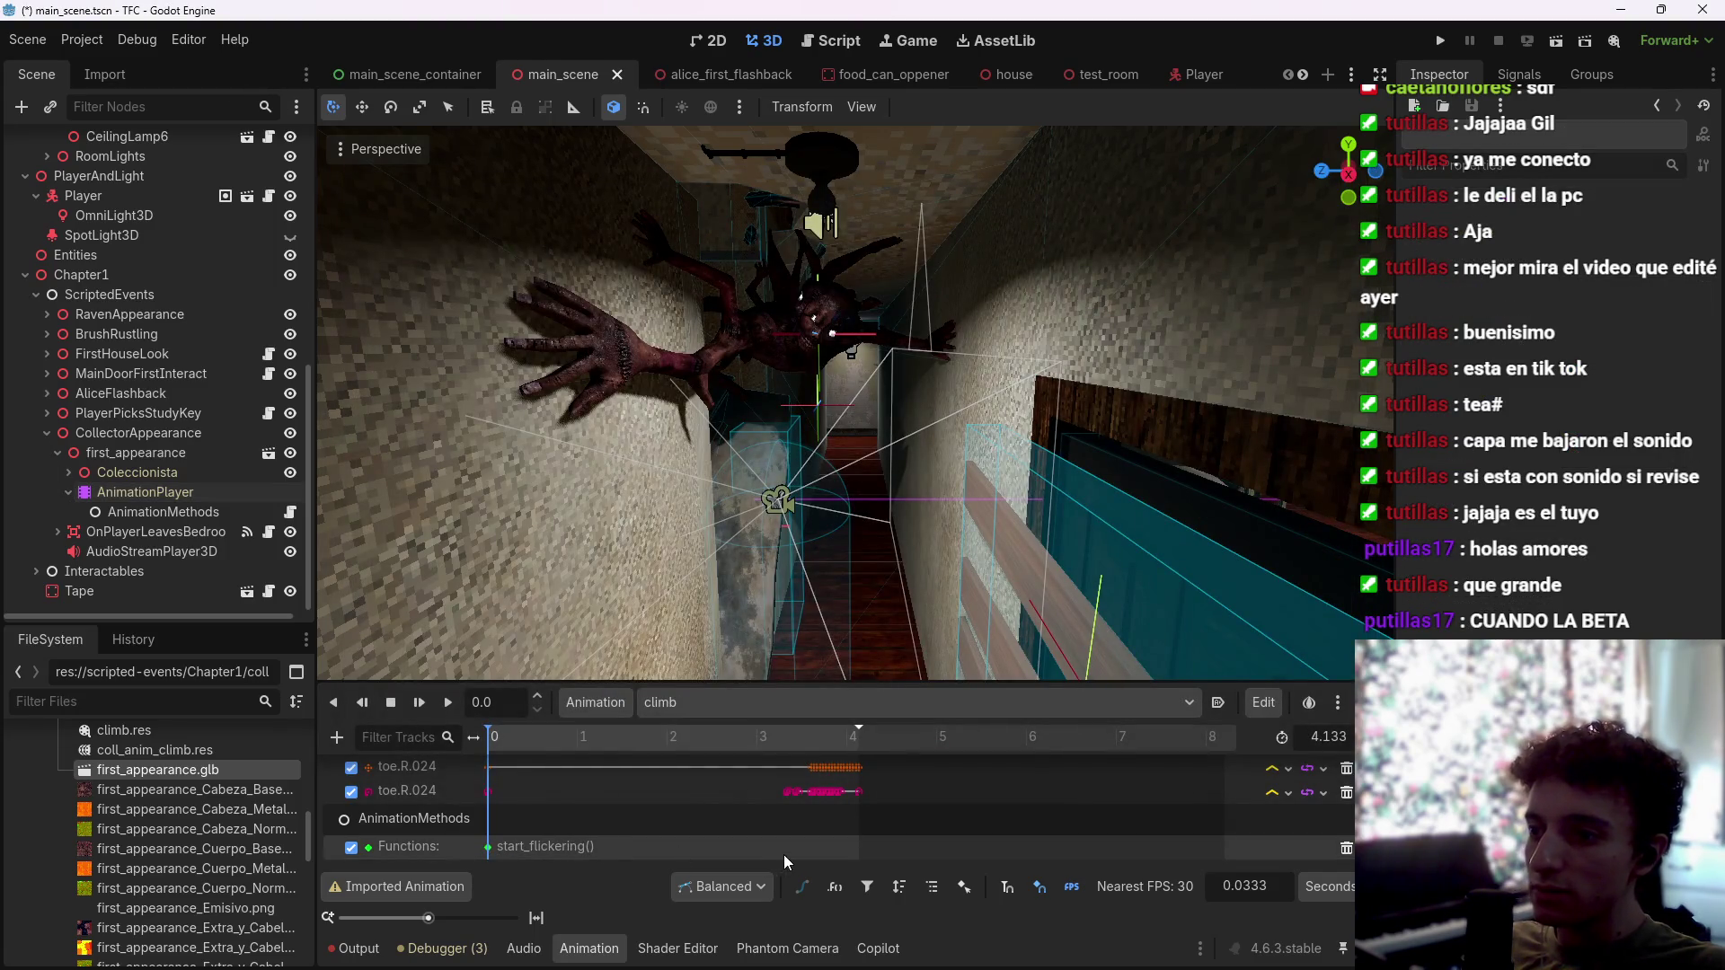
Step: Insert a stop_flickering() key, move it to about 4 s, and preview the climb's end
{"action": "right_click", "coordinate": [836, 844]}
{"action": "left_click", "coordinate": [842, 869]}
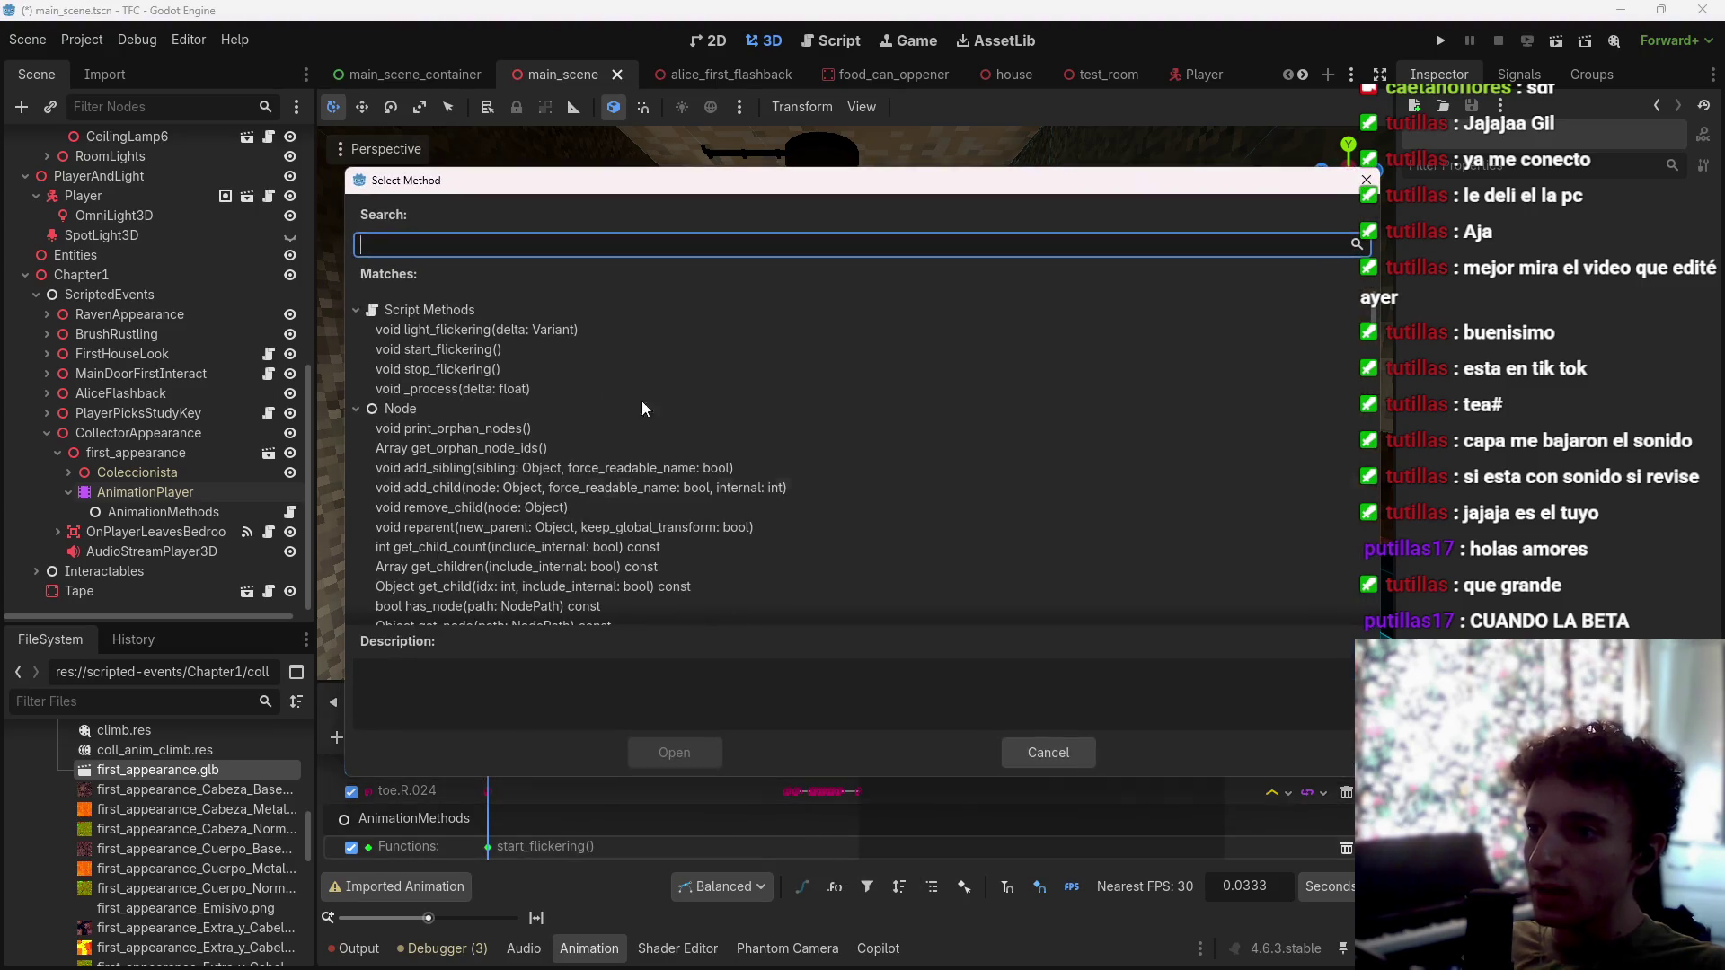
{"action": "left_click", "coordinate": [467, 371]}
{"action": "left_click", "coordinate": [693, 763]}
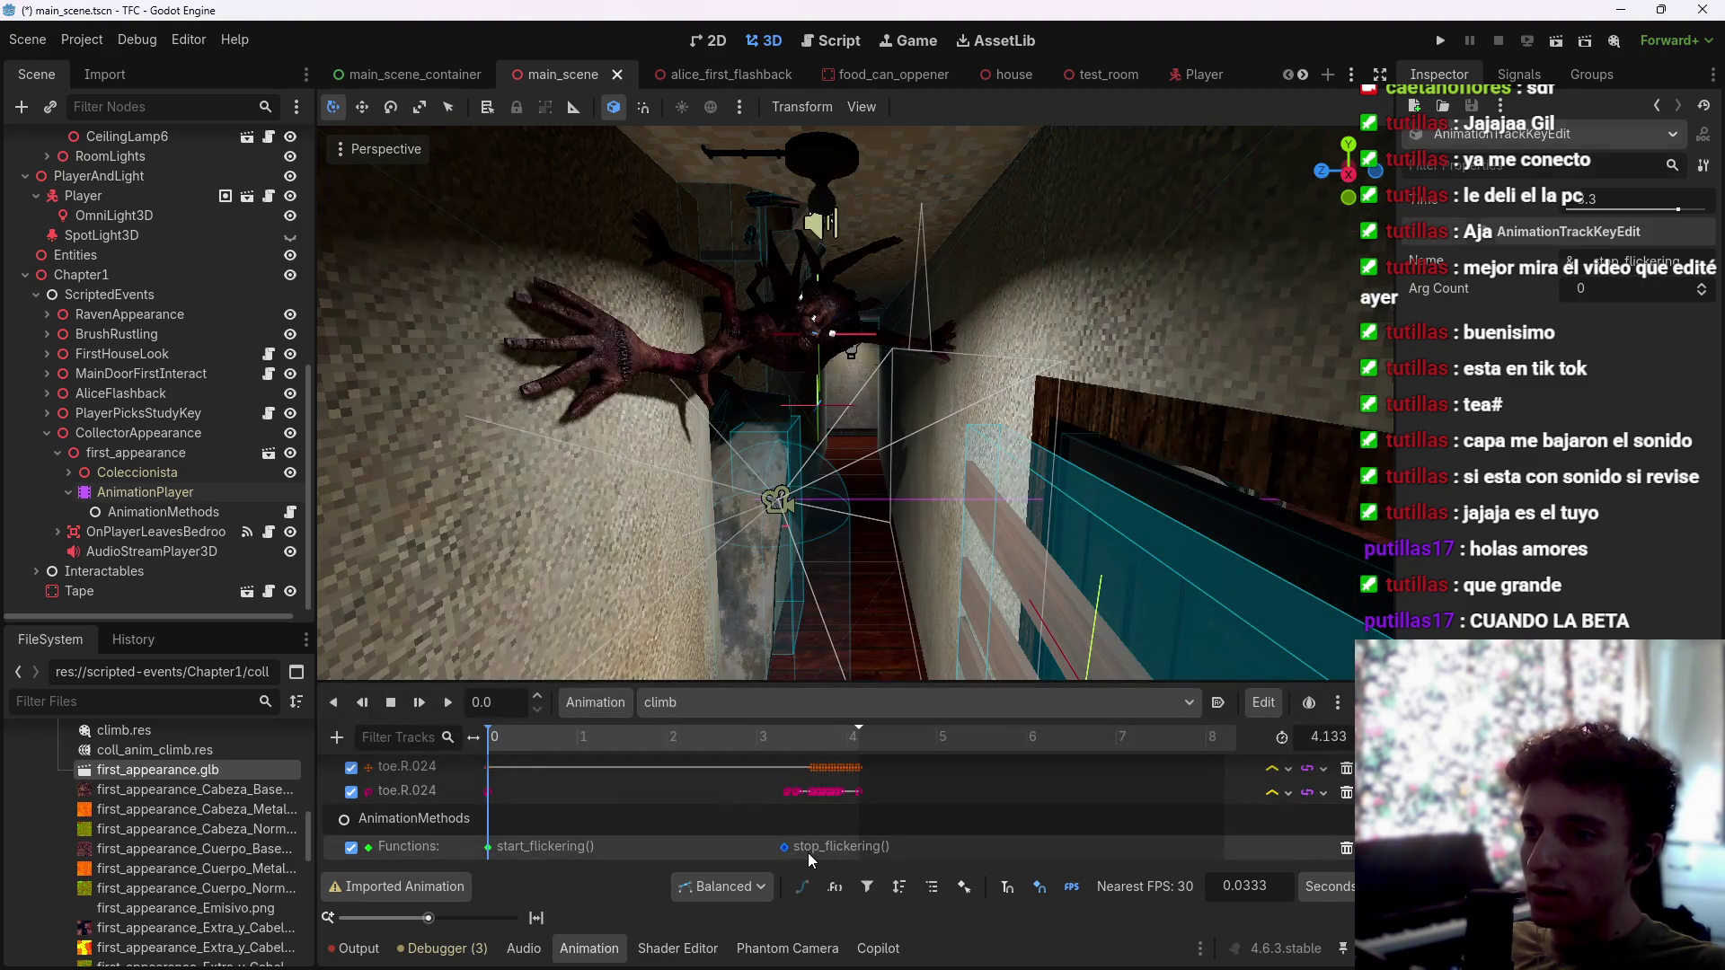
{"action": "left_click_drag", "start_coordinate": [861, 855], "coordinate": [863, 855]}
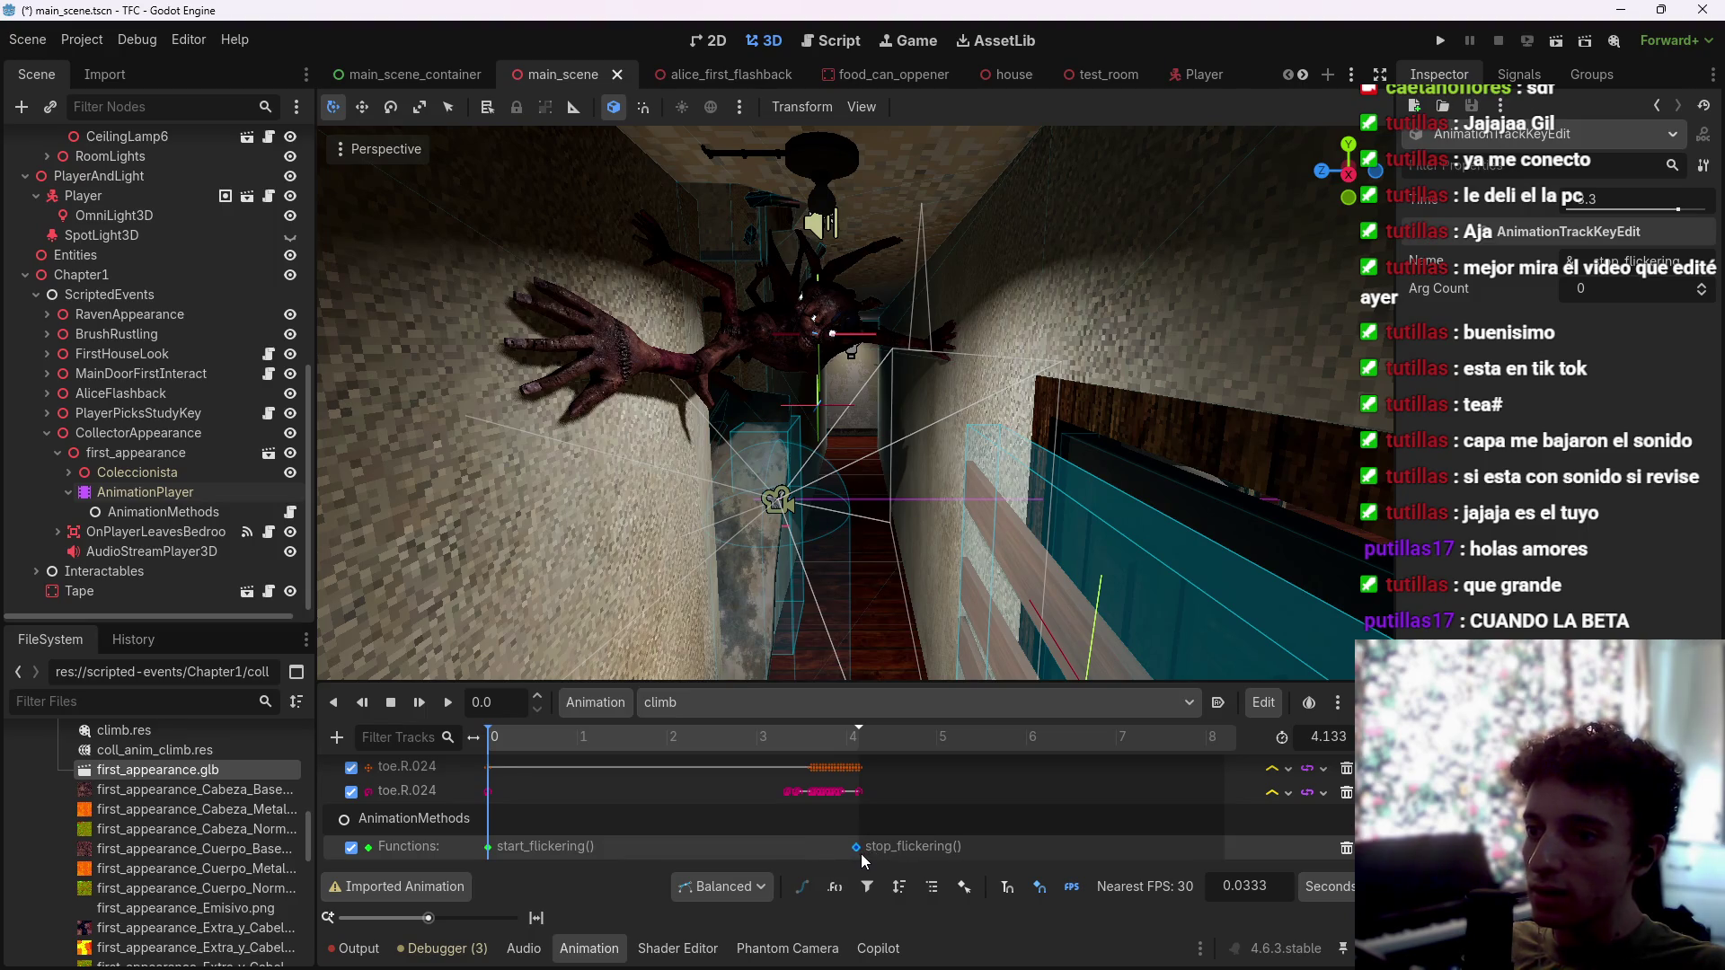
{"action": "left_click", "coordinate": [854, 746]}
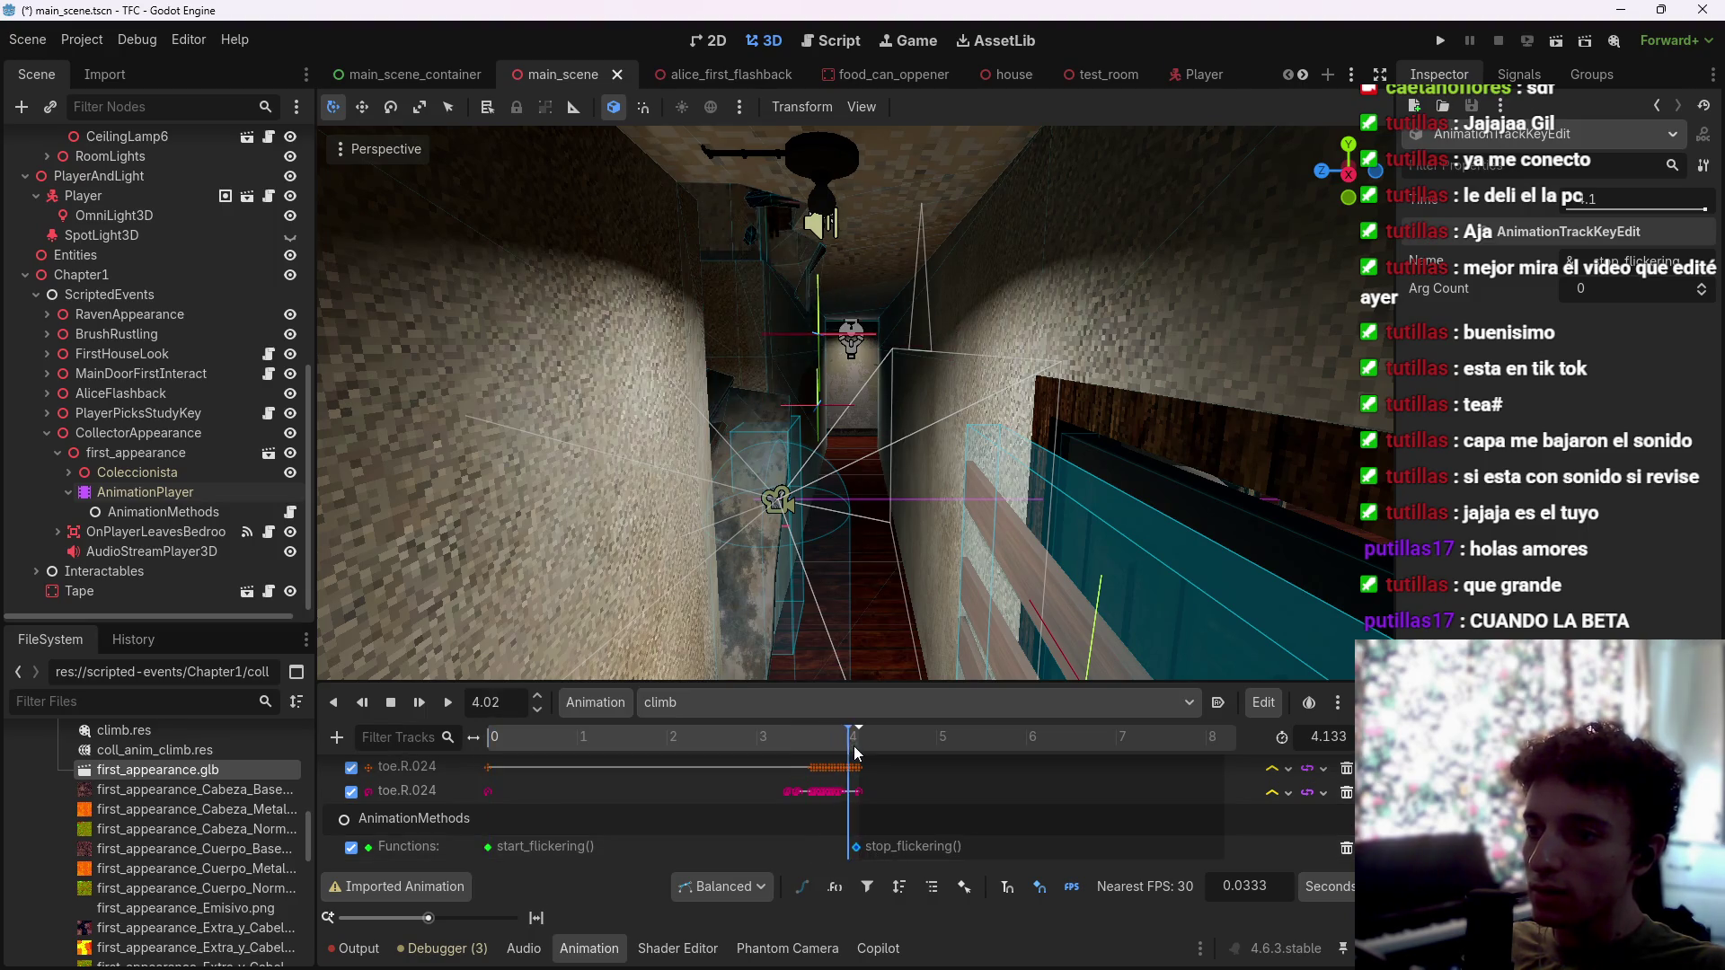
{"action": "left_click", "coordinate": [821, 739]}
{"action": "left_click", "coordinate": [495, 766]}
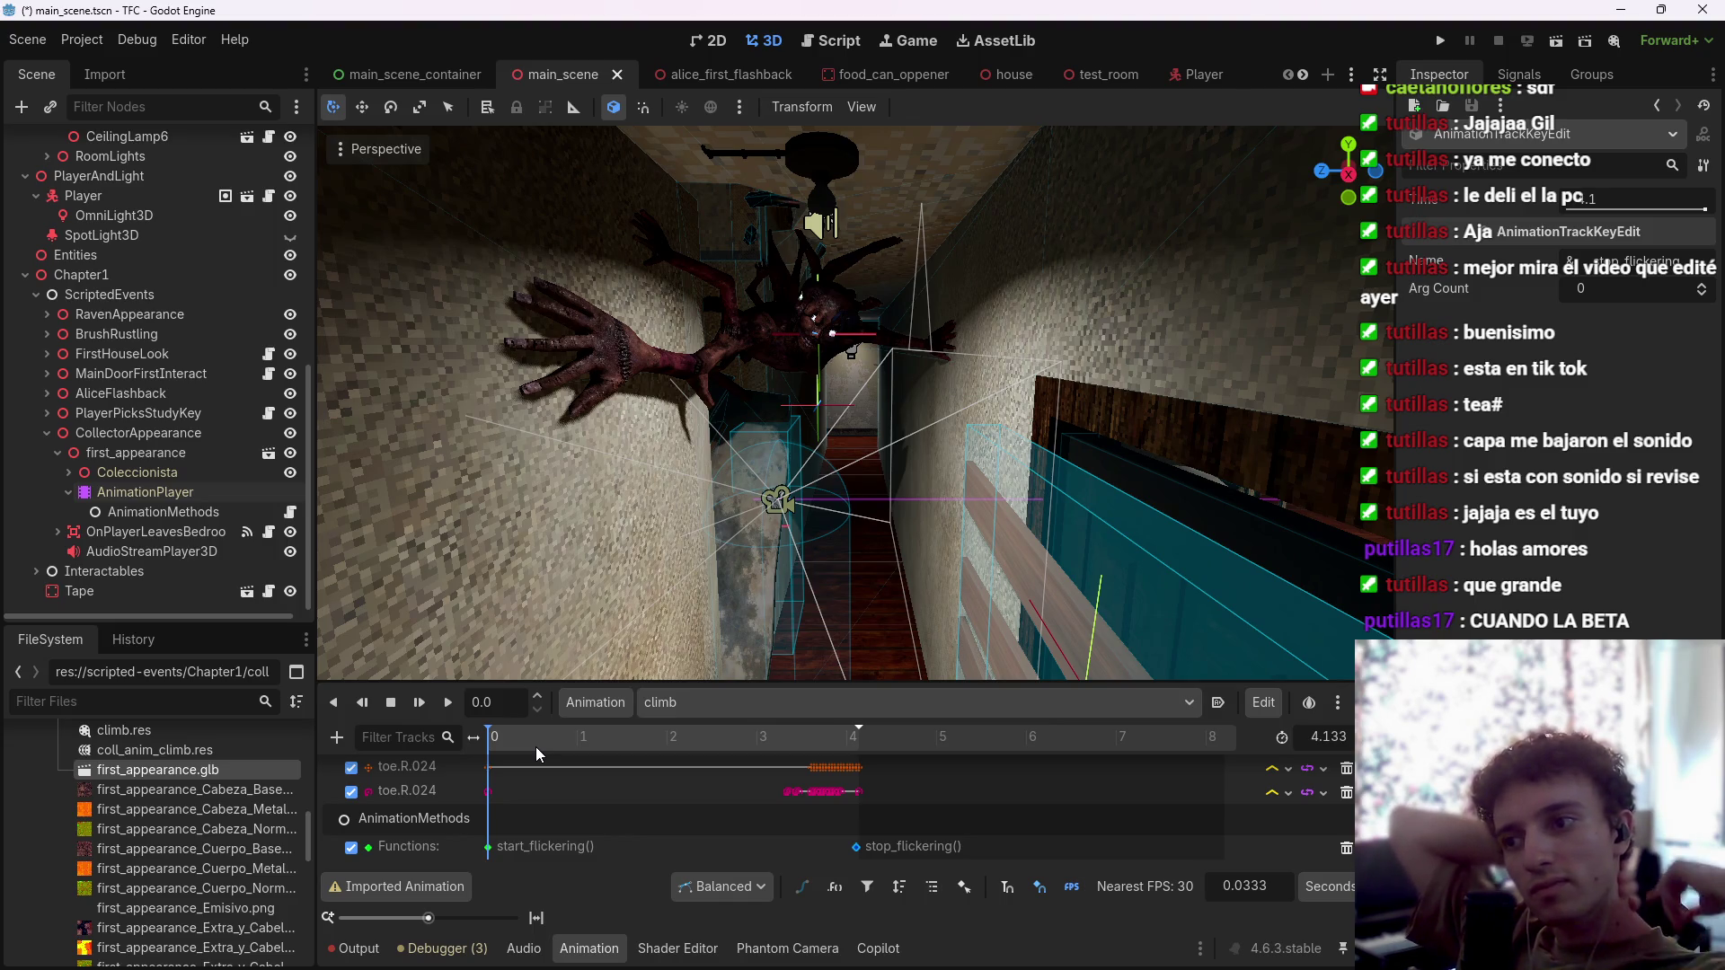
Step: Preview the climb at 1.5 s and about 3.2 s, then open animation_methods.gd
{"action": "left_click", "coordinate": [623, 737]}
{"action": "mouse_move", "coordinate": [644, 740]}
{"action": "left_mouse_down"}
{"action": "mouse_move", "coordinate": [813, 742]}
{"action": "mouse_move", "coordinate": [763, 742]}
{"action": "mouse_move", "coordinate": [802, 746]}
{"action": "mouse_move", "coordinate": [785, 750]}
{"action": "left_mouse_up"}
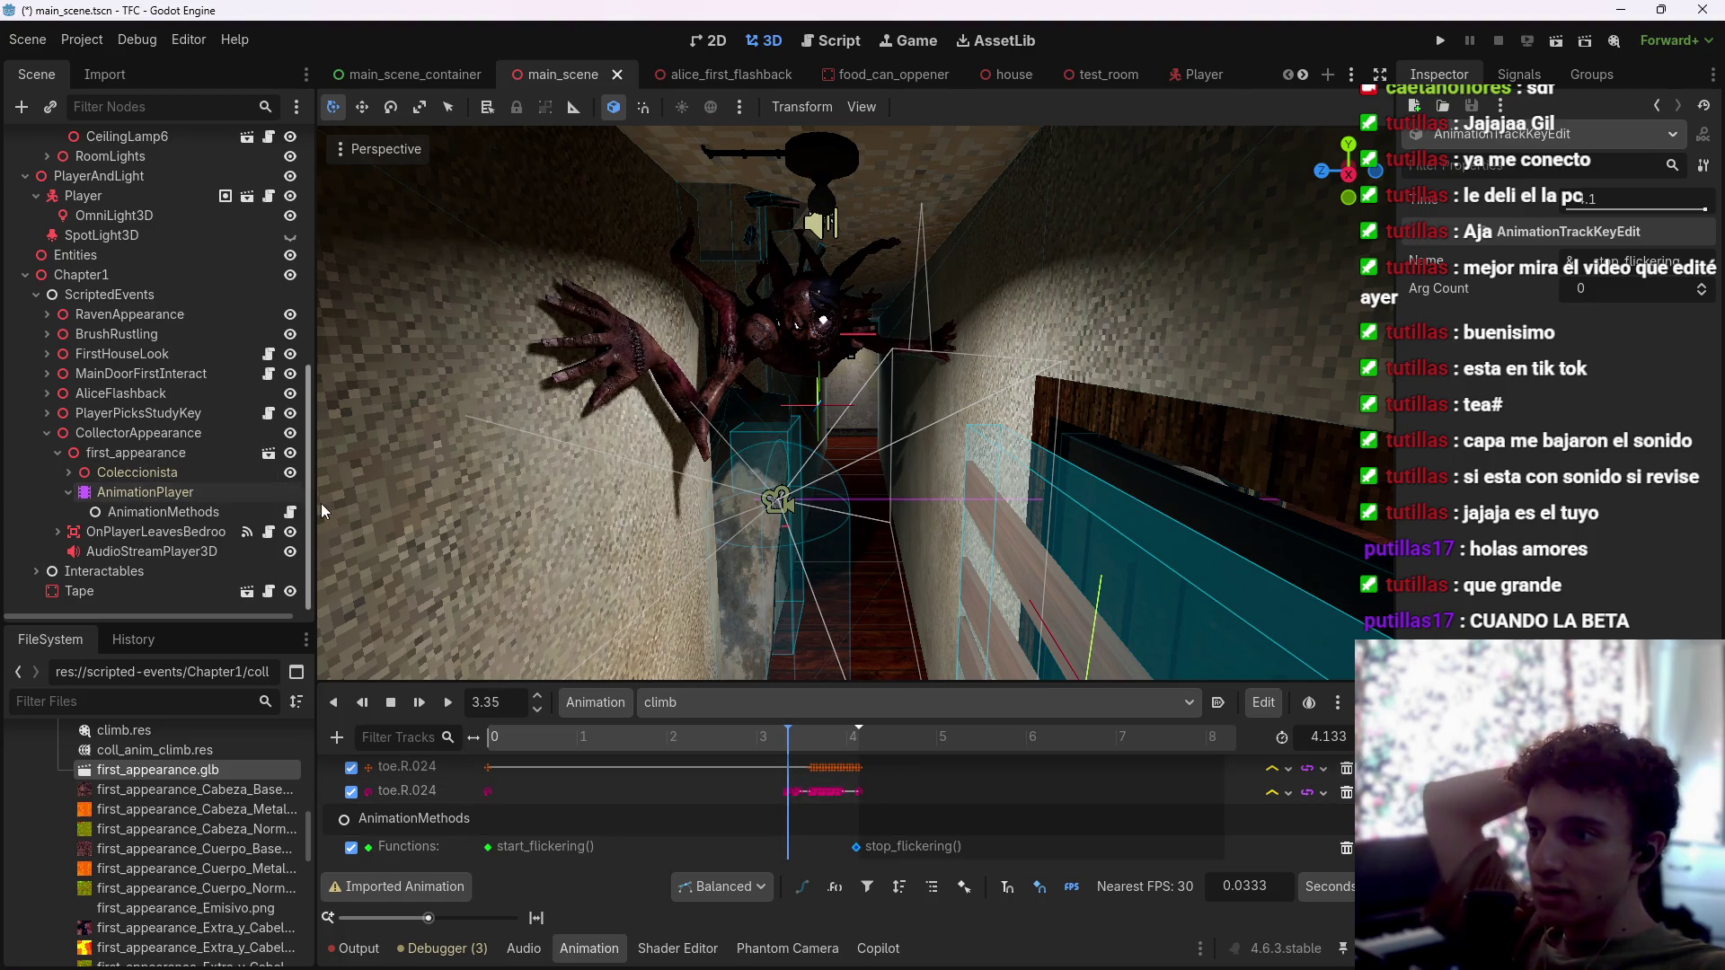
{"action": "left_click", "coordinate": [289, 512]}
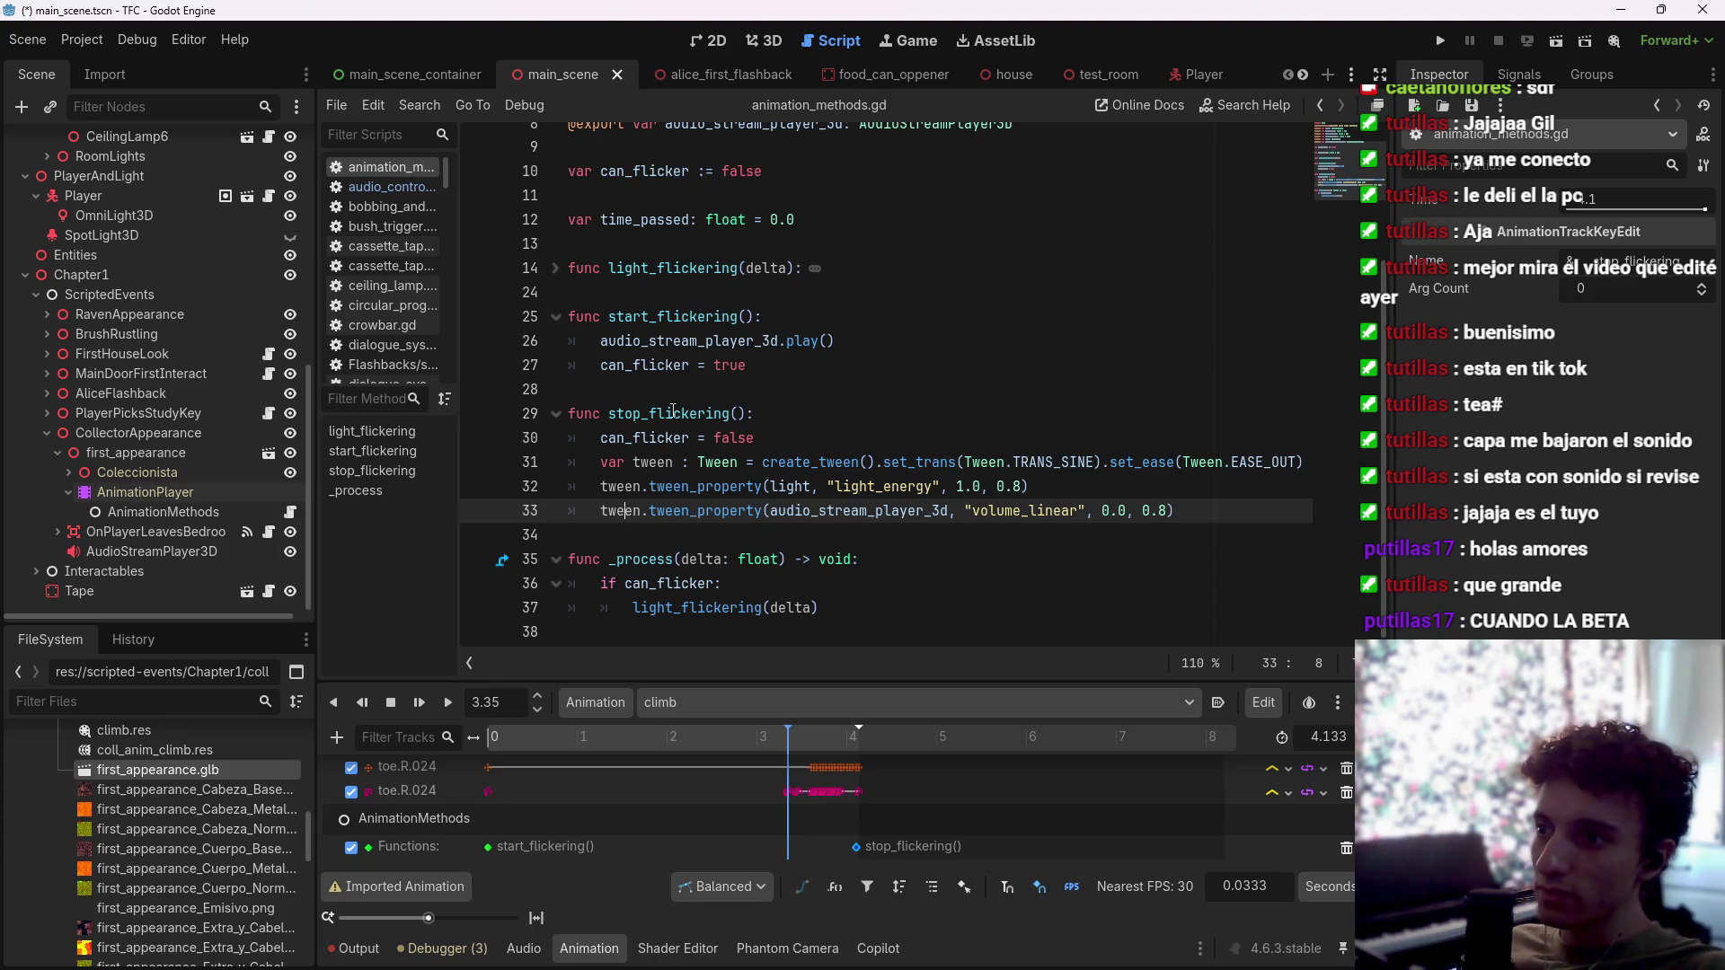
Step: Add blank lines after light_flickering and start typing a new function name, change_fiqu
{"action": "left_click", "coordinate": [645, 413]}
{"action": "left_click", "coordinate": [649, 295]}
{"action": "key", "text": "Return"}
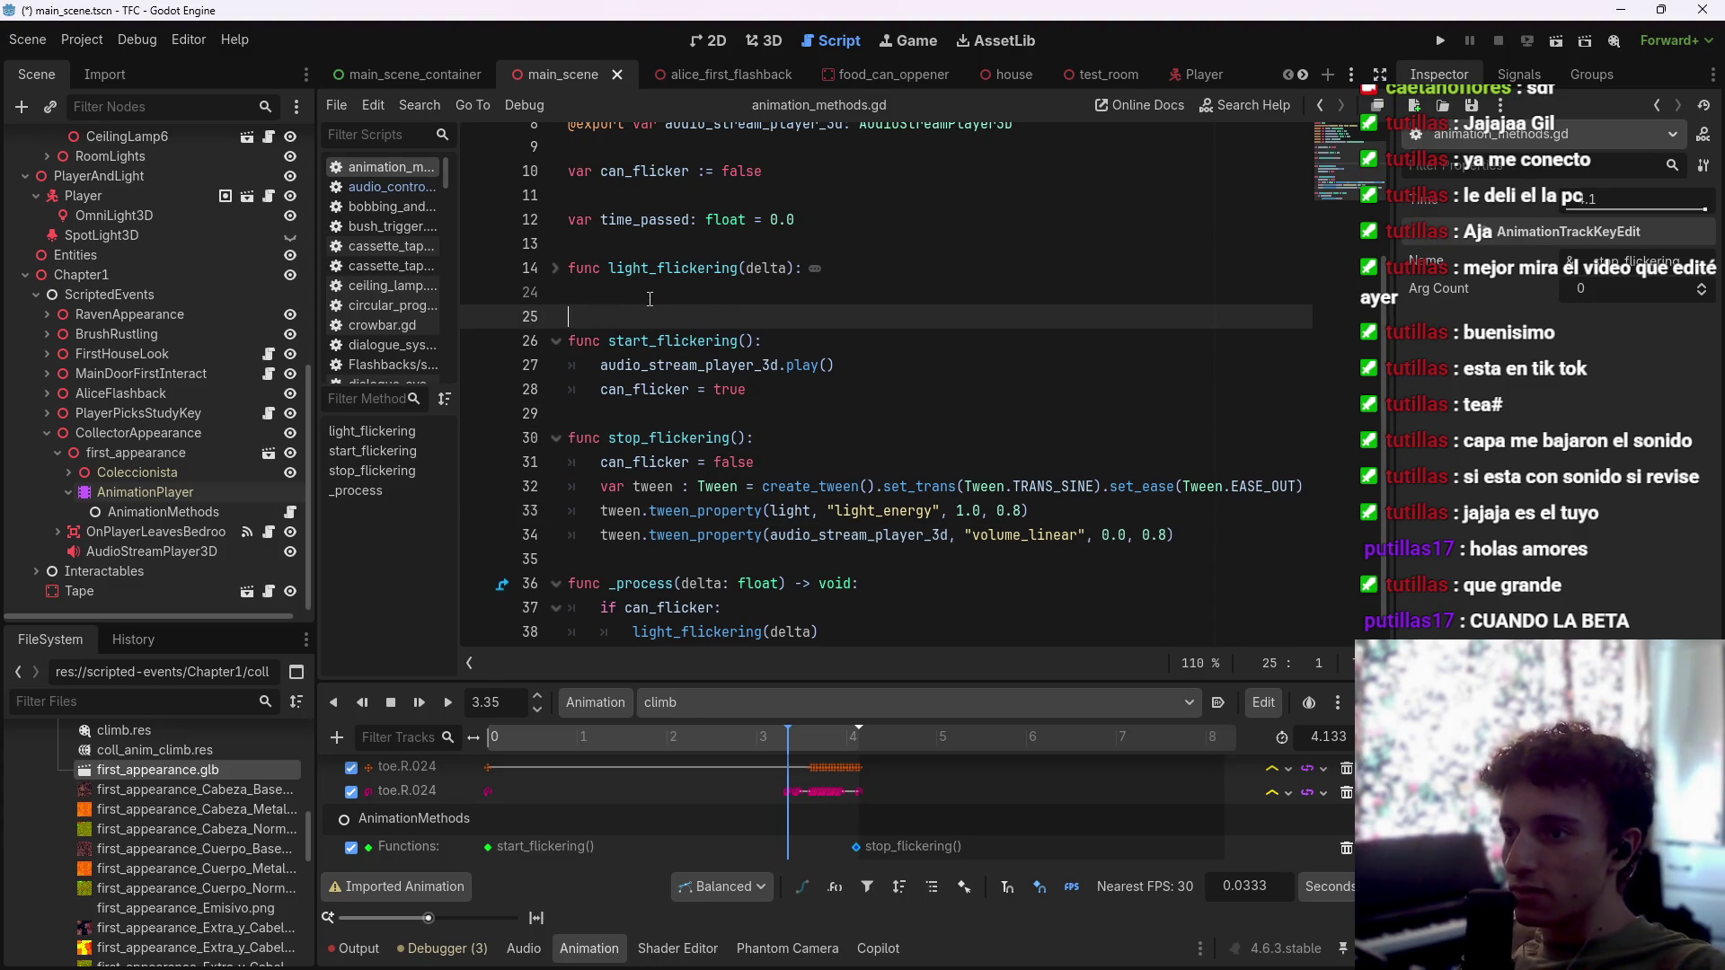
{"action": "key", "text": "Return"}
{"action": "key", "text": "Up"}
{"action": "type", "text": "f"}
{"action": "key", "text": "BackSpace"}
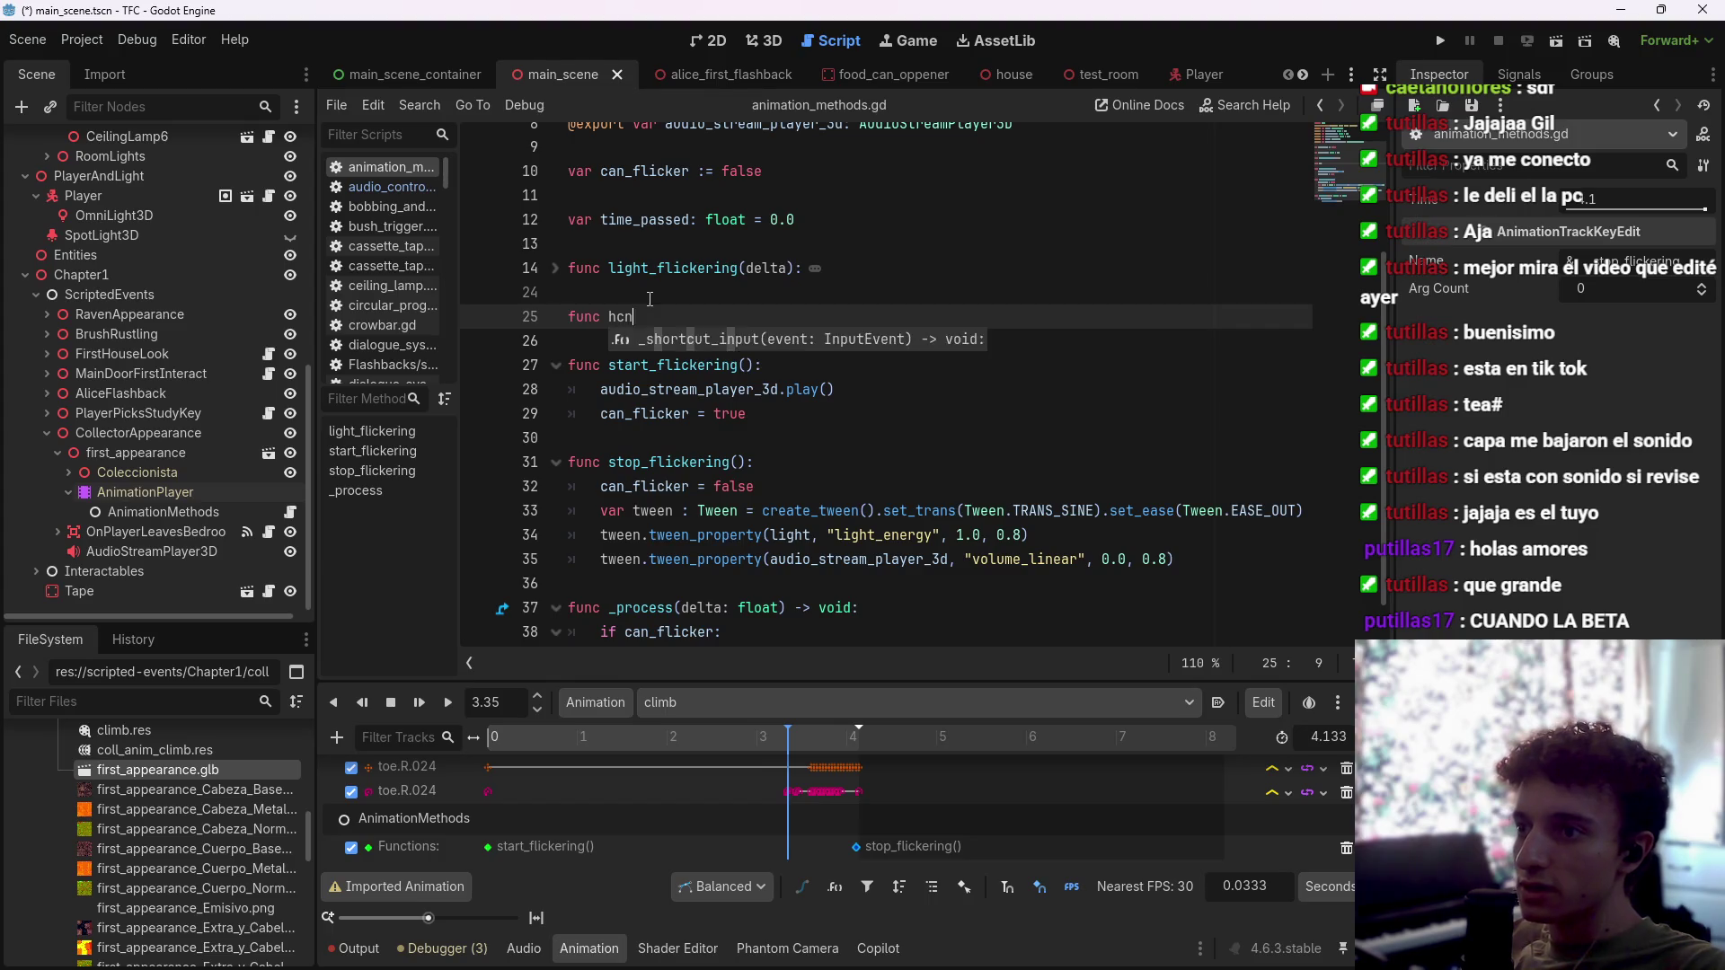
{"action": "type", "text": "cha"}
{"action": "type", "text": "nge_fo"}
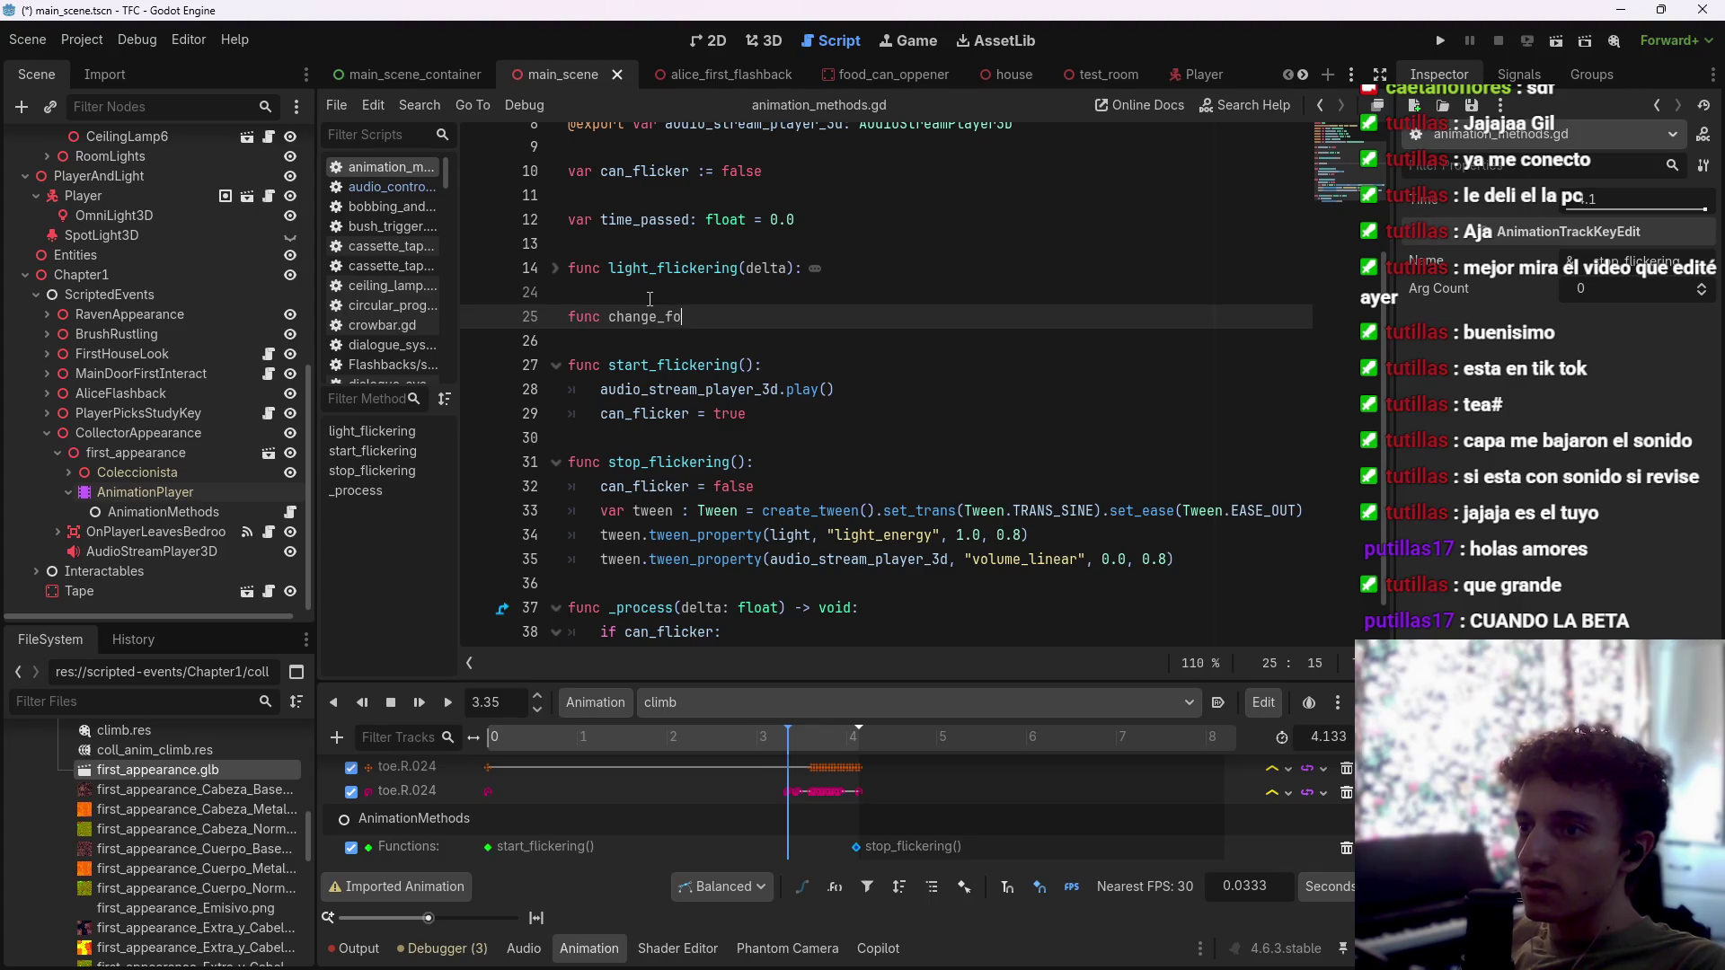
{"action": "key", "text": "BackSpace"}
{"action": "type", "text": "iqu"}
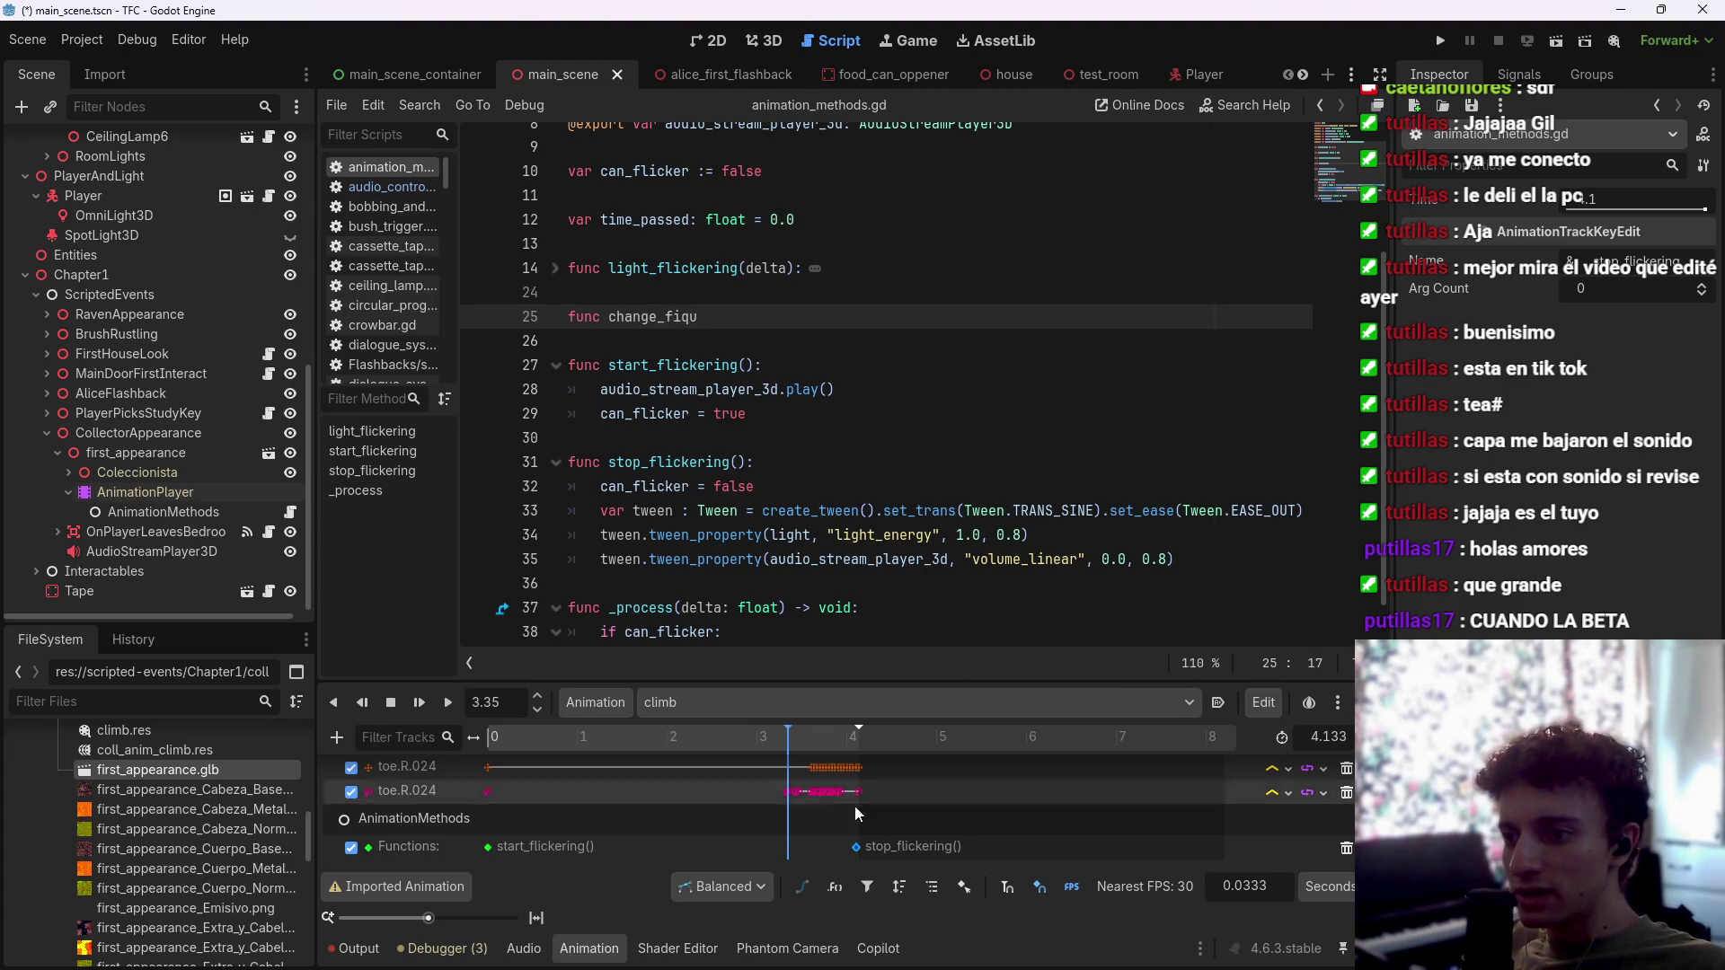
Step: Check the Functions track's callable-method list, then correct the name to change_drop_
{"action": "right_click", "coordinate": [785, 850]}
{"action": "left_click", "coordinate": [873, 854]}
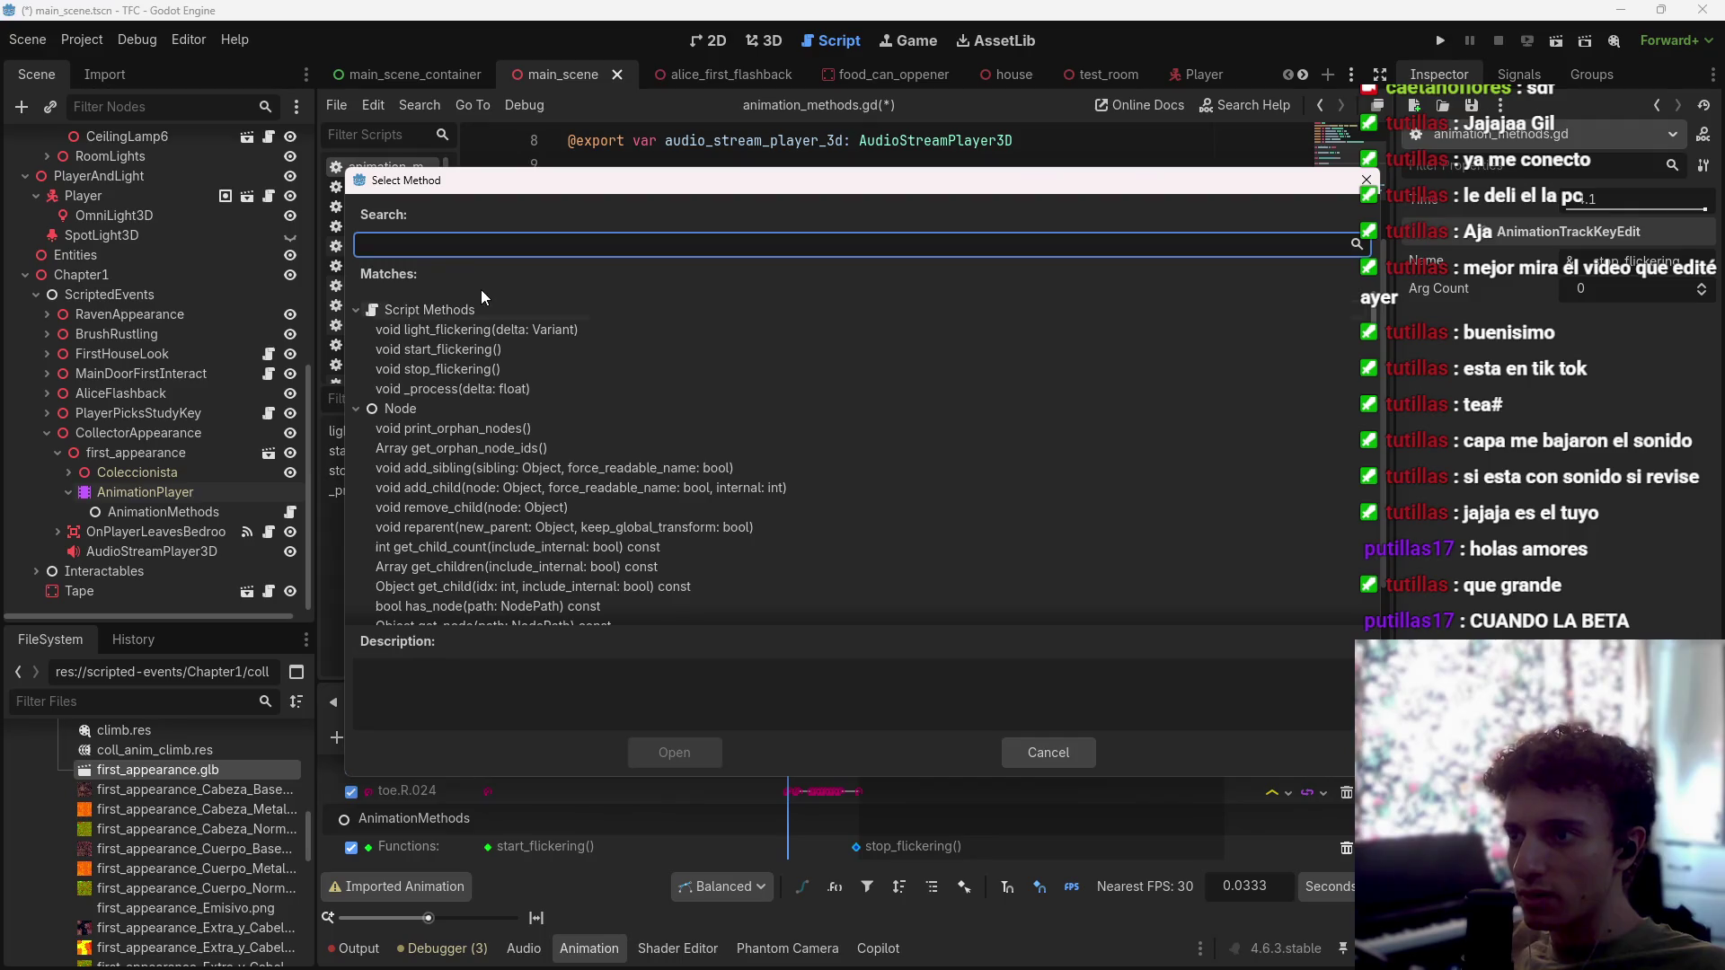
{"action": "scroll", "coordinate": [532, 445], "scroll_direction": "down", "scroll_amount": 5}
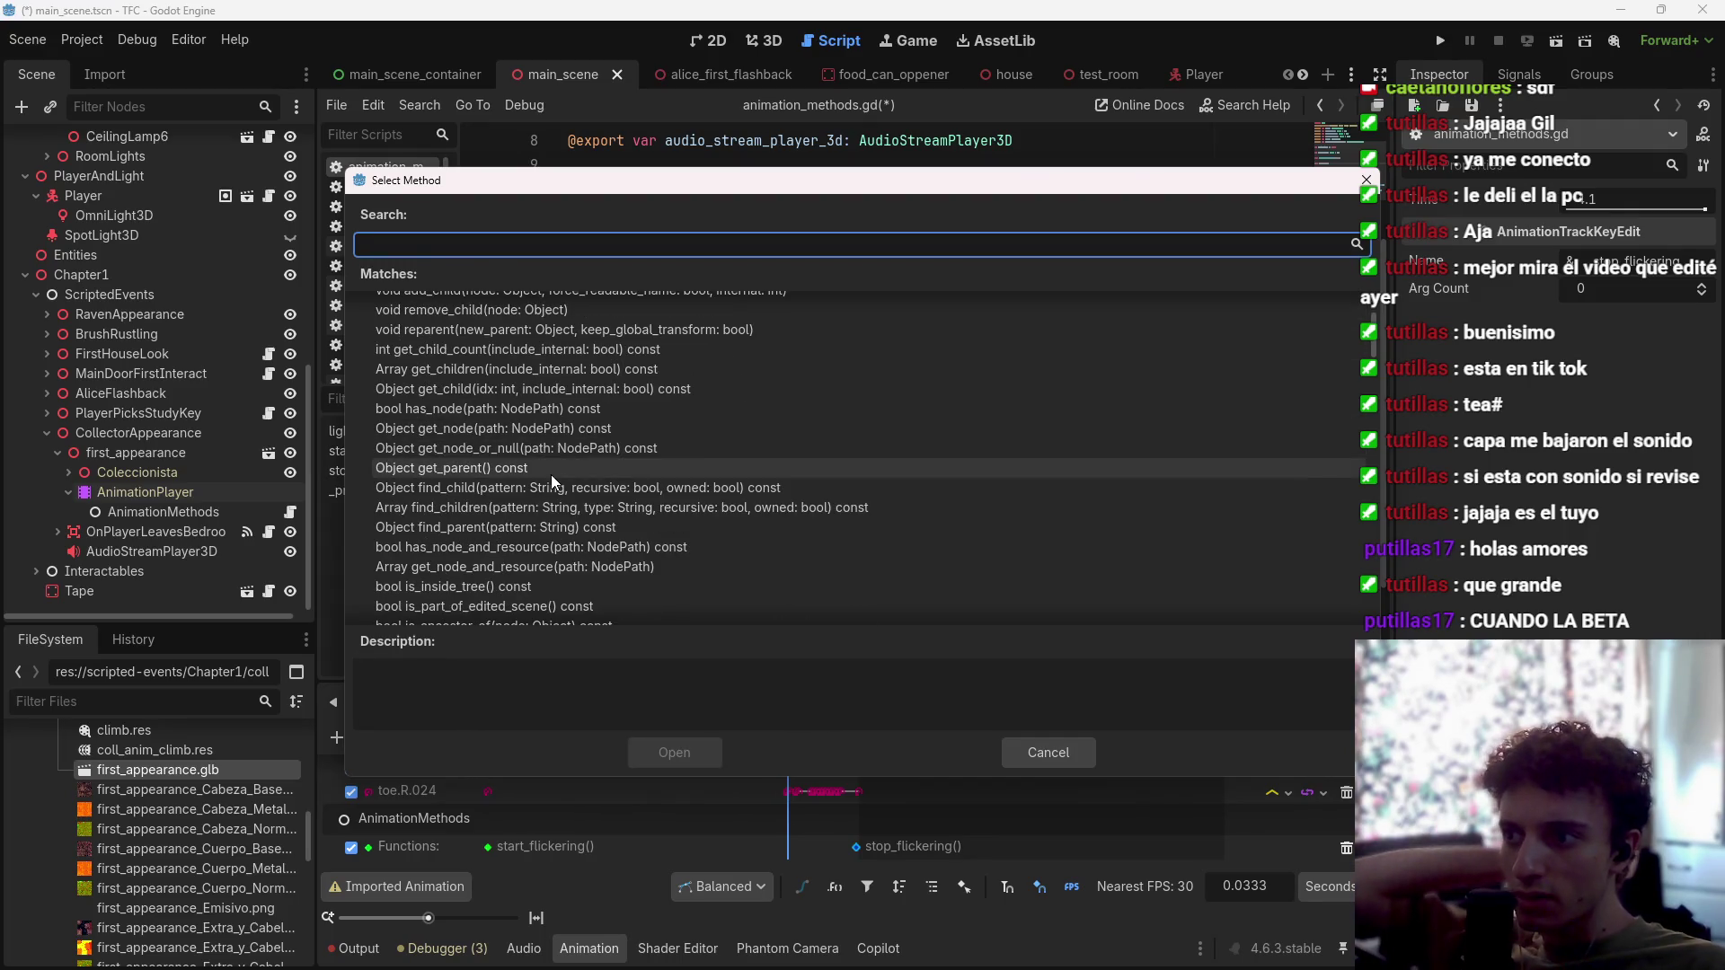
{"action": "scroll", "coordinate": [524, 541], "scroll_direction": "down", "scroll_amount": 10}
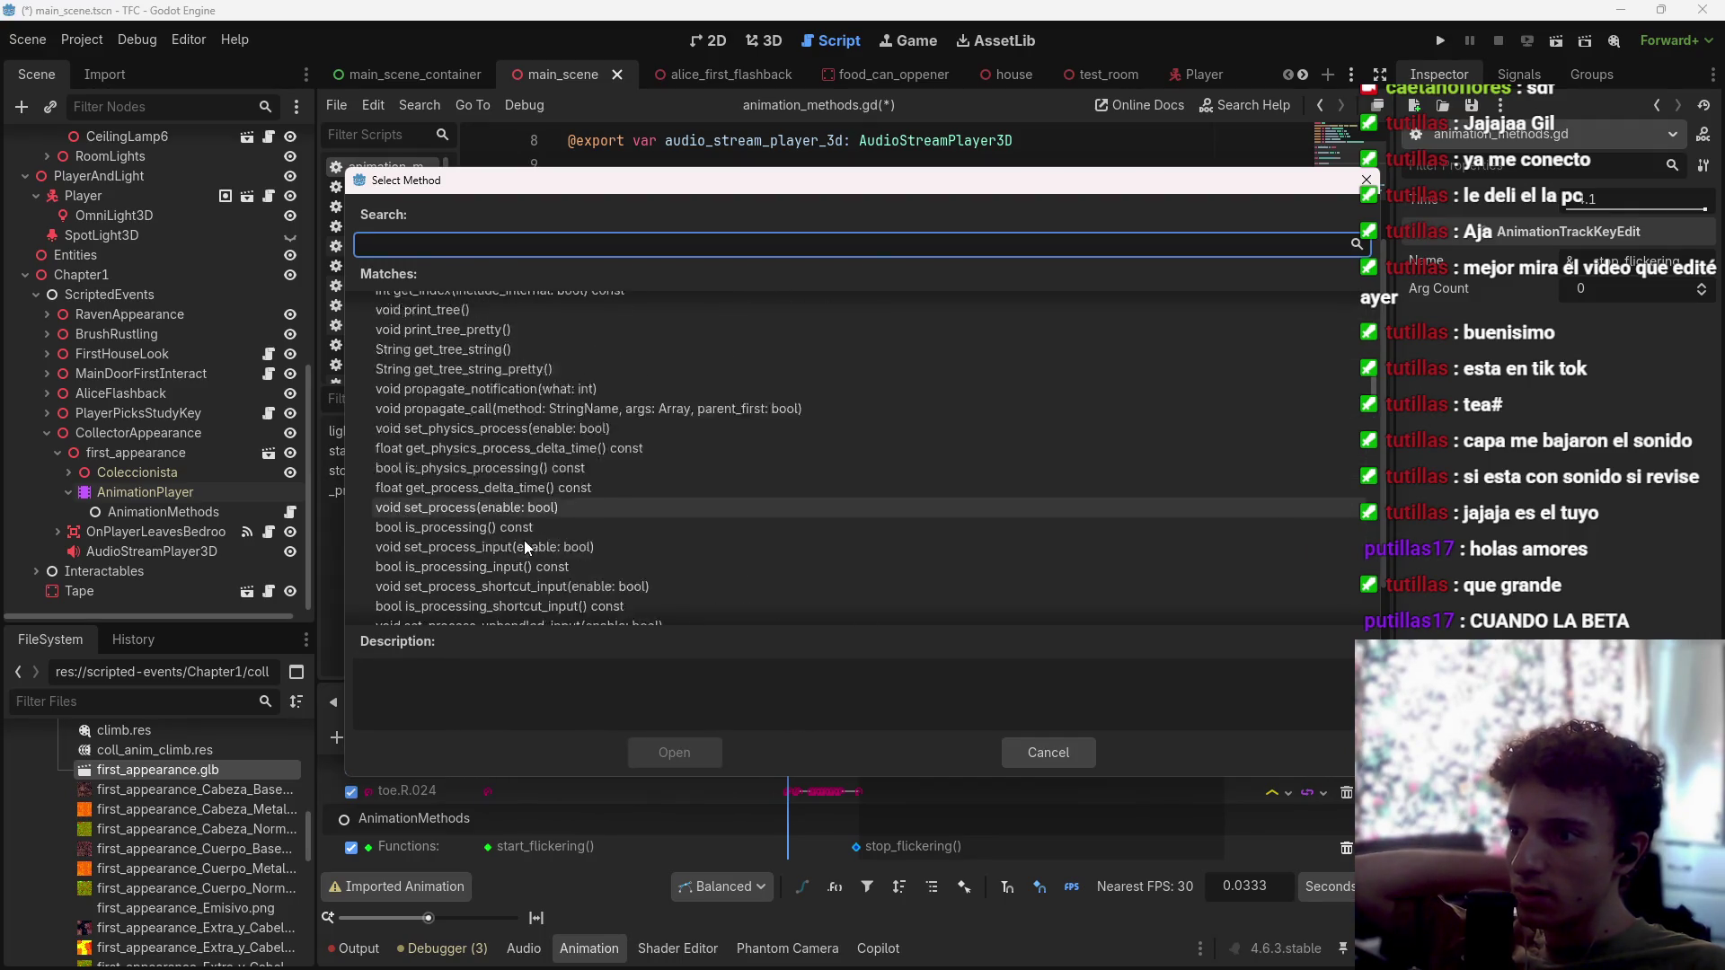
{"action": "scroll", "coordinate": [498, 596], "scroll_direction": "down", "scroll_amount": 5}
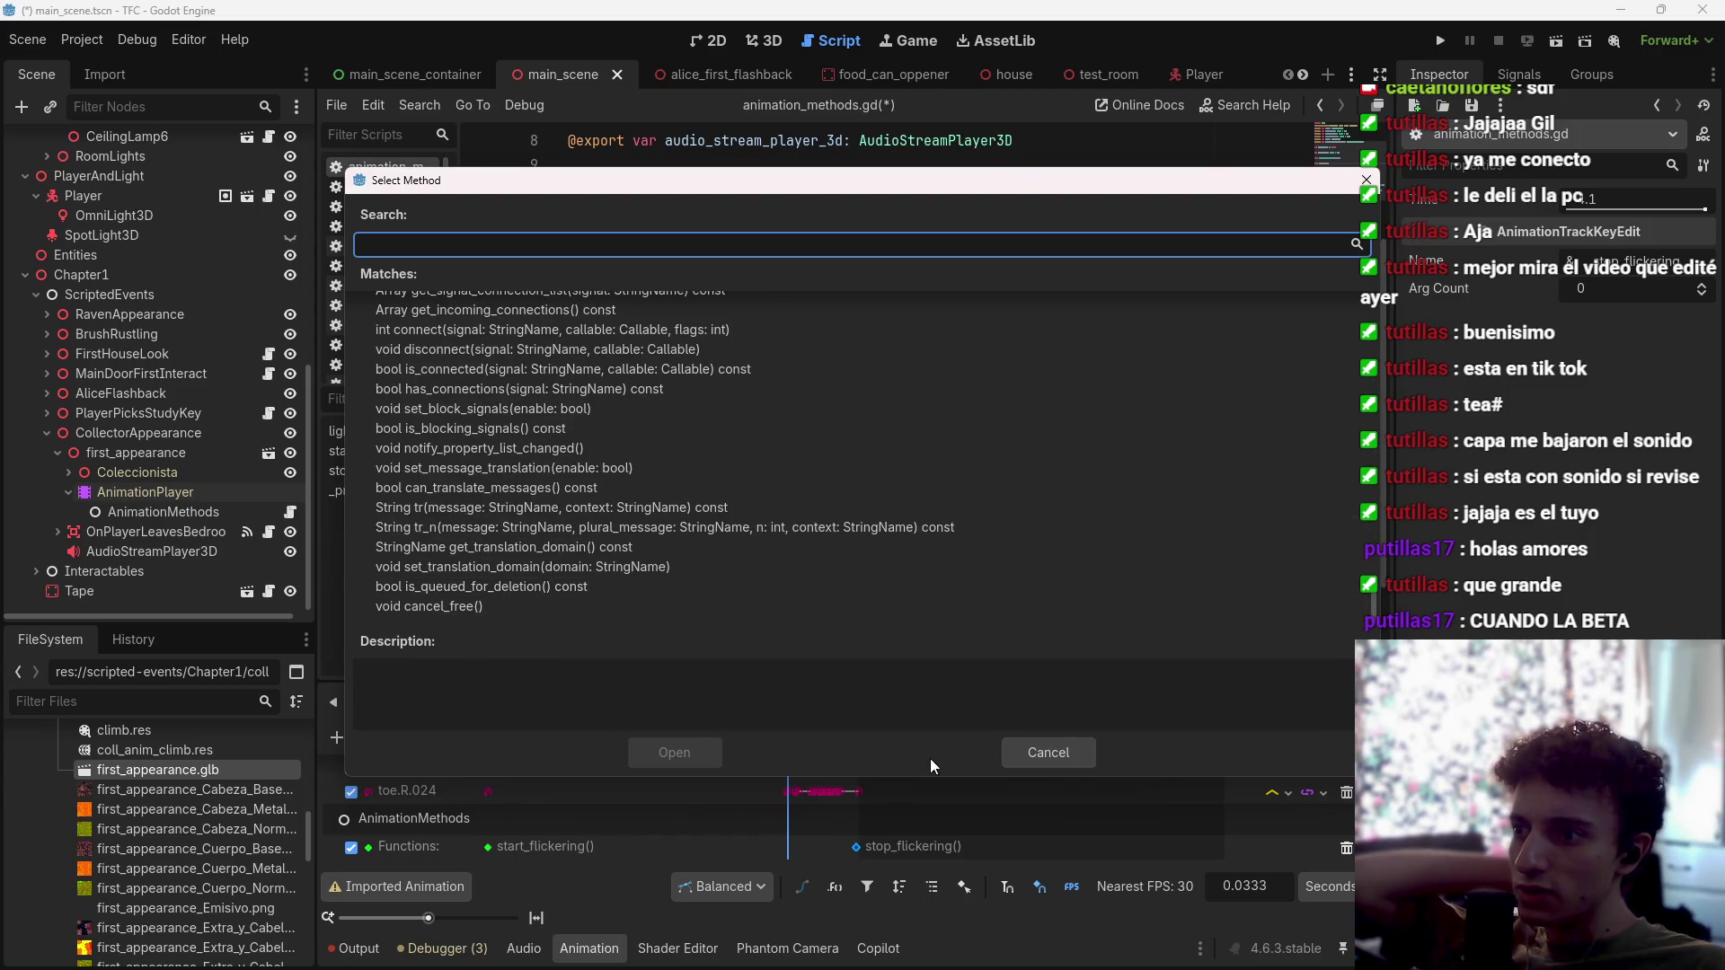
{"action": "left_click", "coordinate": [1048, 752]}
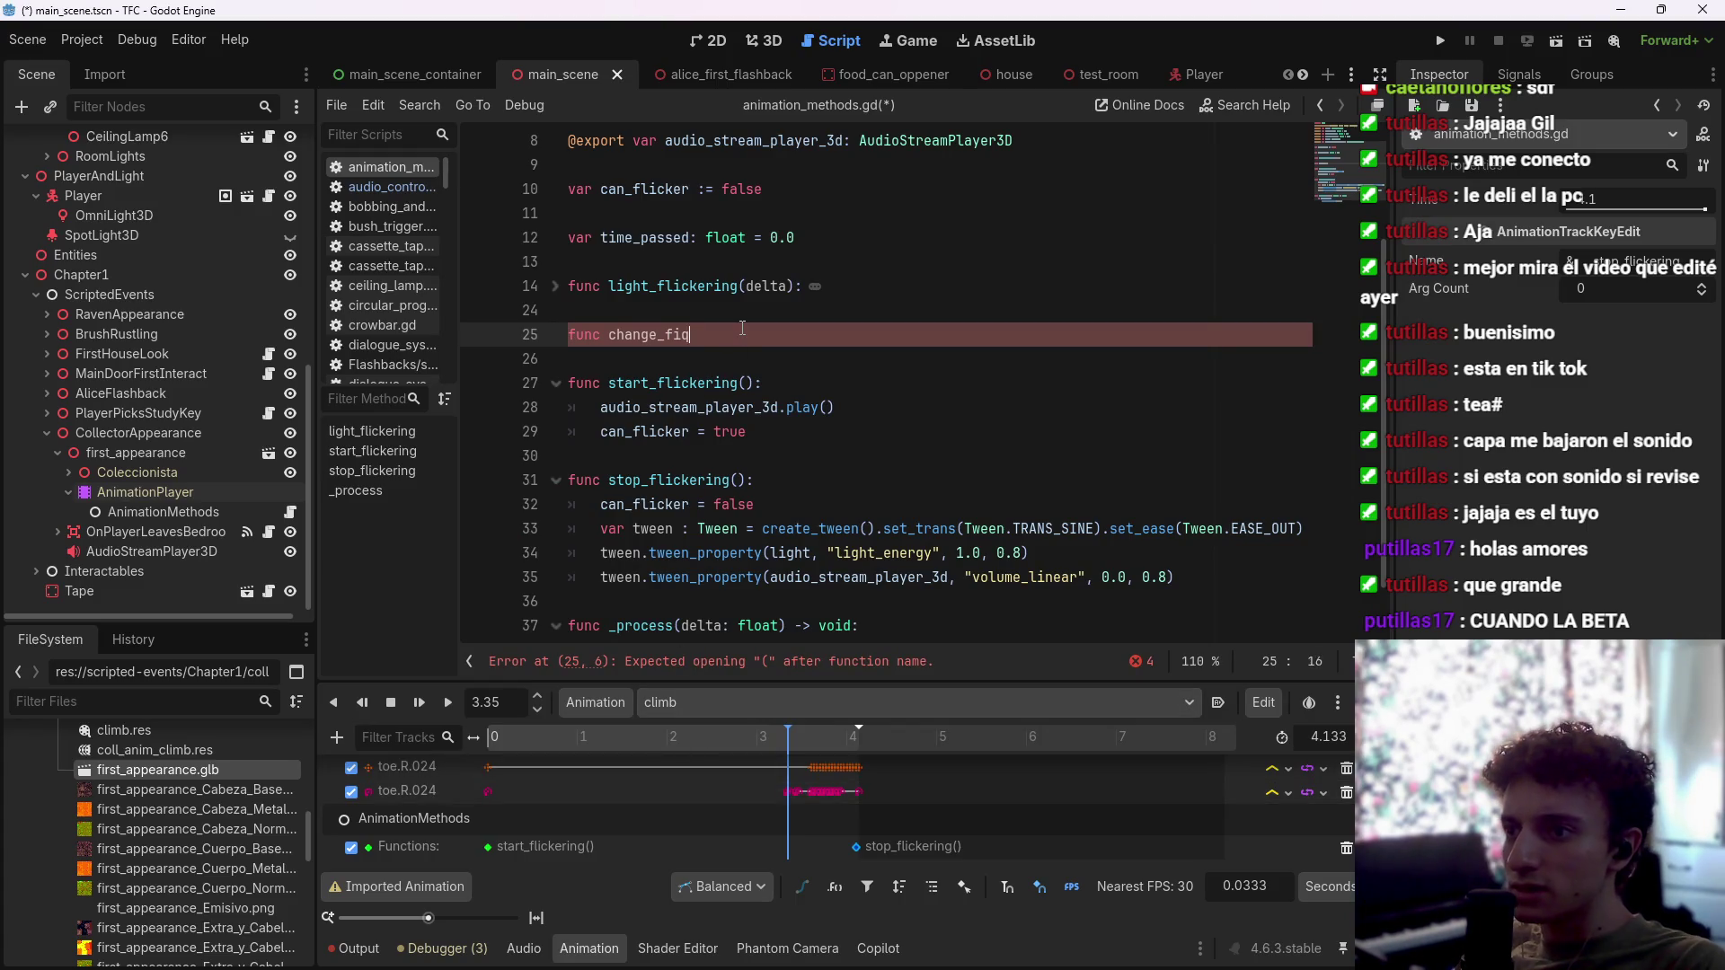
{"action": "key", "text": "BackSpace"}
{"action": "key", "text": "BackSpace"}
{"action": "key", "text": "BackSpace"}
{"action": "scroll", "coordinate": [807, 341], "scroll_direction": "up", "scroll_amount": 3}
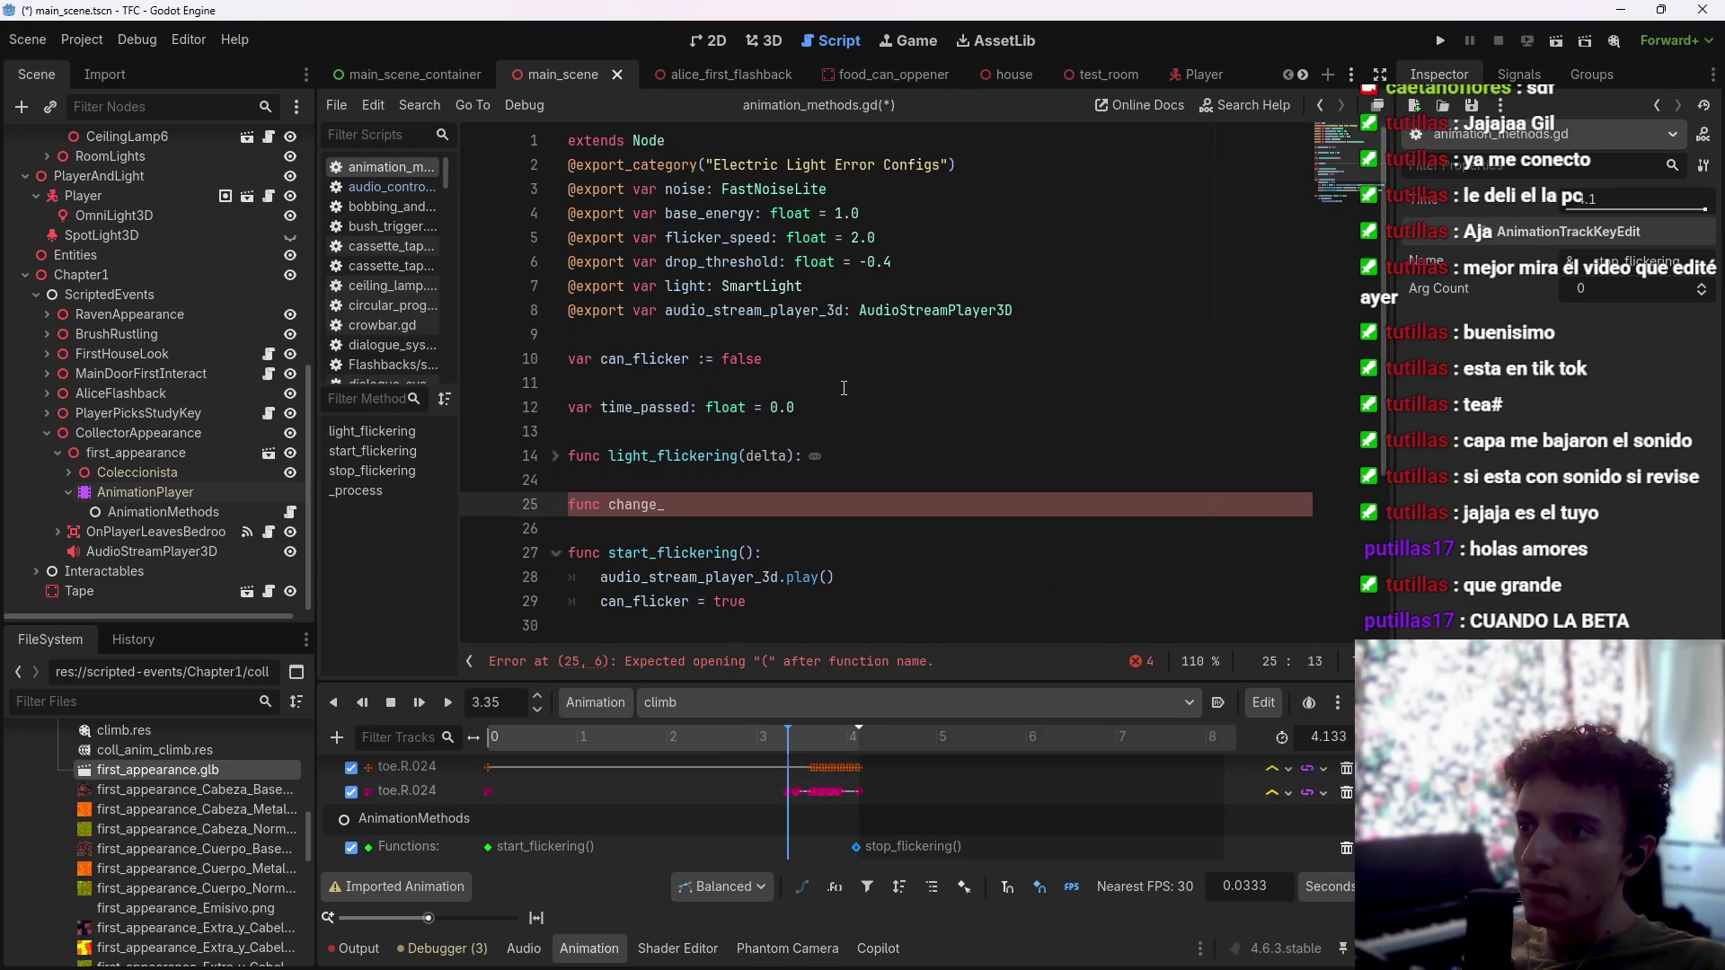
{"action": "type", "text": "drop_thre"}
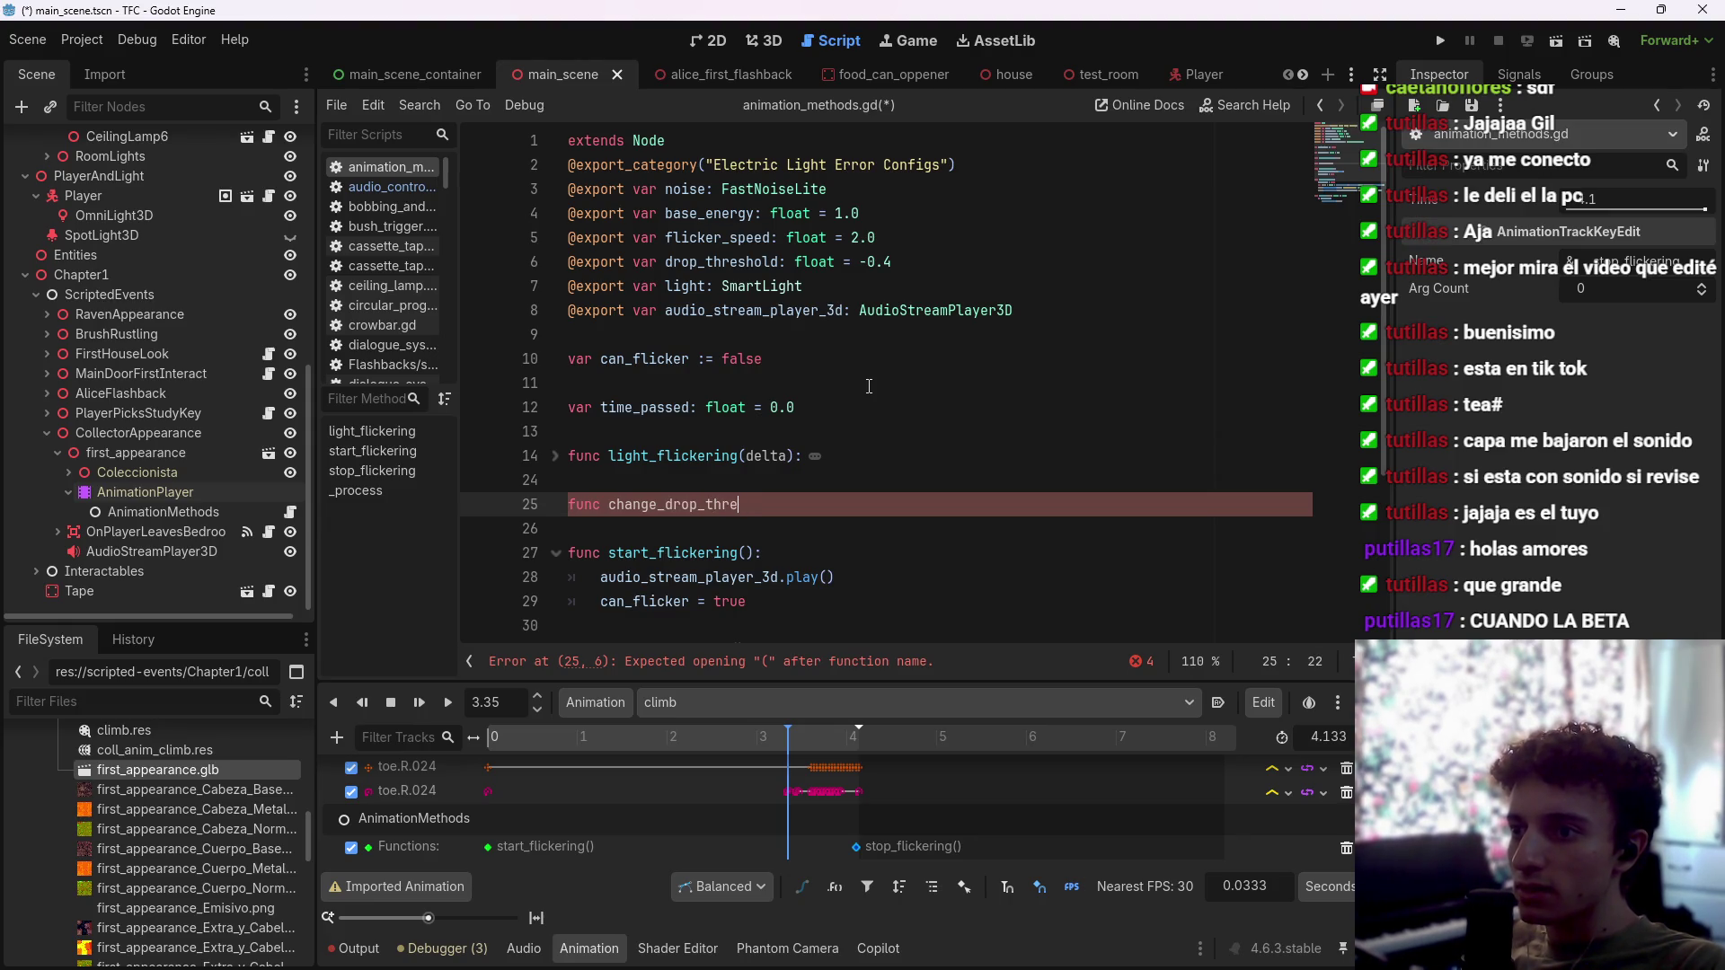
{"action": "type", "text": "set_"}
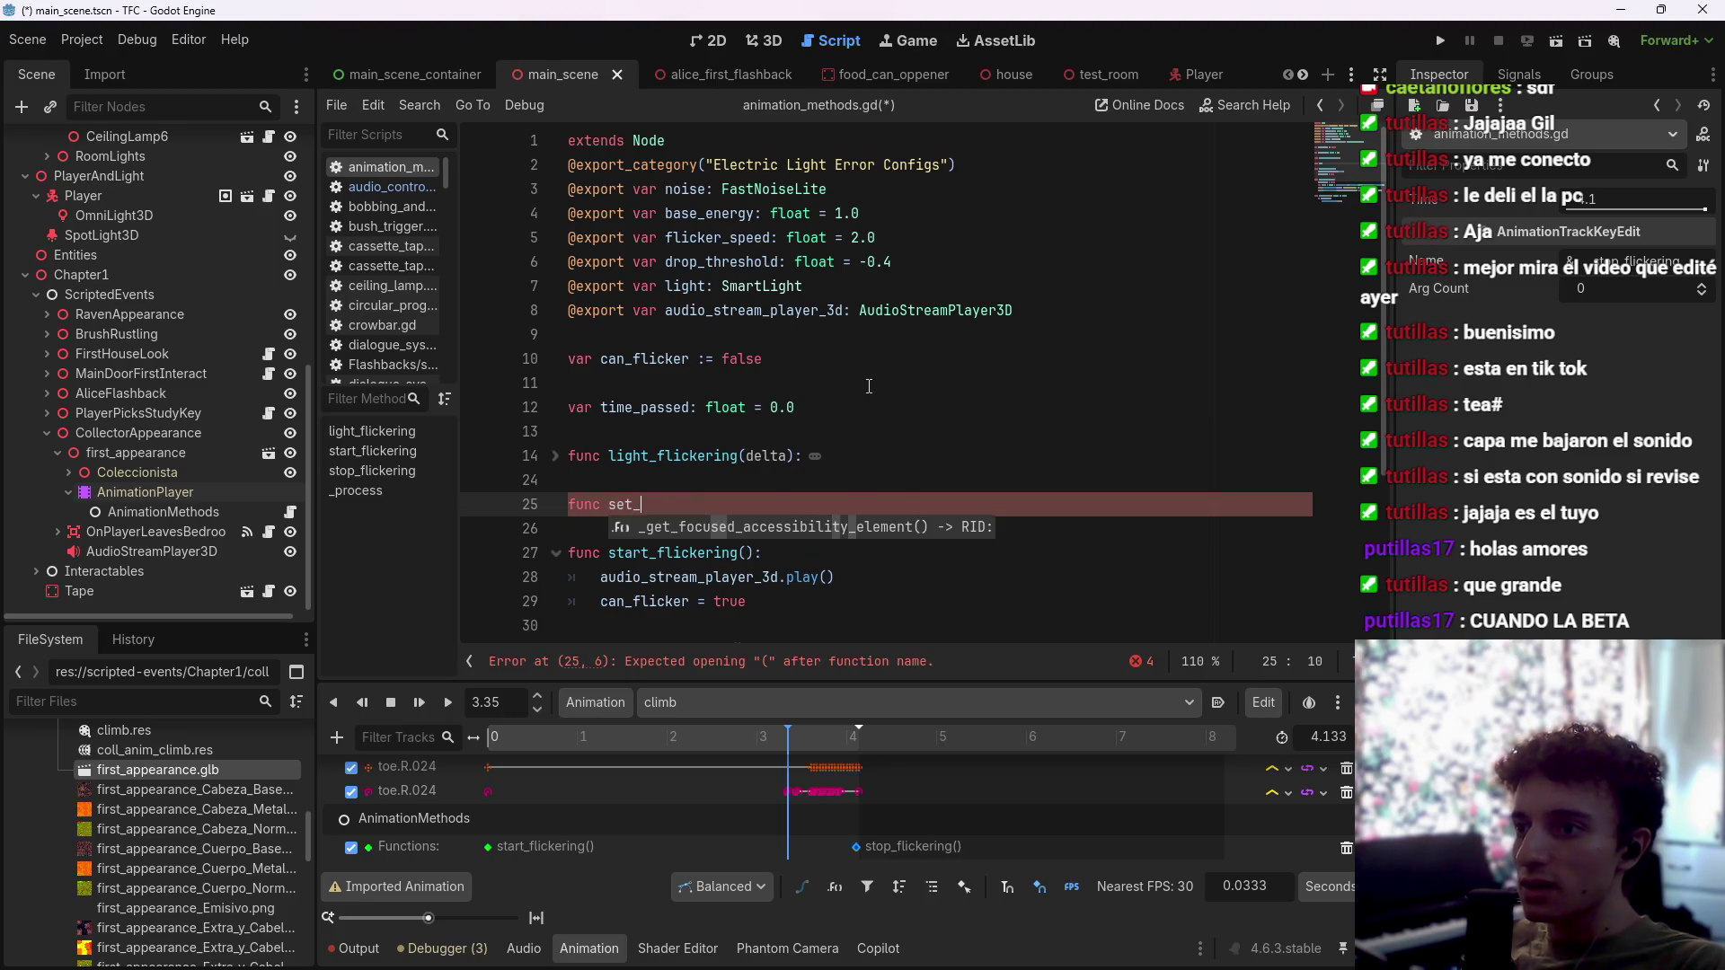
Step: Try generating a getter and setter for drop_threshold, then undo it
{"action": "double_click", "coordinate": [713, 261]}
{"action": "right_click", "coordinate": [713, 261]}
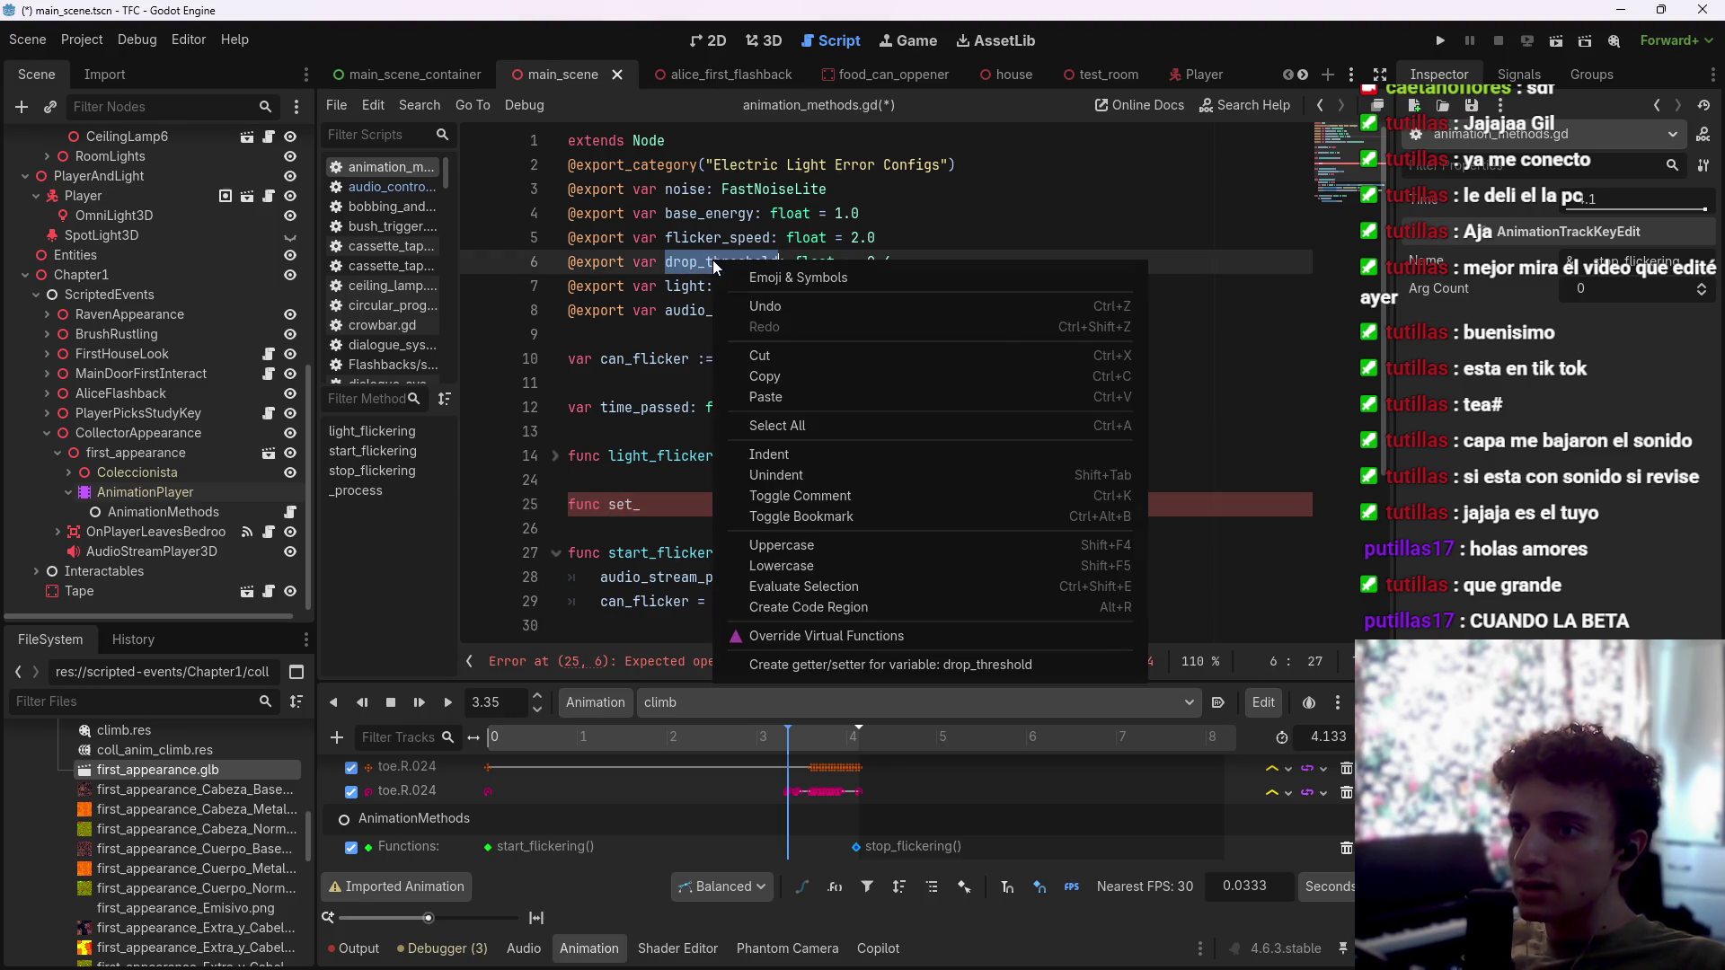
{"action": "left_click", "coordinate": [893, 666]}
{"action": "scroll", "coordinate": [734, 542], "scroll_direction": "down", "scroll_amount": 2}
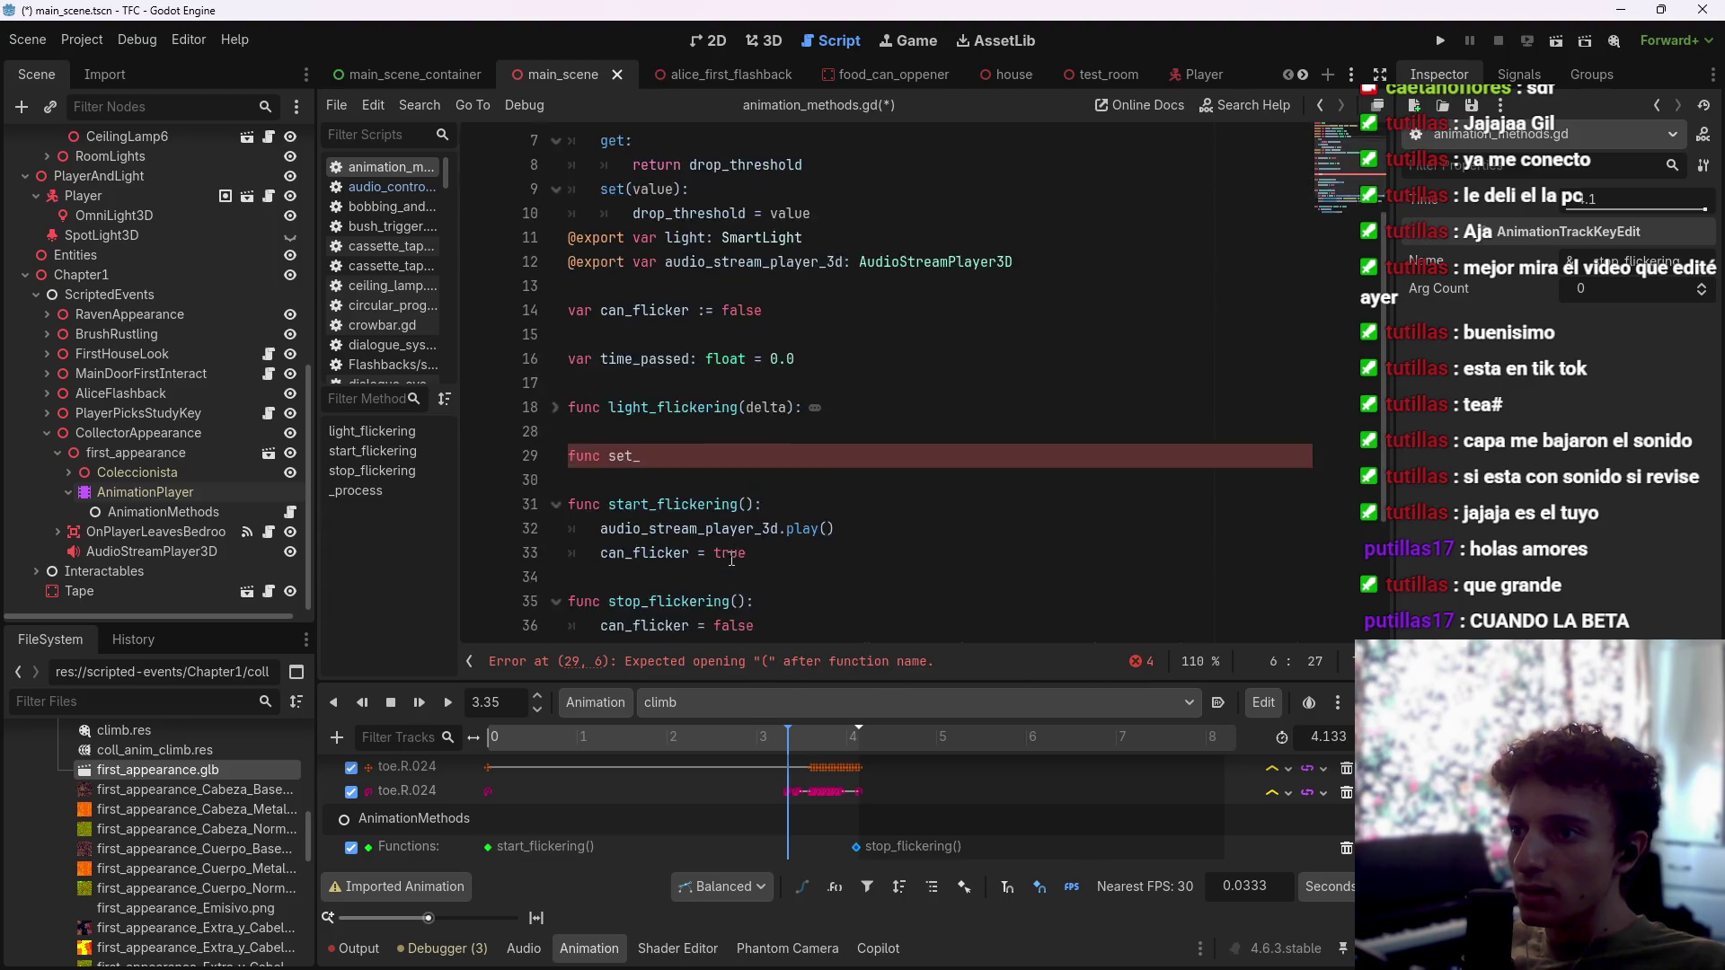
{"action": "scroll", "coordinate": [735, 542], "scroll_direction": "up", "scroll_amount": 2}
{"action": "key", "text": "ctrl+z"}
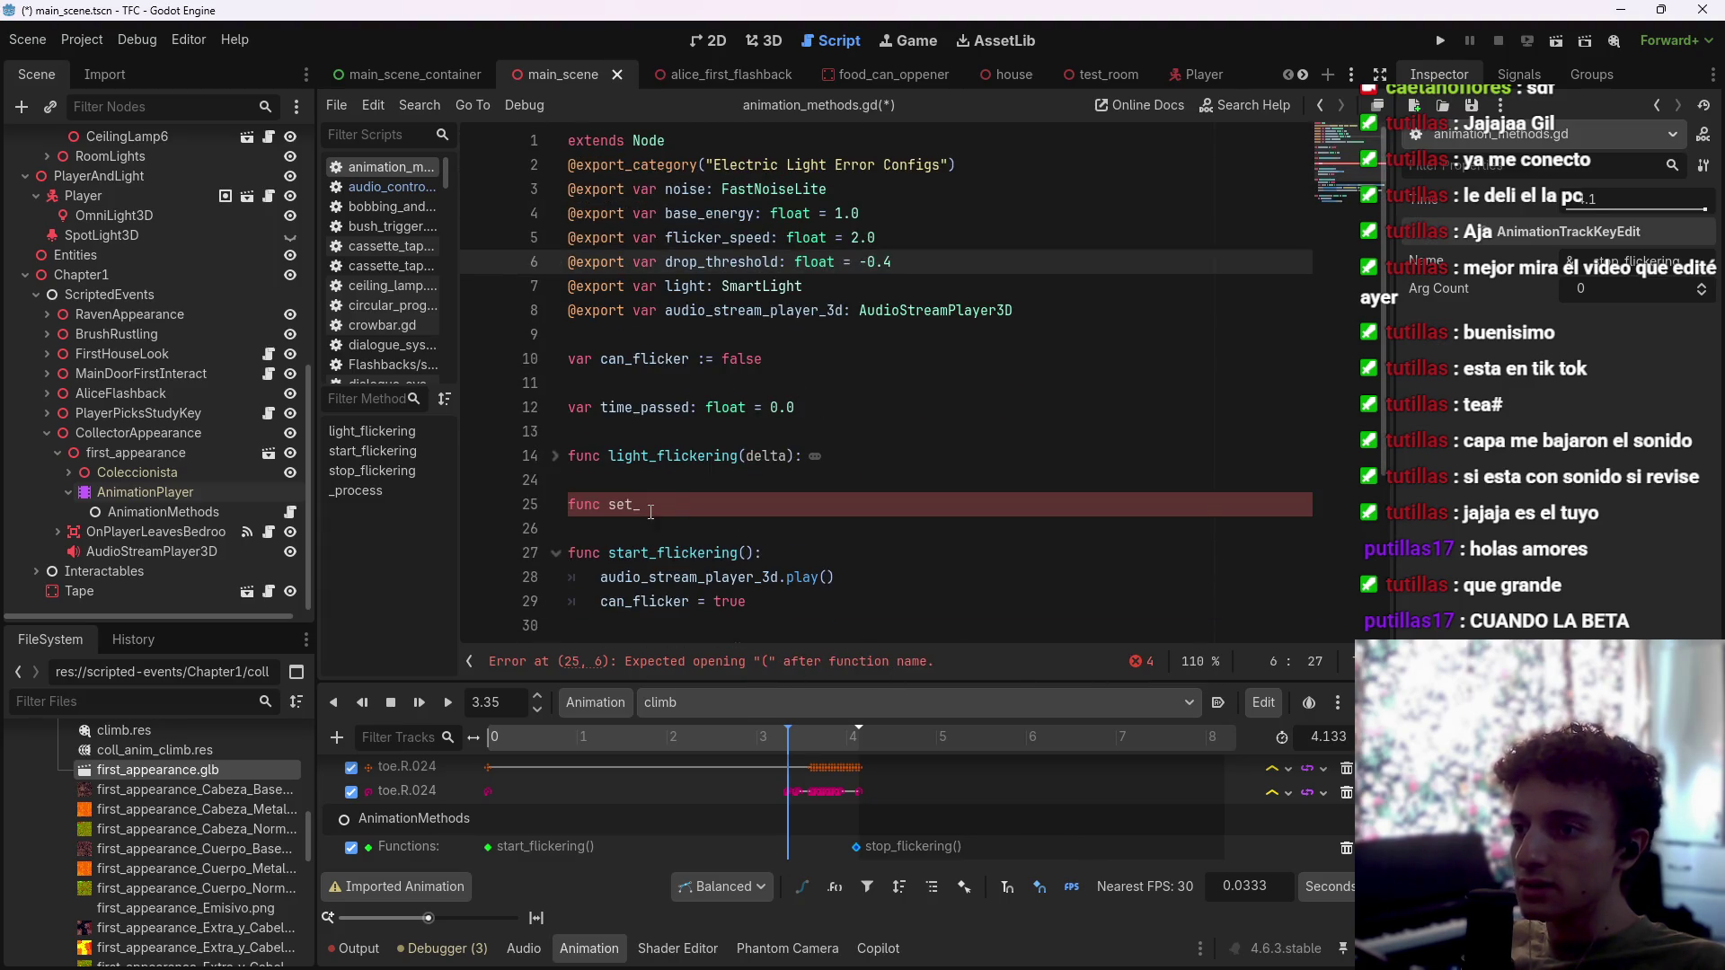
Step: Complete set_drop_threshold(threshold) with body drop_threshold = threshold and save the script
{"action": "left_click", "coordinate": [651, 510]}
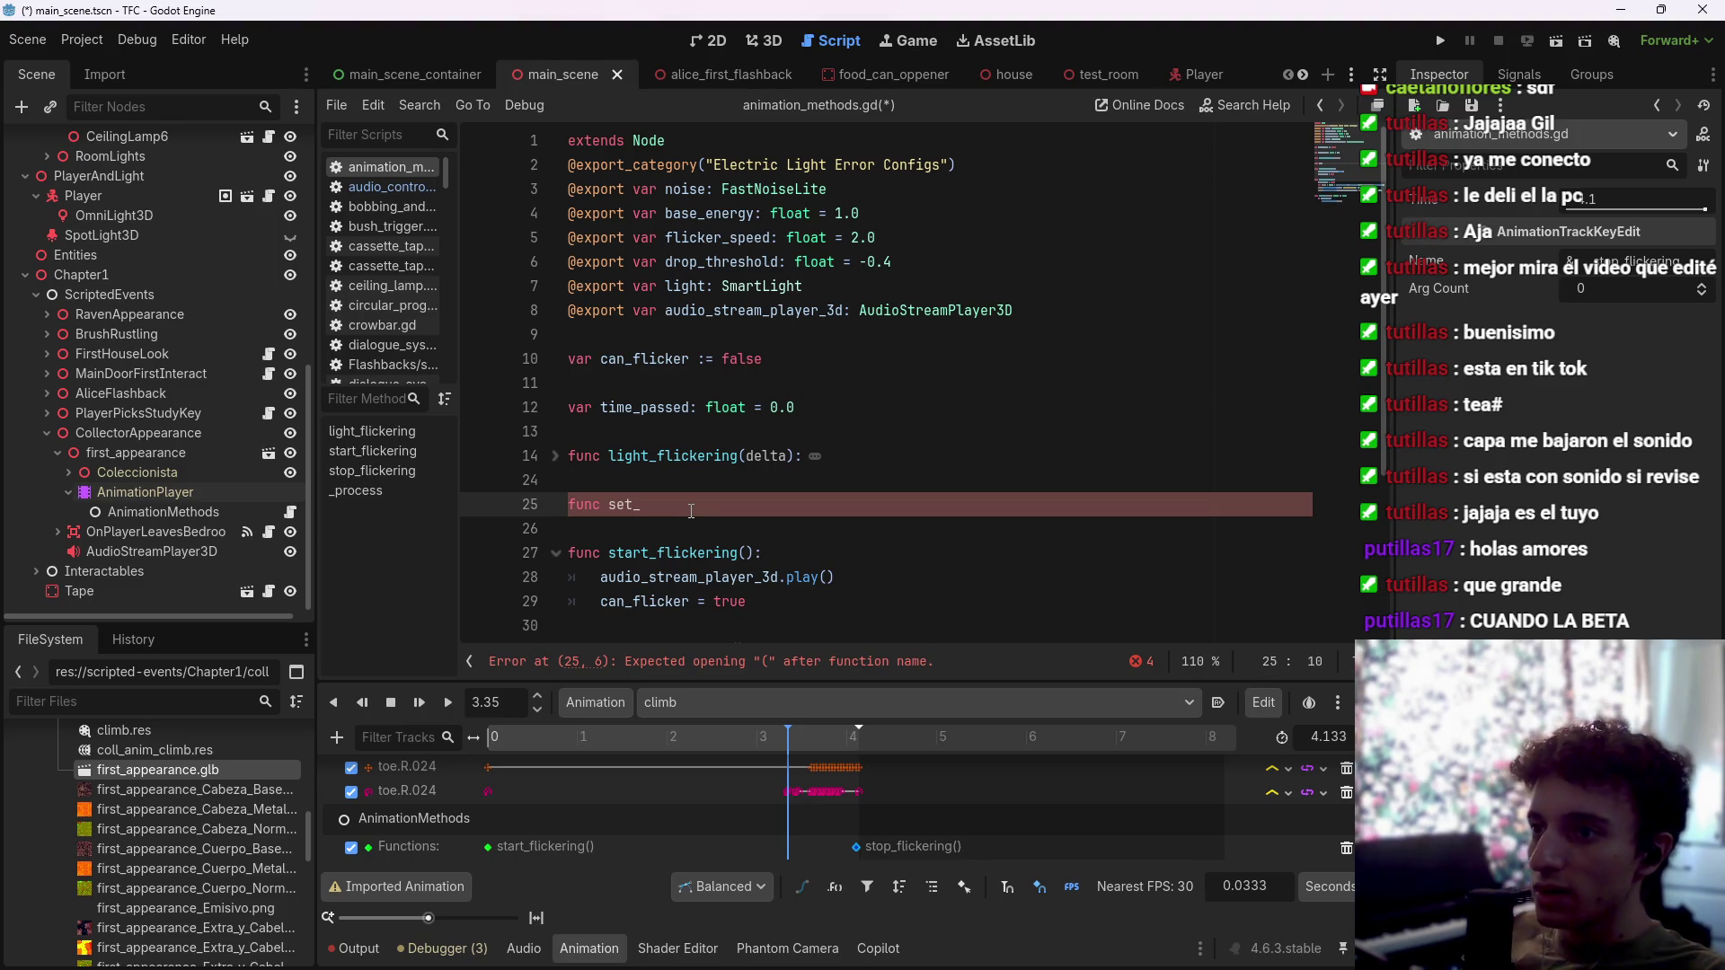
{"action": "type", "text": "drop_threshold)"}
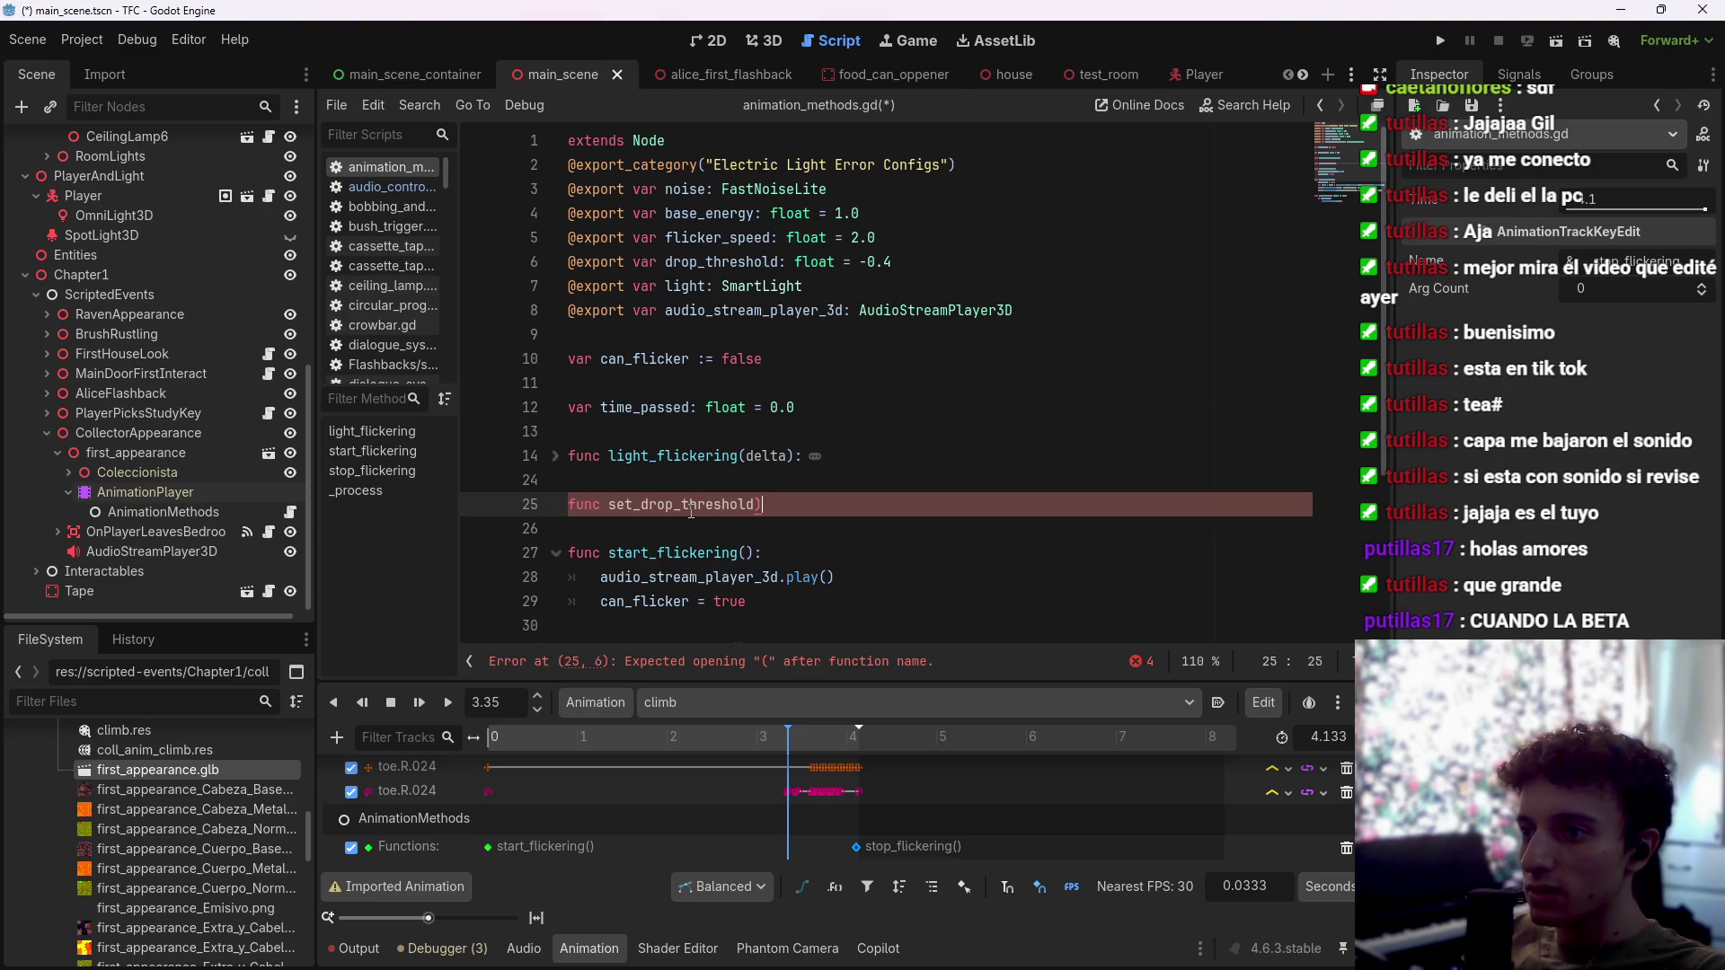
{"action": "key", "text": "BackSpace"}
{"action": "key", "text": "BackSpace"}
{"action": "type", "text": "()"}
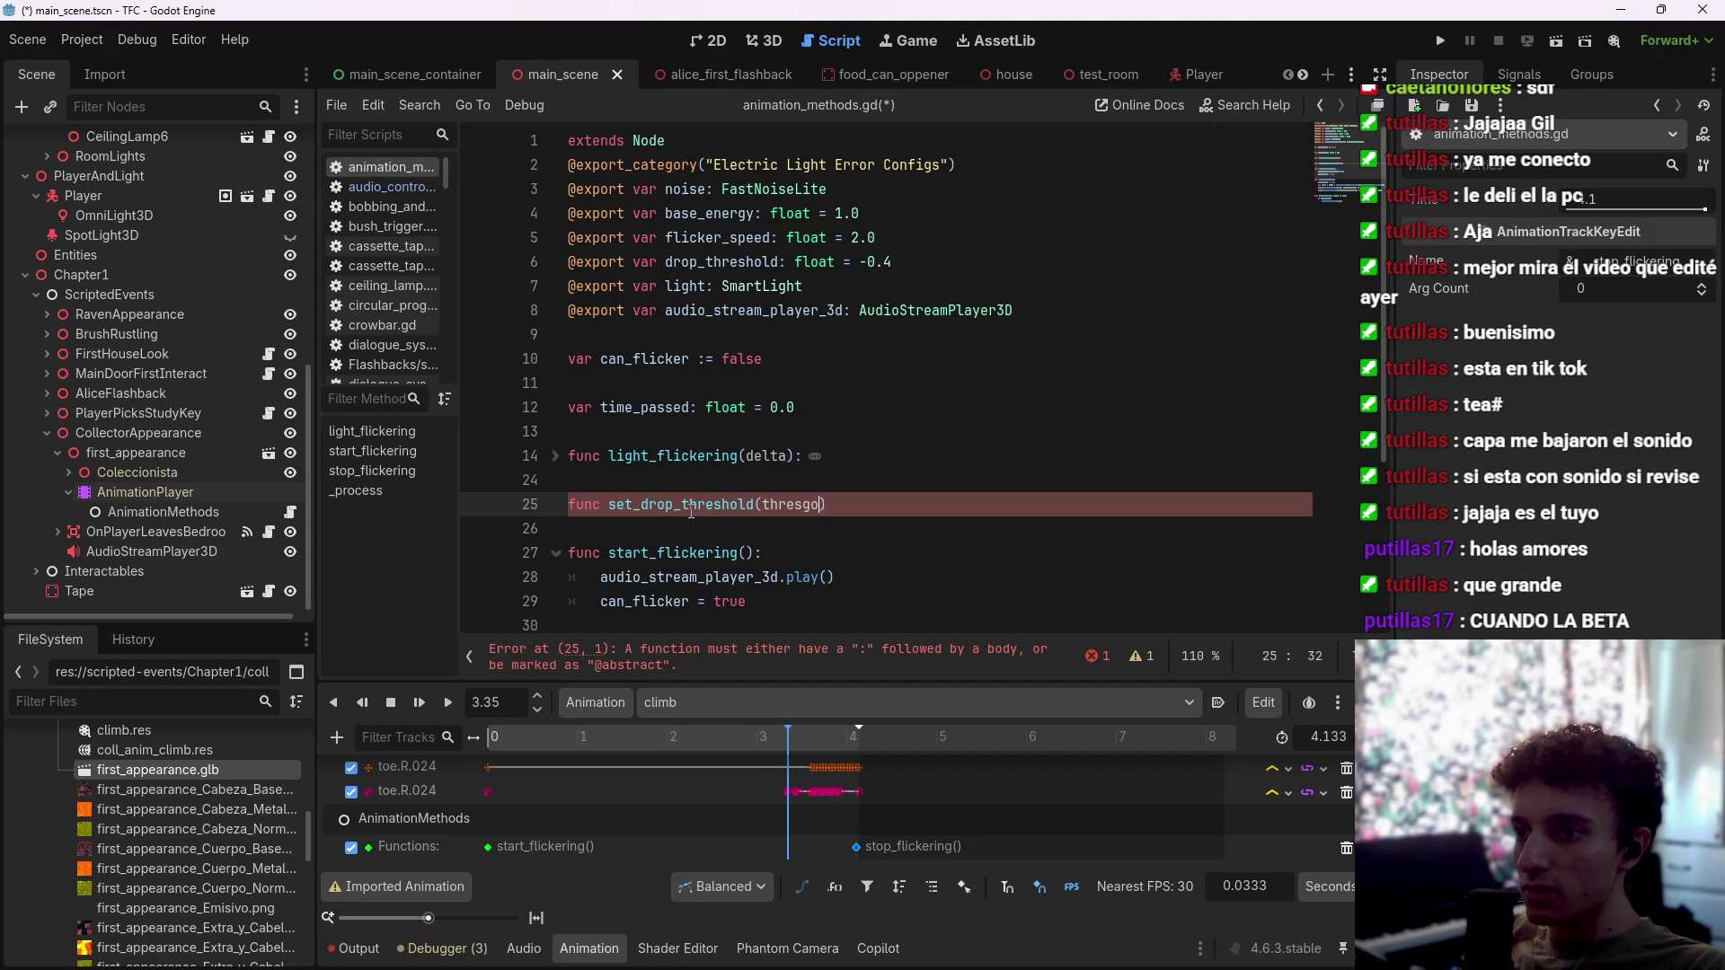
{"action": "type", "text": ":"}
{"action": "key", "text": "Return"}
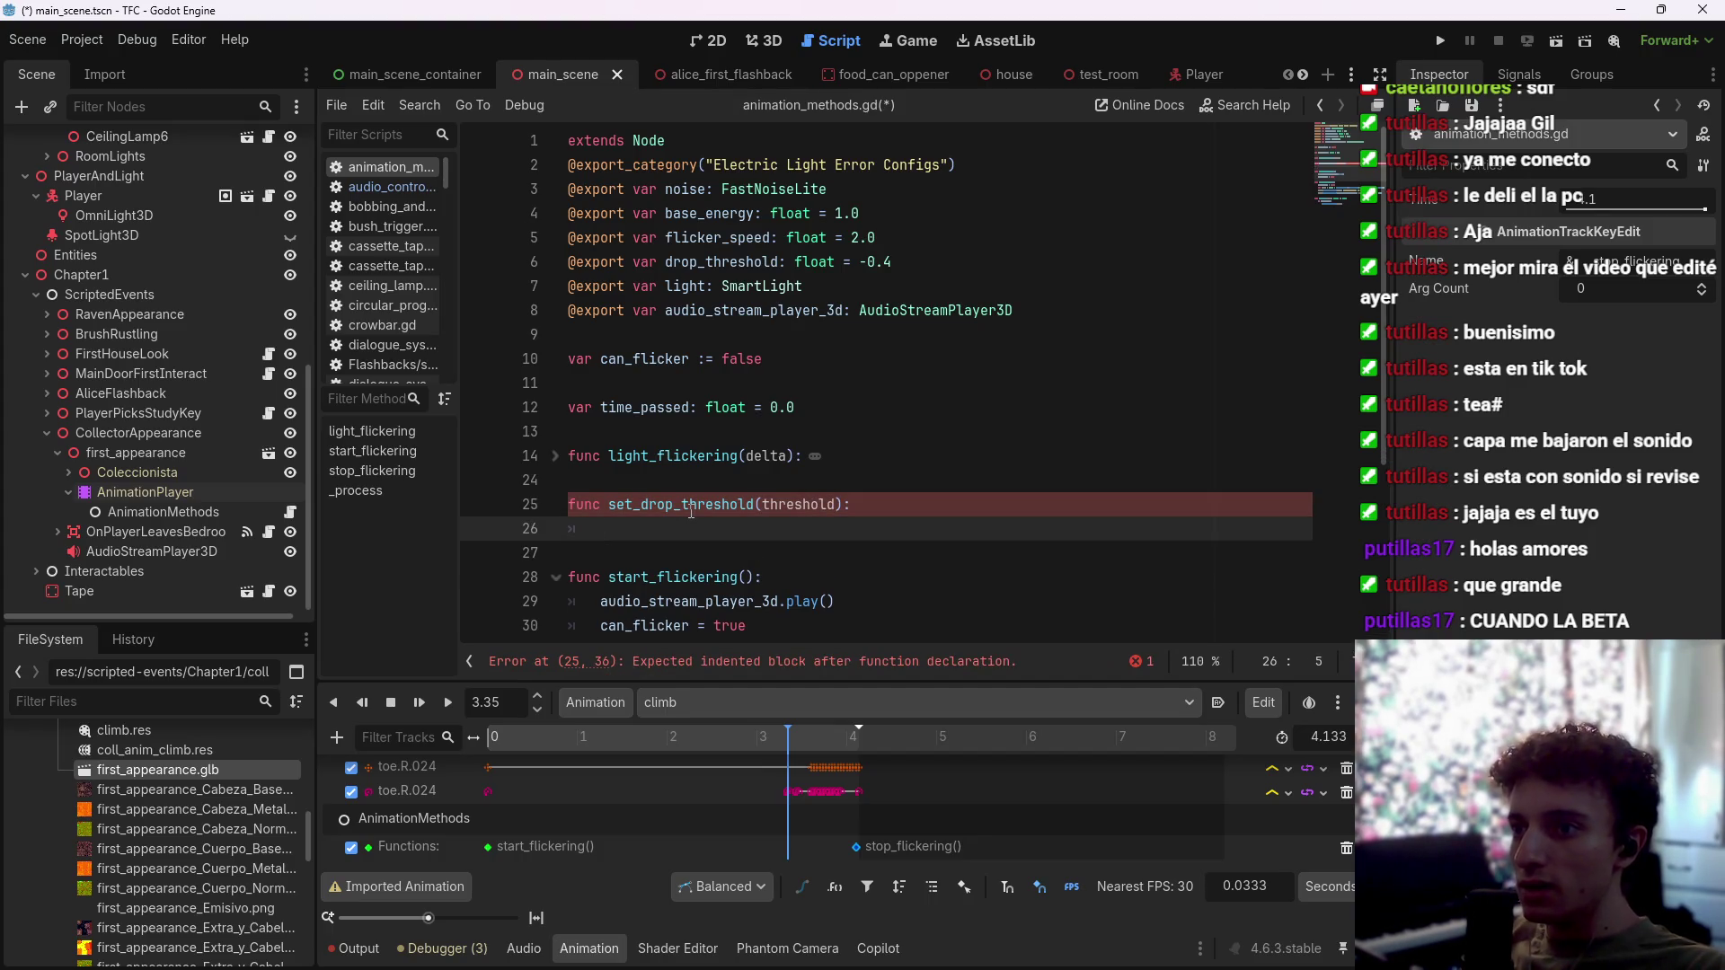
{"action": "type", "text": "dro"}
{"action": "key", "text": "Return"}
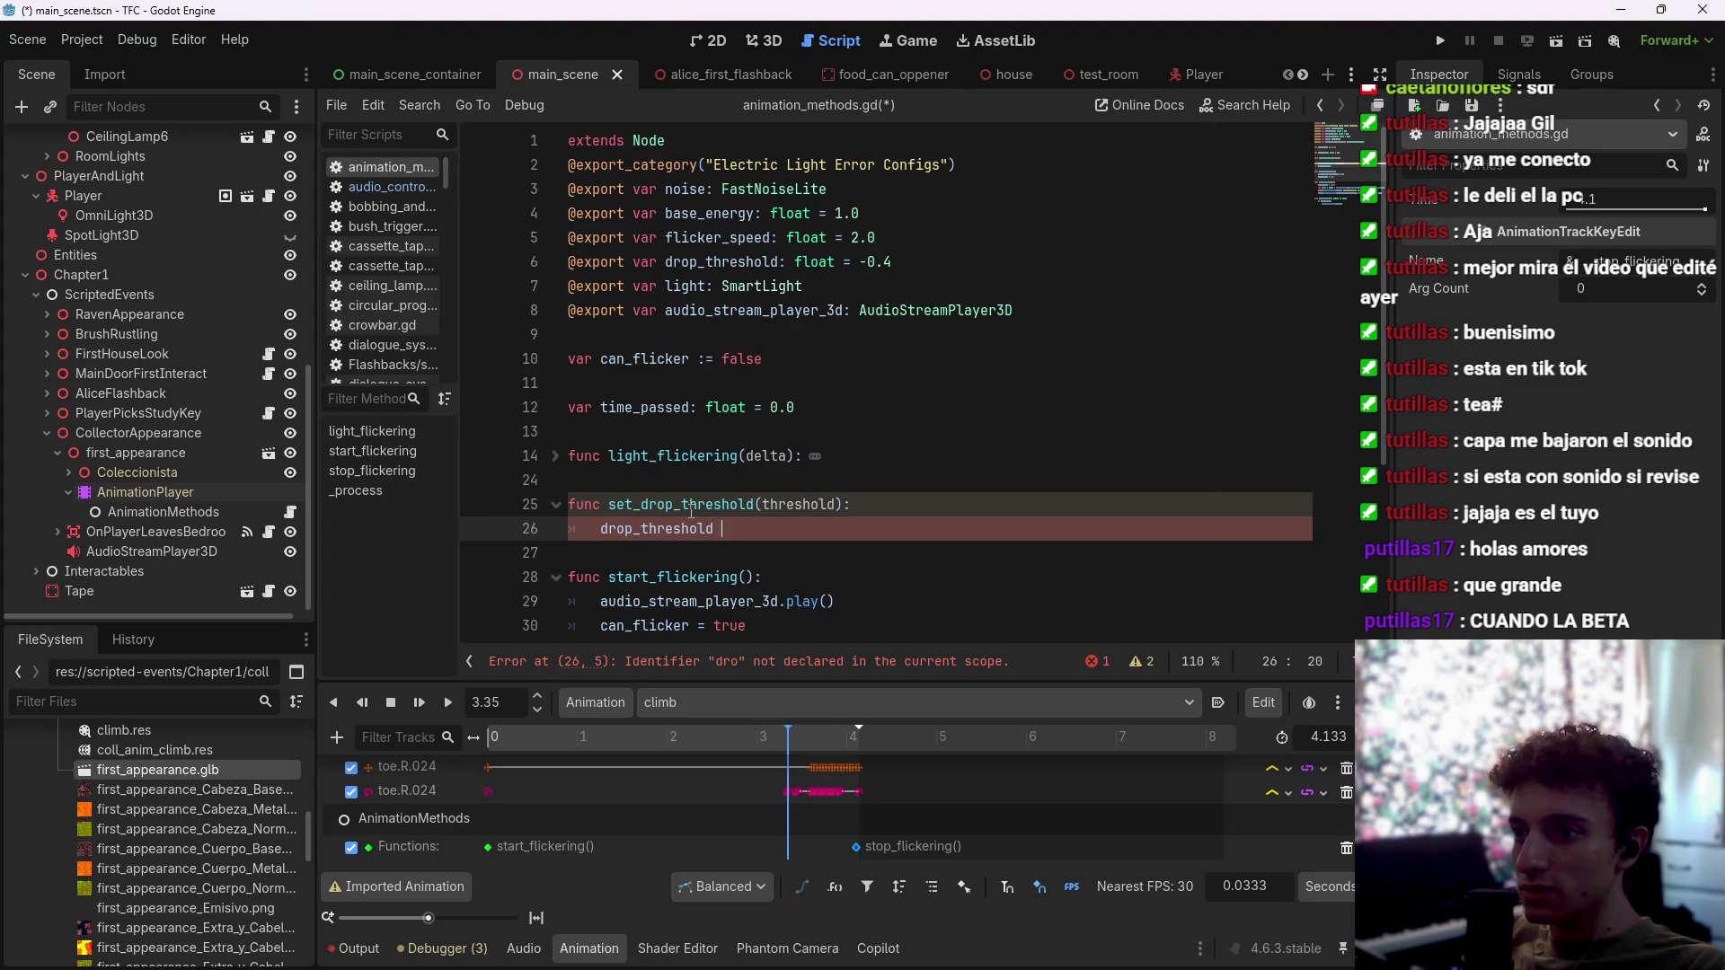
{"action": "type", "text": "= threshold"}
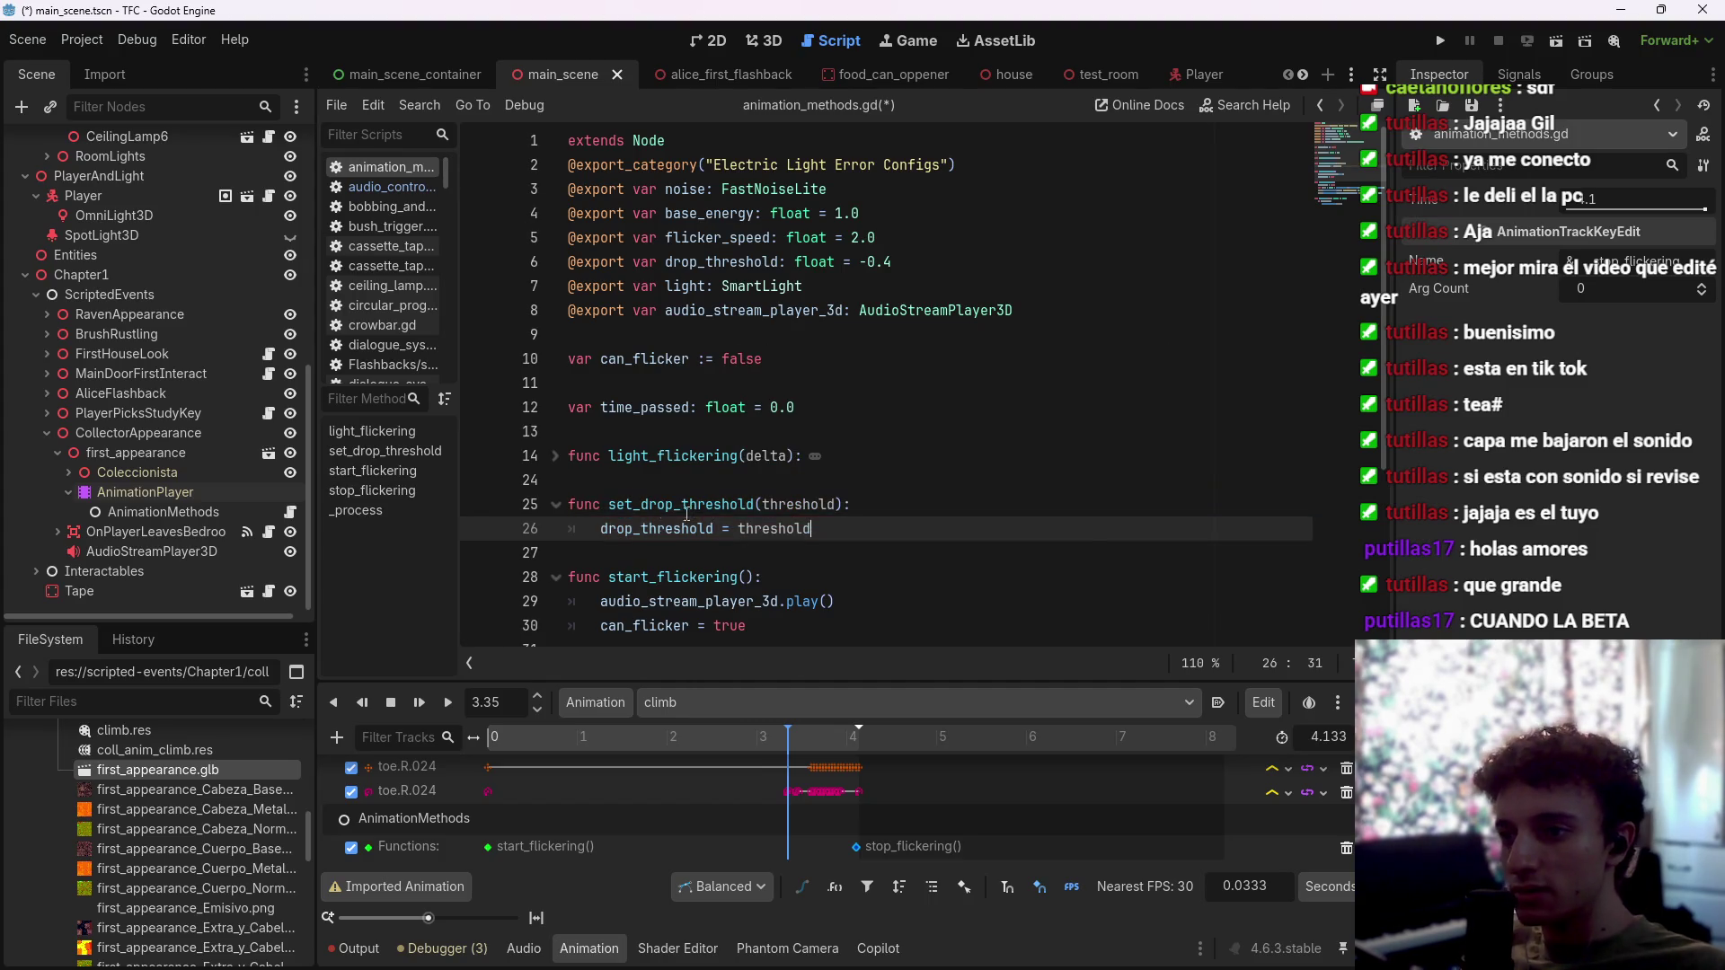
{"action": "key", "text": "ctrl+s"}
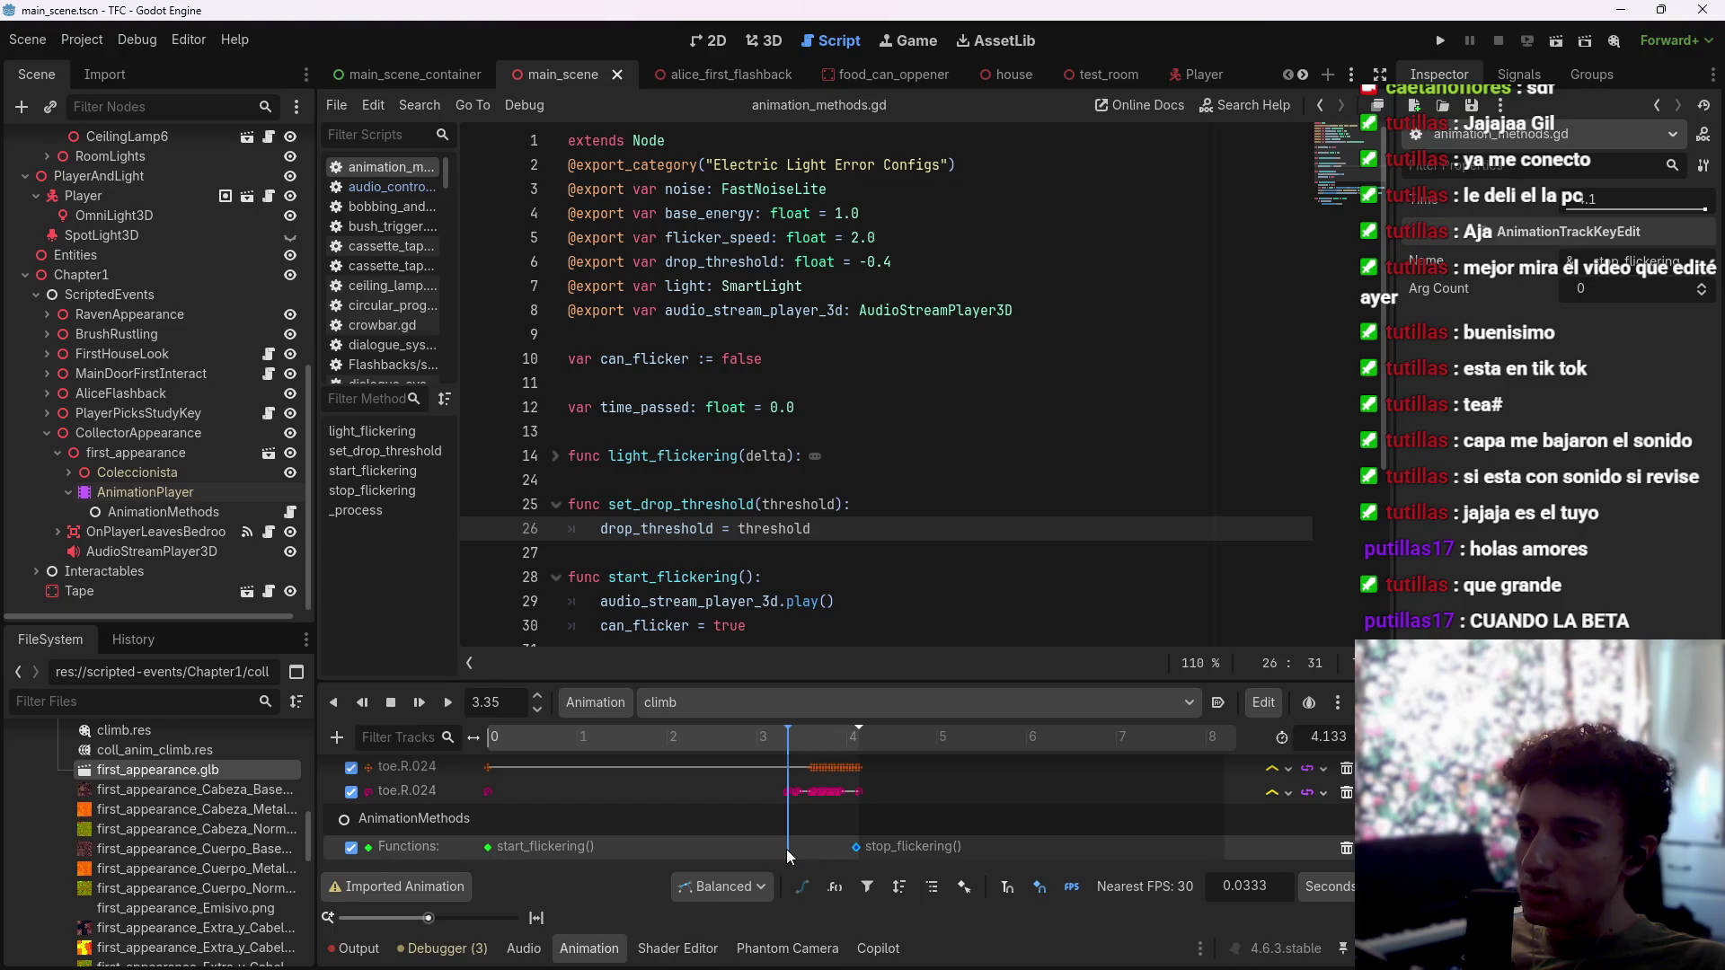
Step: Insert a set_drop_threshold call key at 3.24 s and inspect its argument type options
{"action": "left_click_drag", "start_coordinate": [786, 738], "coordinate": [779, 737]}
{"action": "right_click", "coordinate": [778, 844]}
{"action": "left_click", "coordinate": [811, 860]}
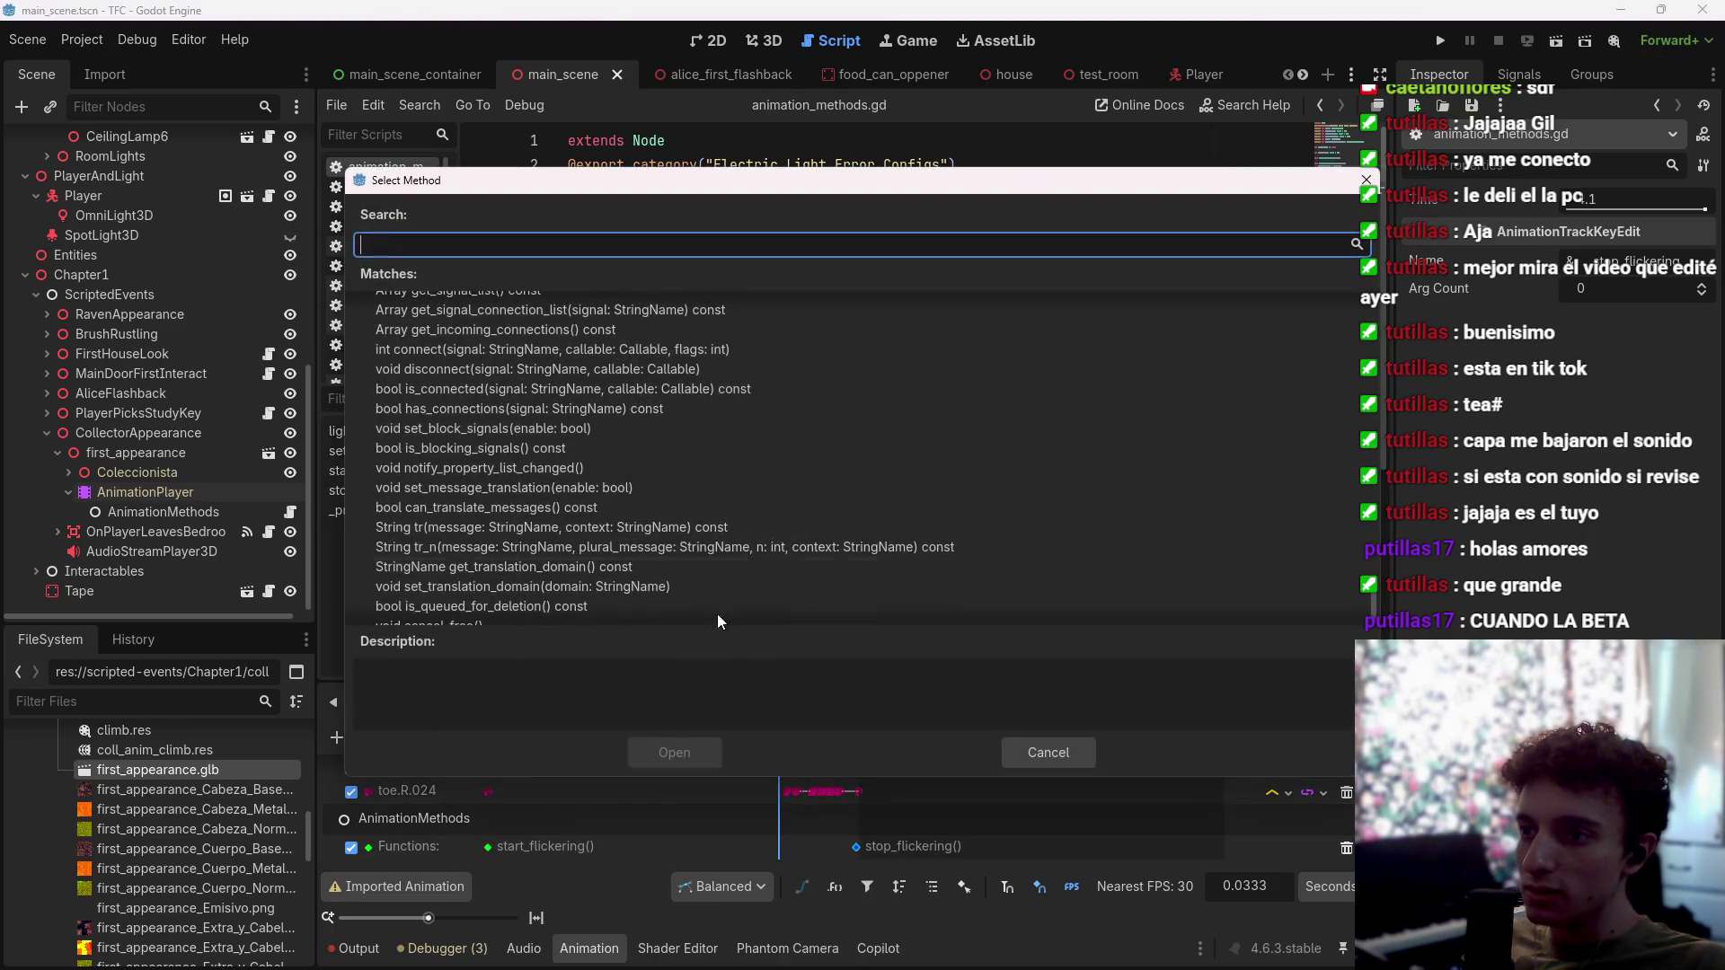
{"action": "scroll", "coordinate": [1311, 467], "scroll_direction": "up", "scroll_amount": 10}
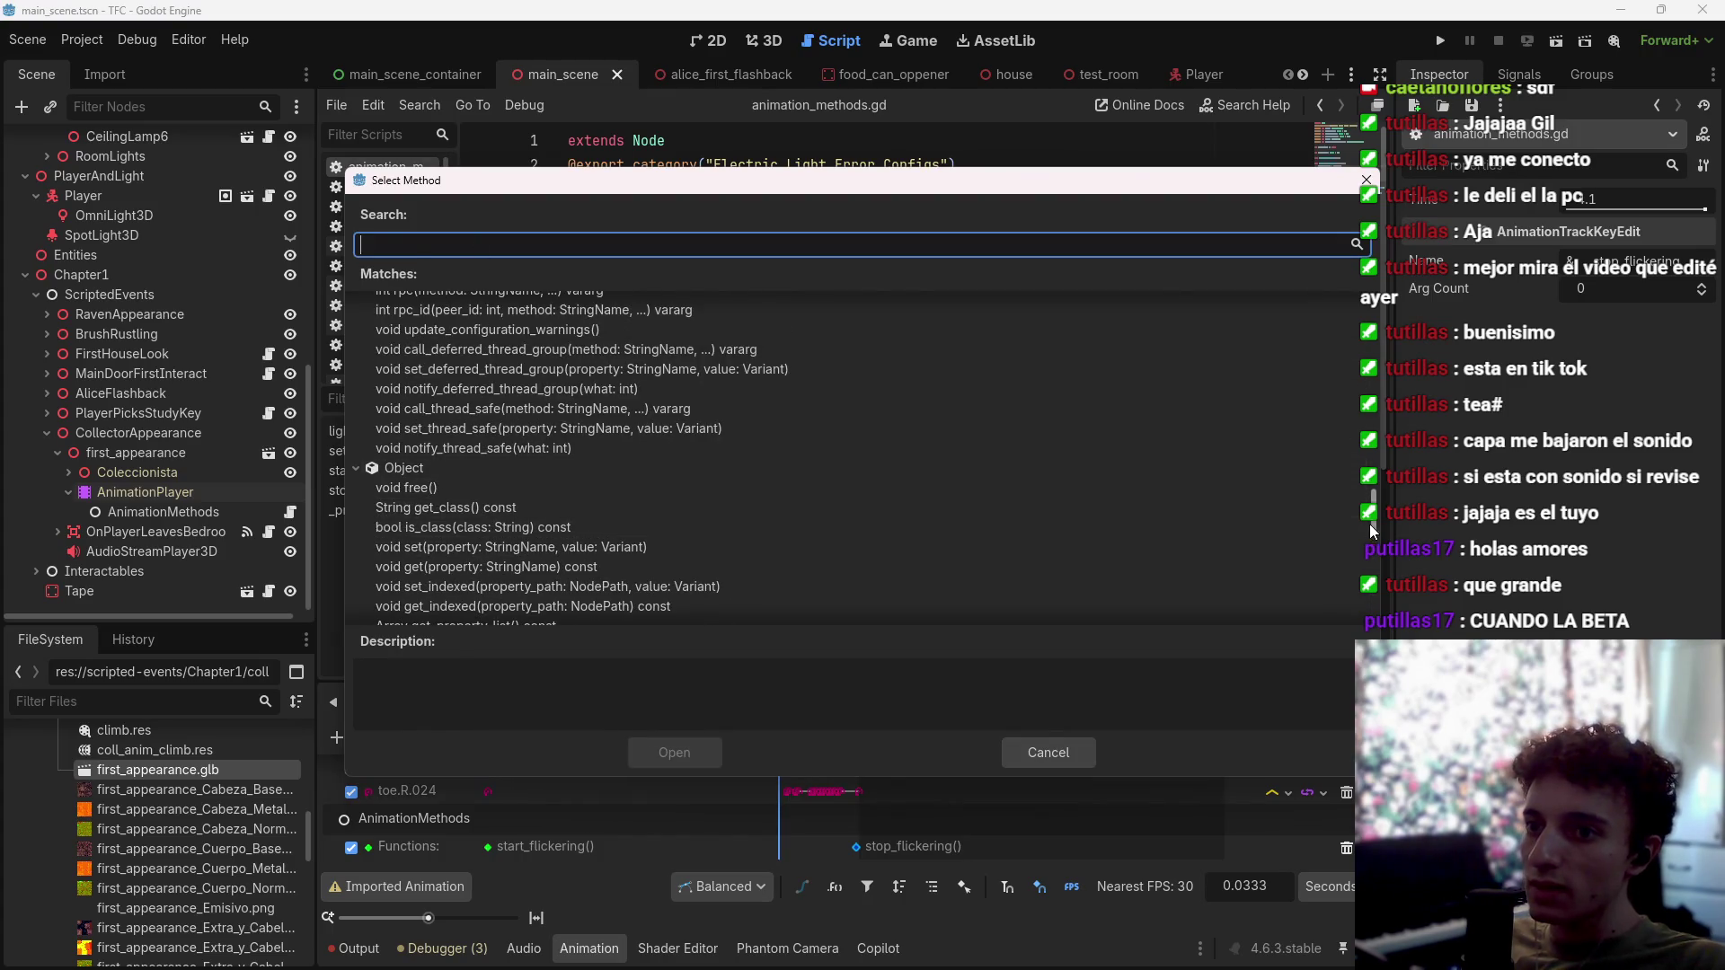
{"action": "left_click", "coordinate": [569, 349]}
{"action": "left_click", "coordinate": [677, 746]}
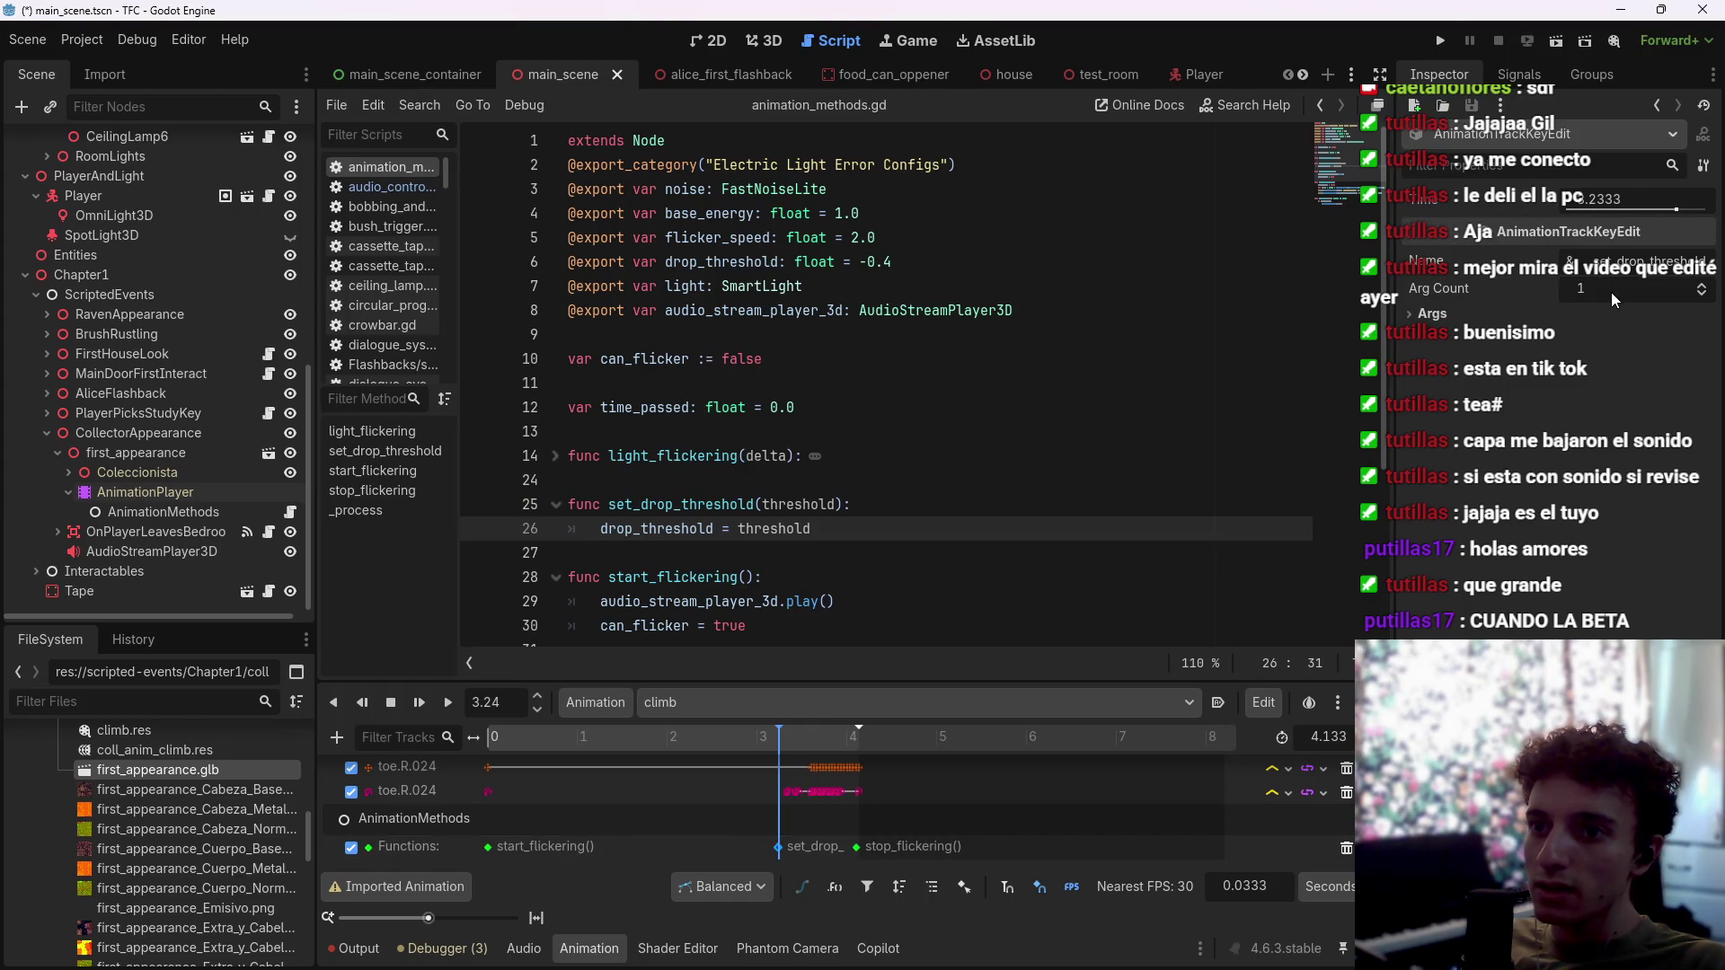
{"action": "left_click", "coordinate": [1432, 313]}
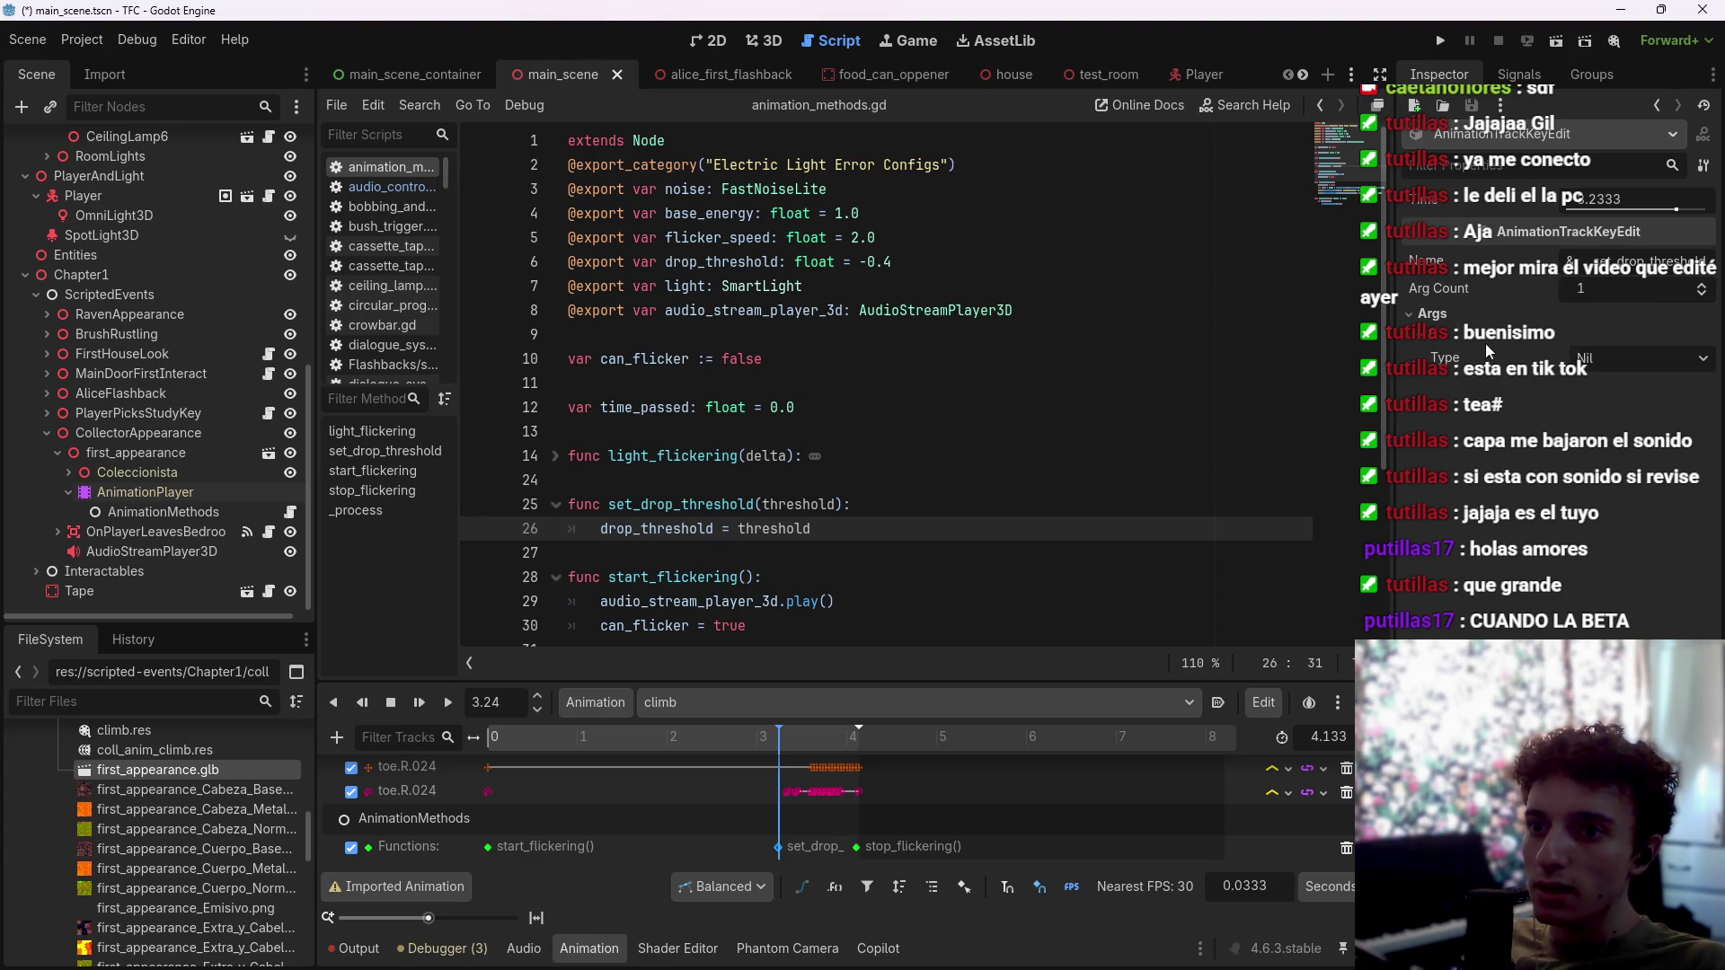
{"action": "left_click", "coordinate": [1605, 359]}
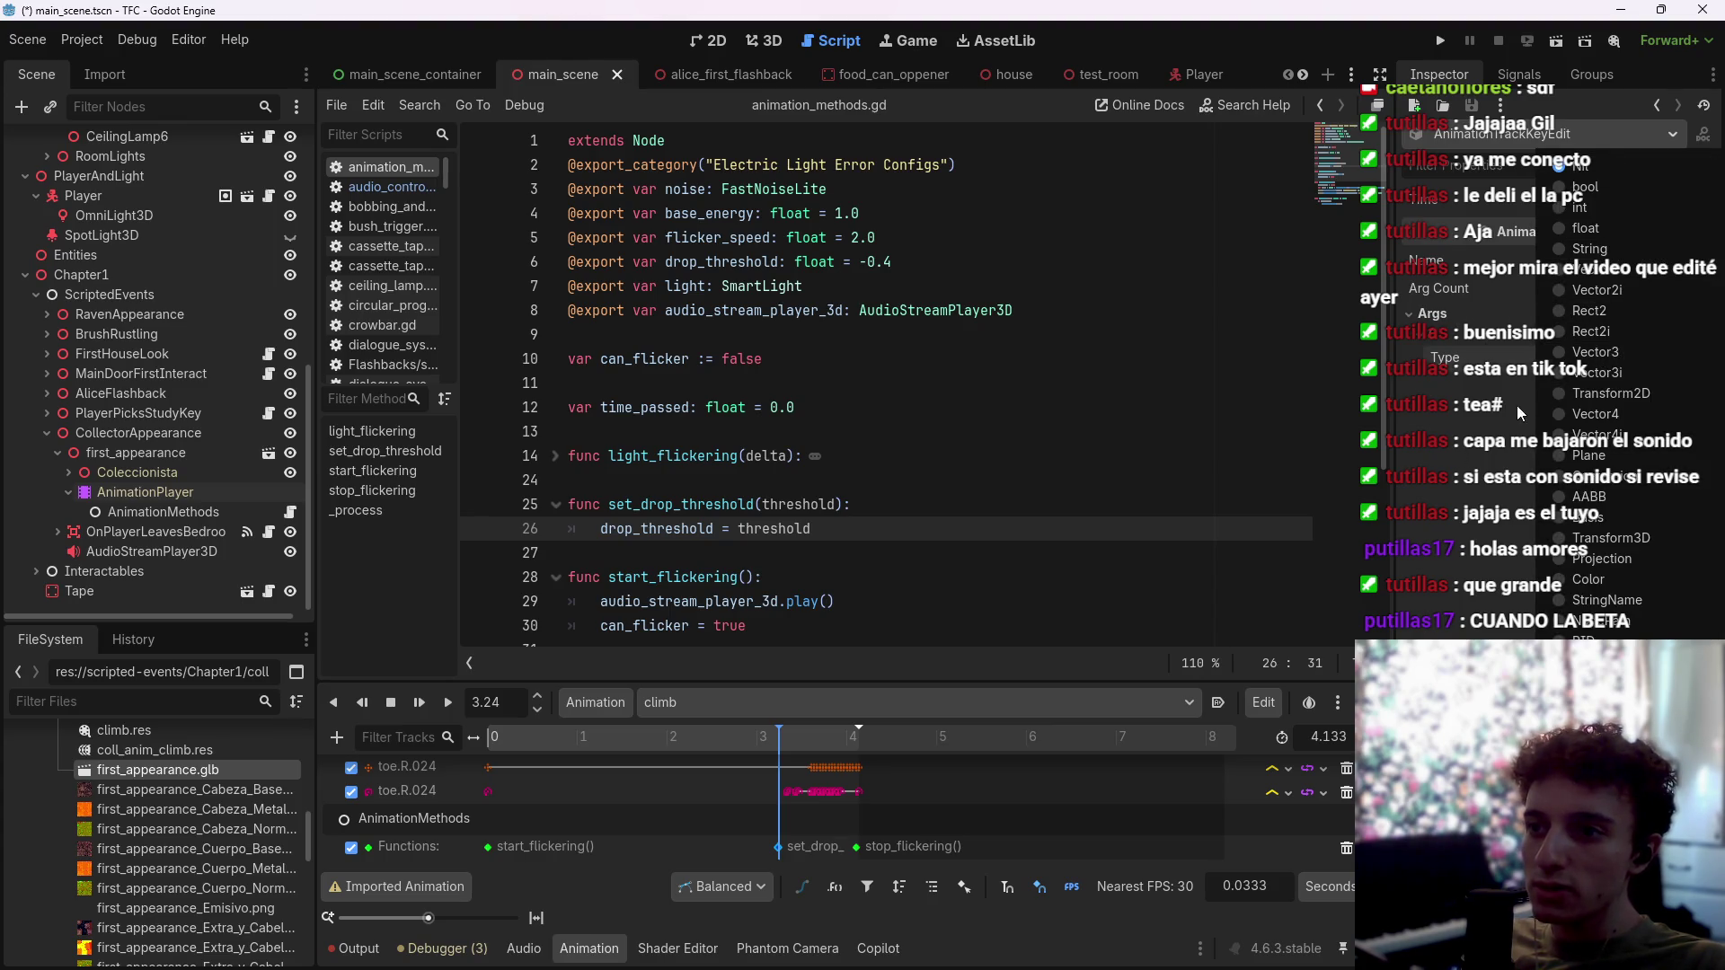
Step: Type the threshold parameter as float, save, and replace the old call key with a new one
{"action": "left_click", "coordinate": [814, 506]}
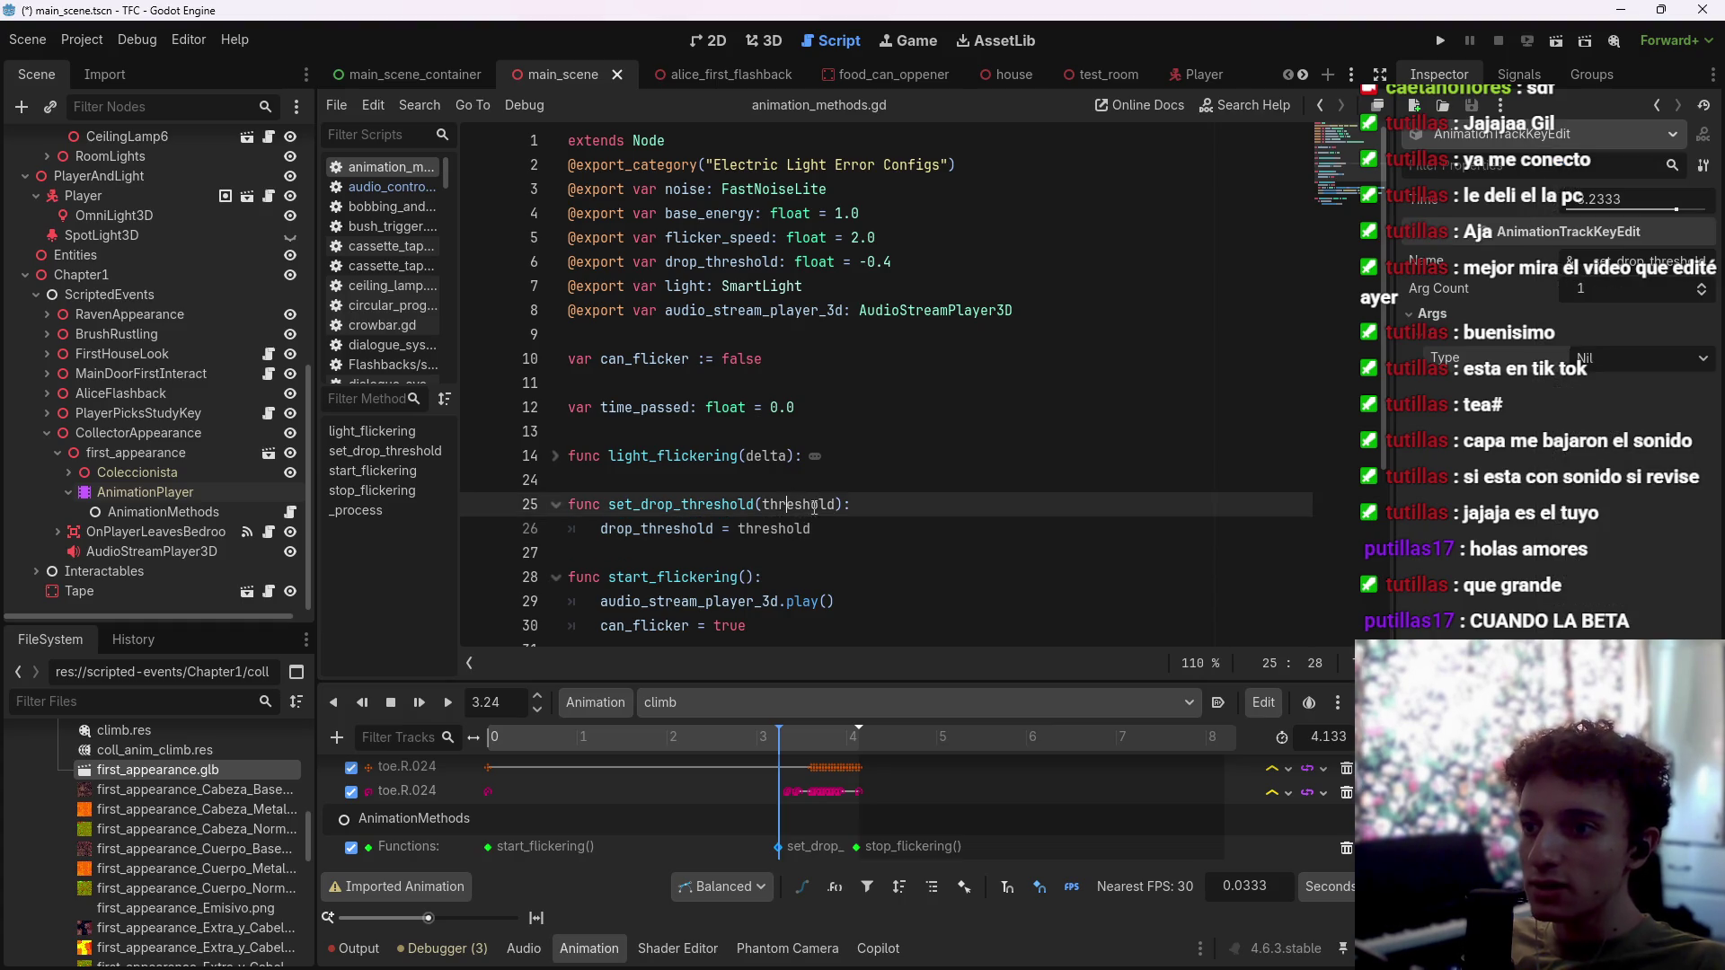
{"action": "type", "text": ": float"}
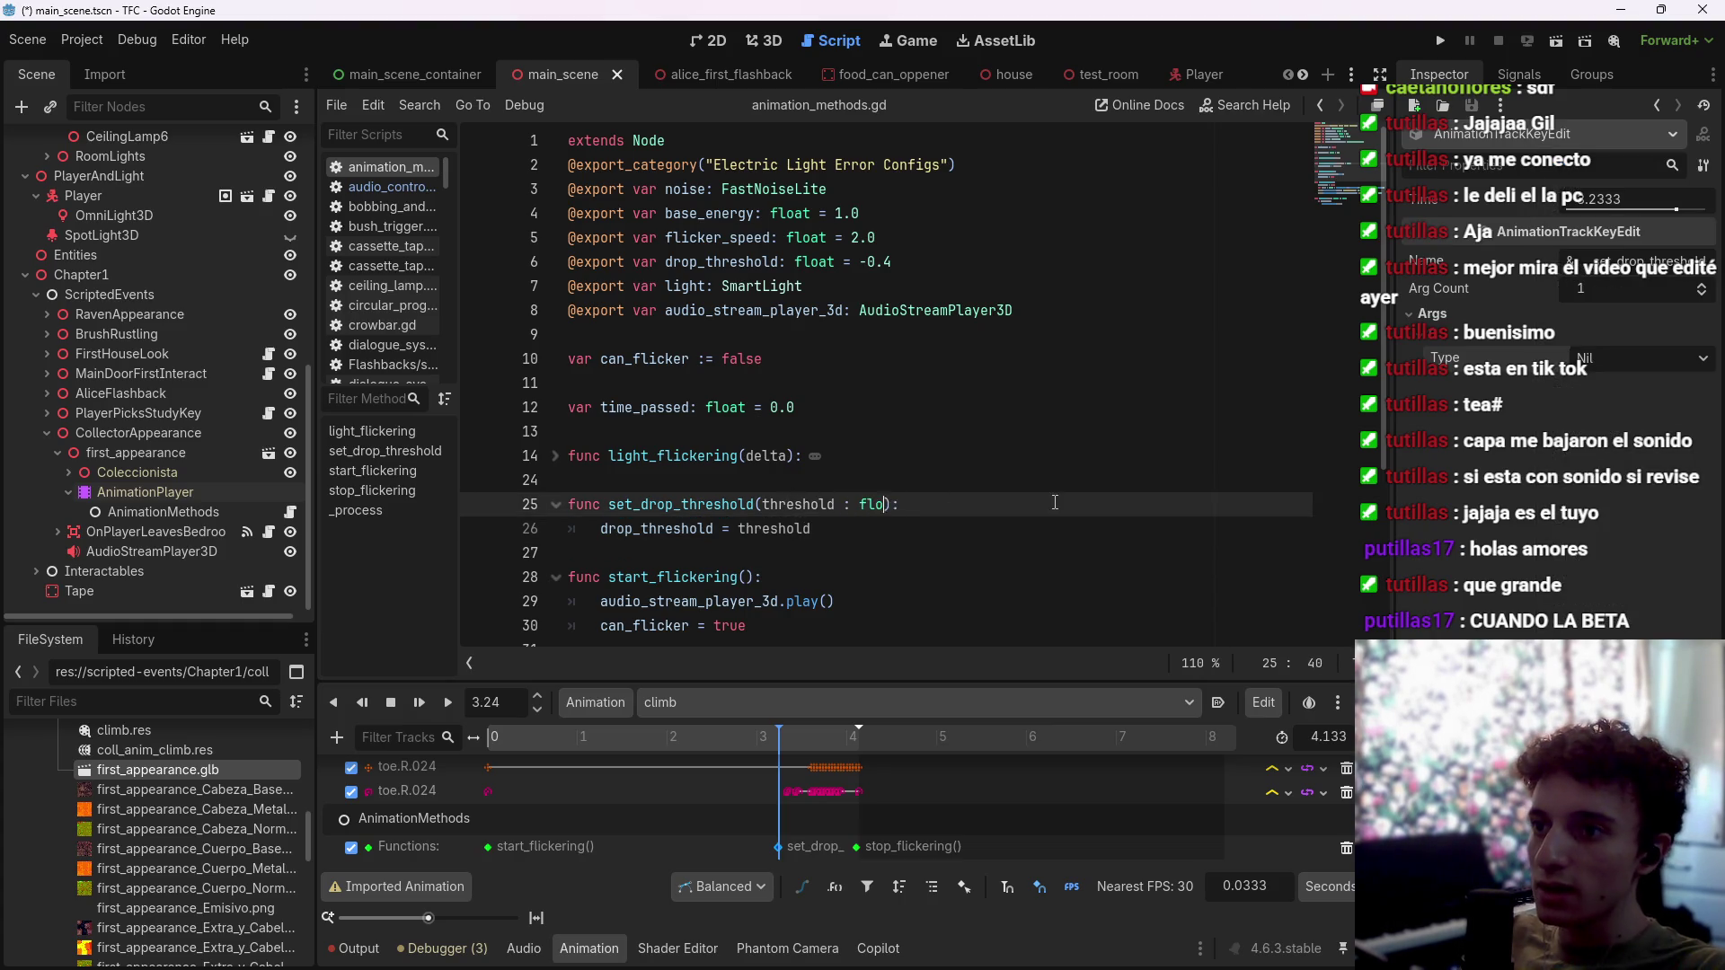
{"action": "key", "text": "ctrl+s"}
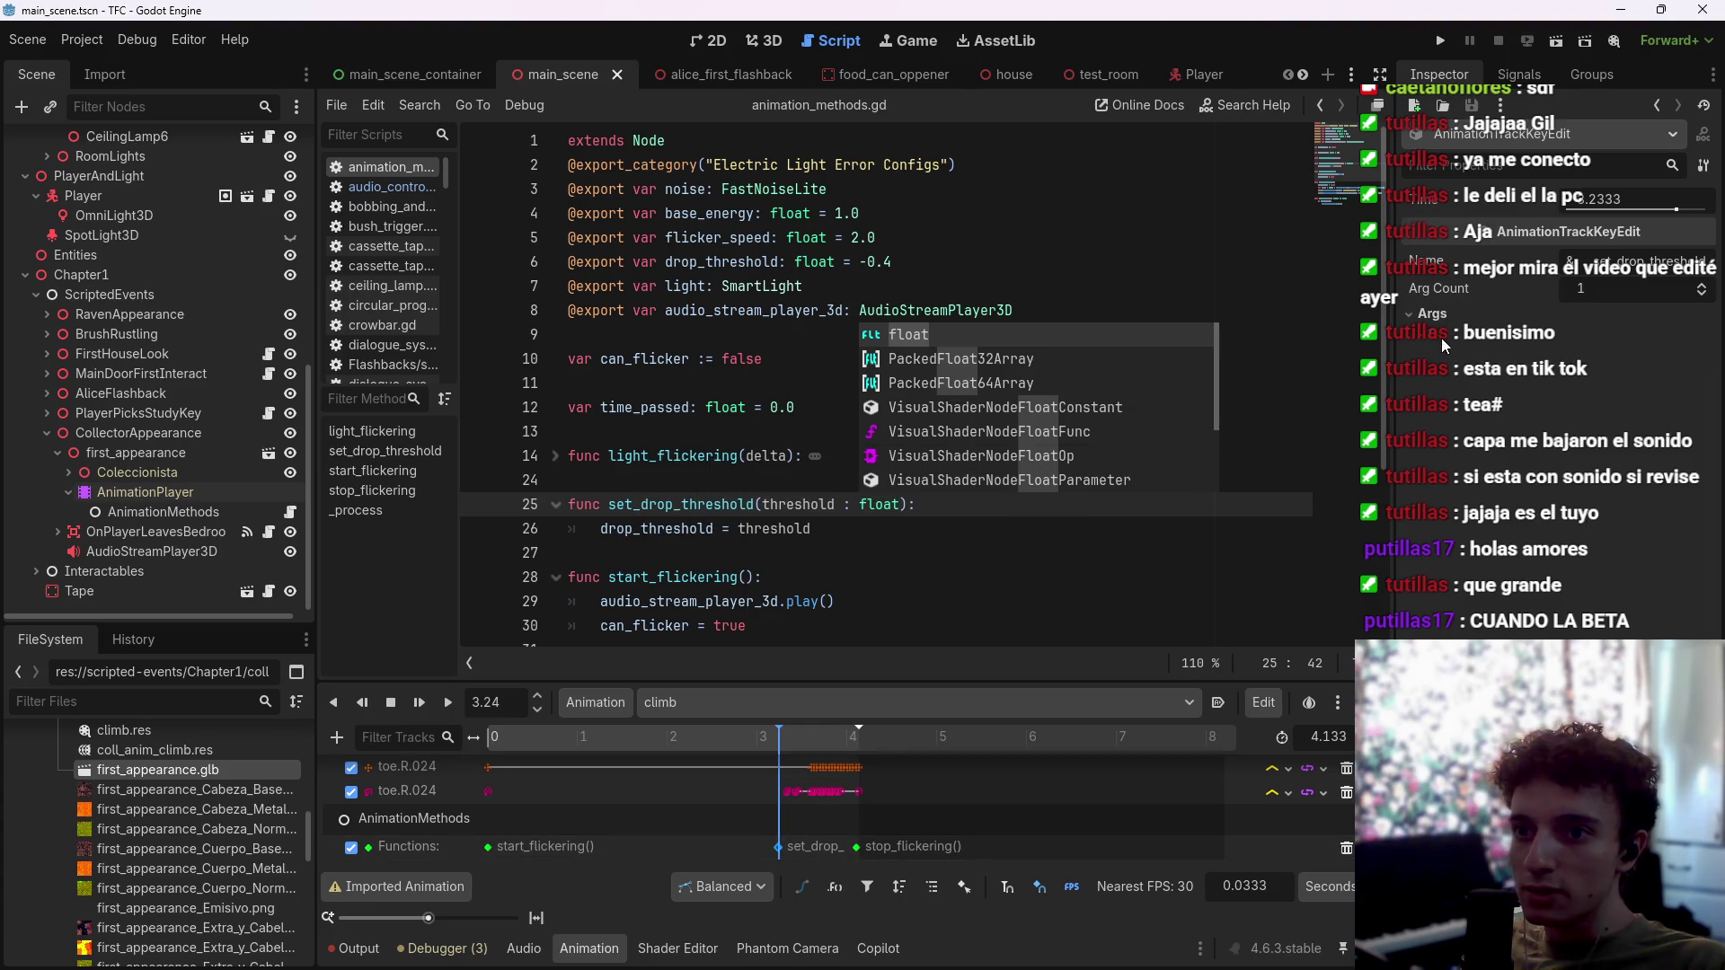
{"action": "left_click", "coordinate": [1430, 313]}
{"action": "left_click", "coordinate": [1617, 358]}
{"action": "left_click", "coordinate": [1431, 462]}
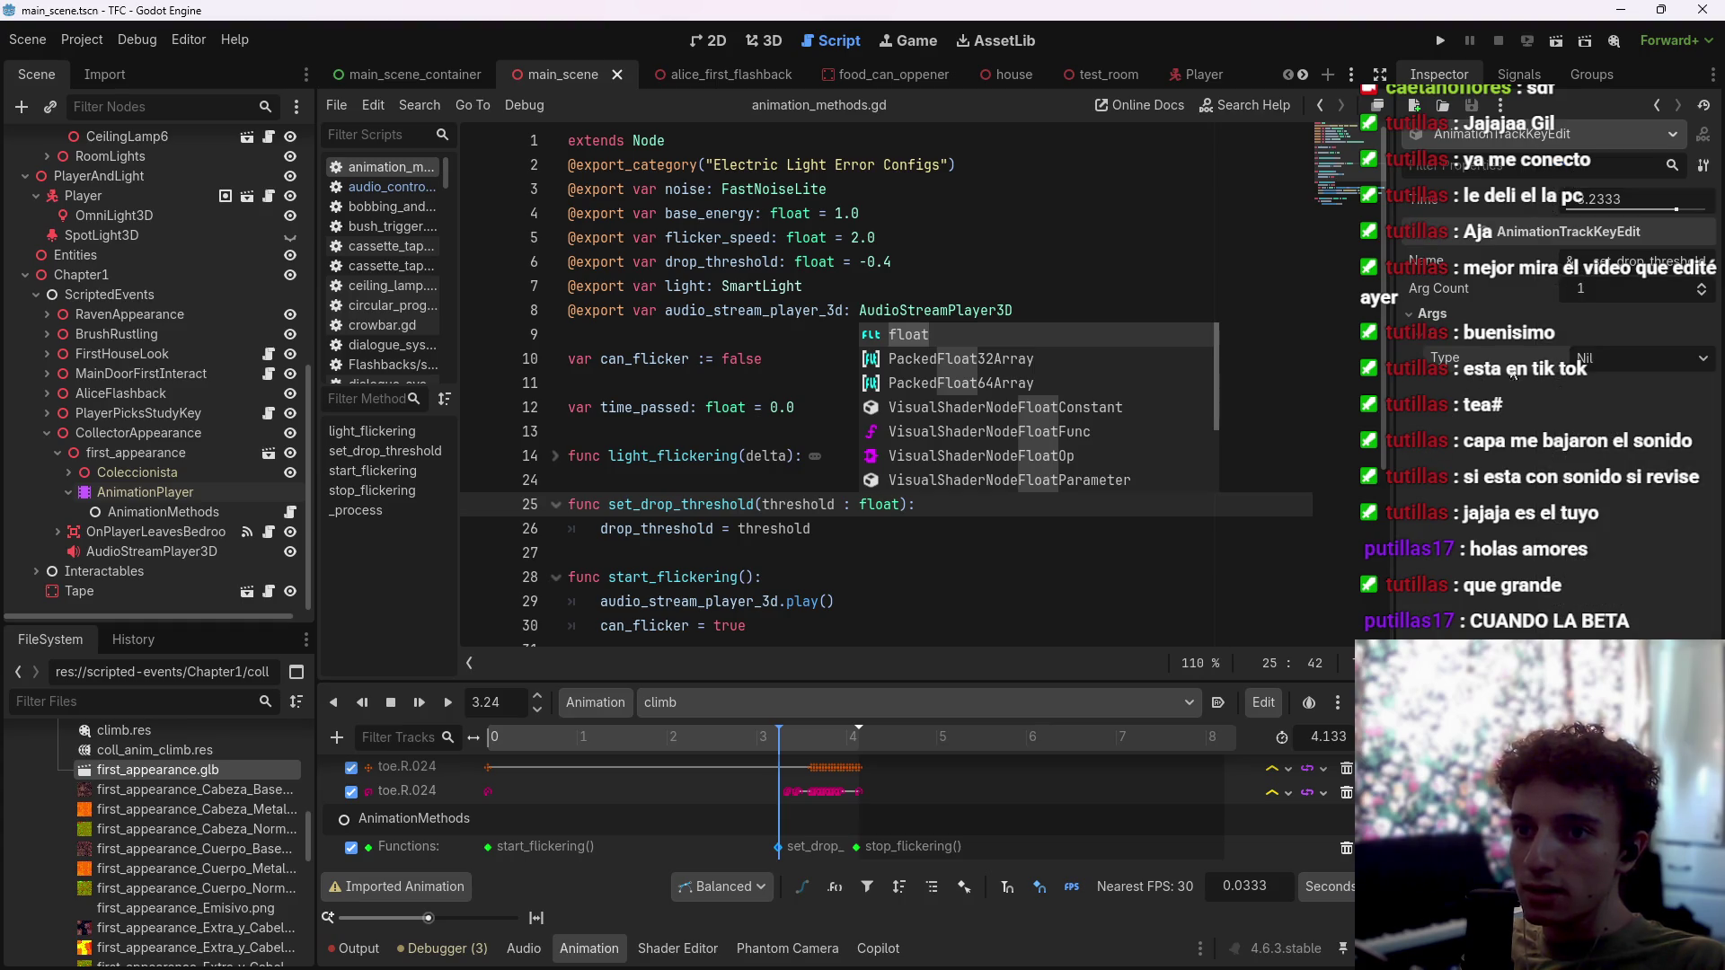
{"action": "left_click", "coordinate": [778, 847]}
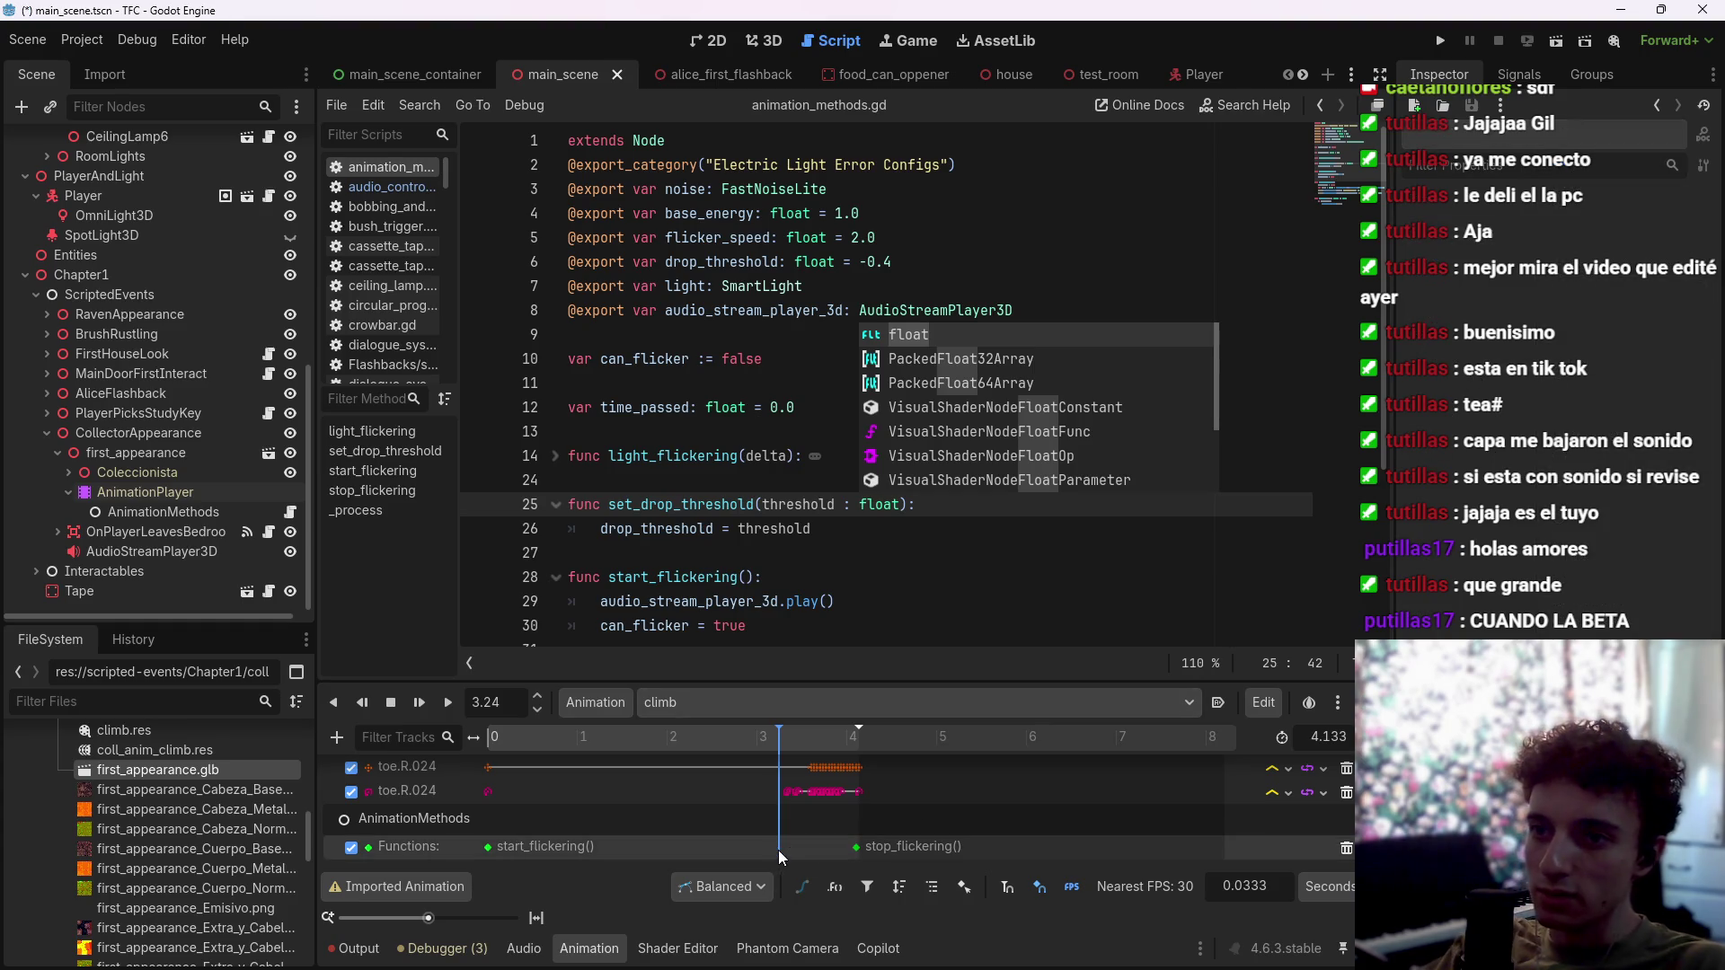
{"action": "key", "text": "Delete"}
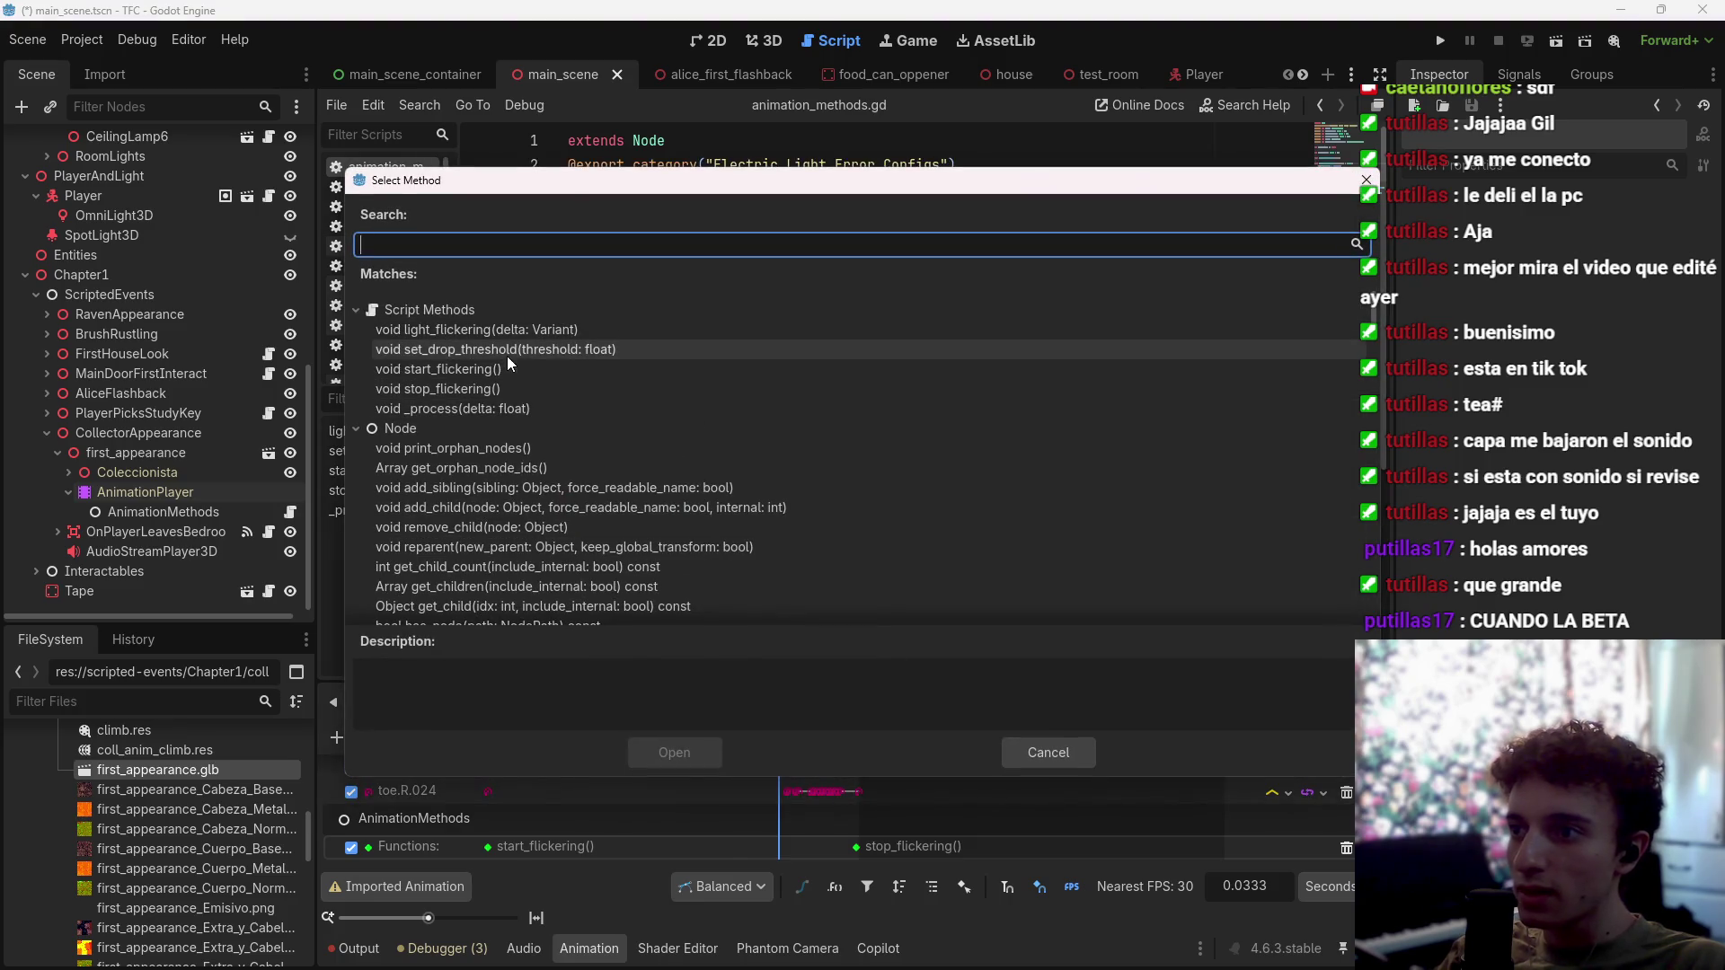
{"action": "left_click", "coordinate": [507, 350]}
{"action": "left_click", "coordinate": [674, 749]}
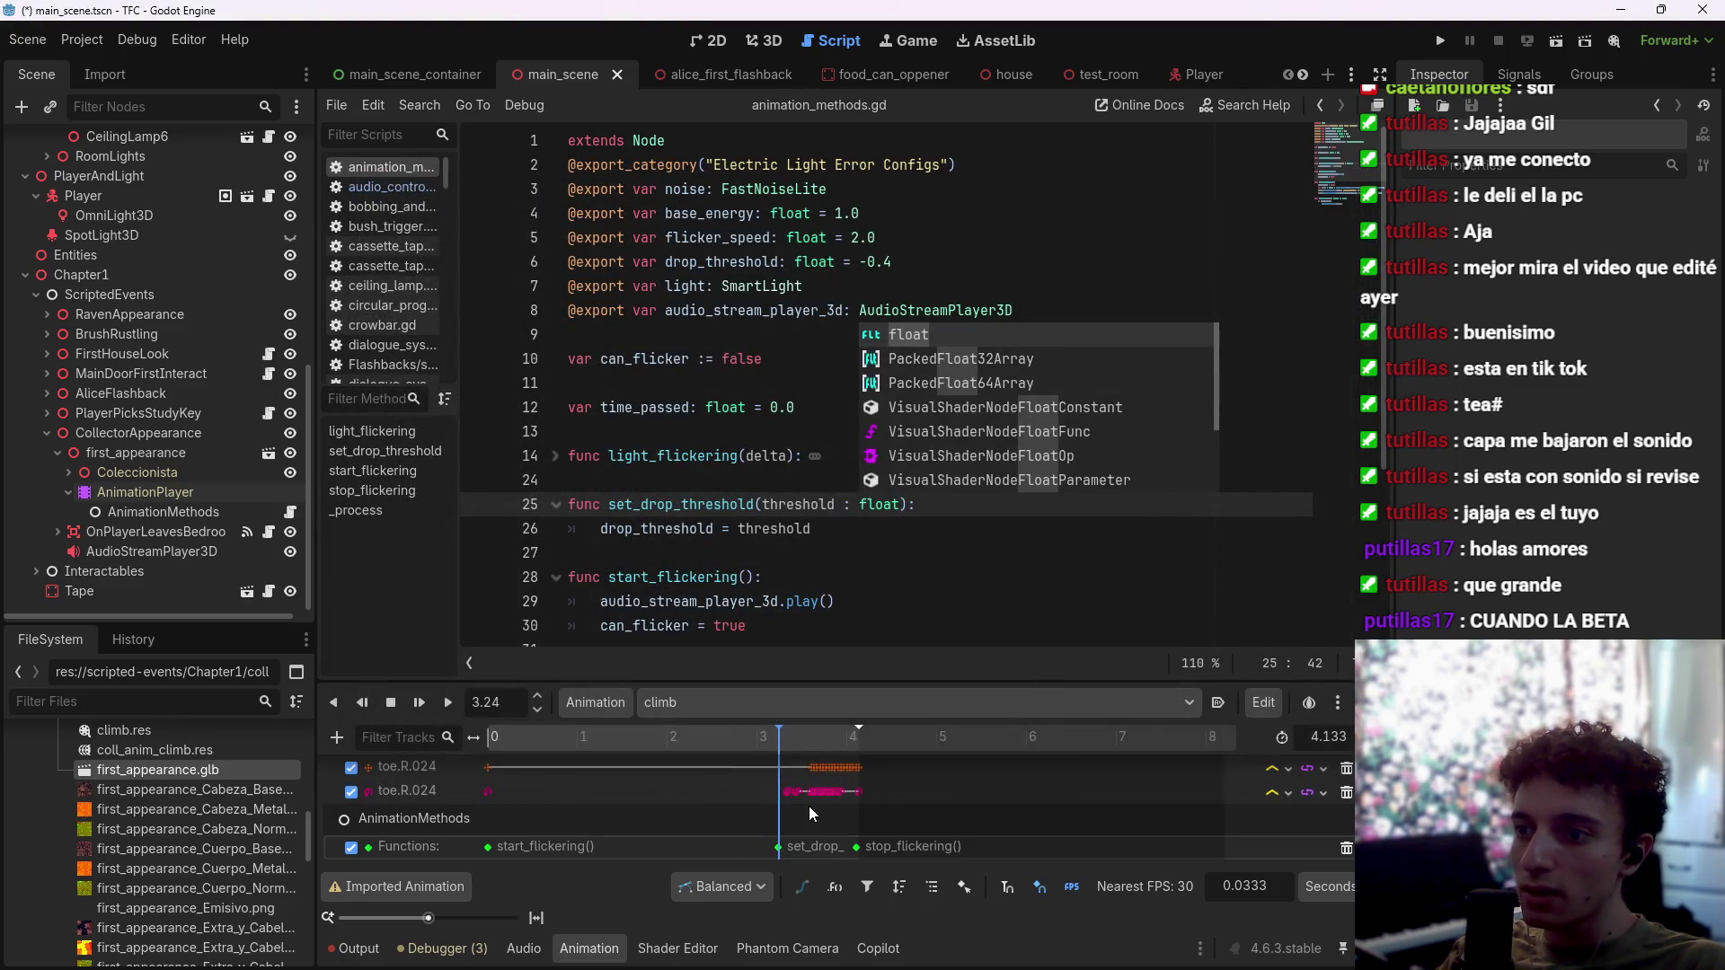
Step: Set the call key's argument to float 0.5 and save the scene
{"action": "left_click", "coordinate": [779, 850]}
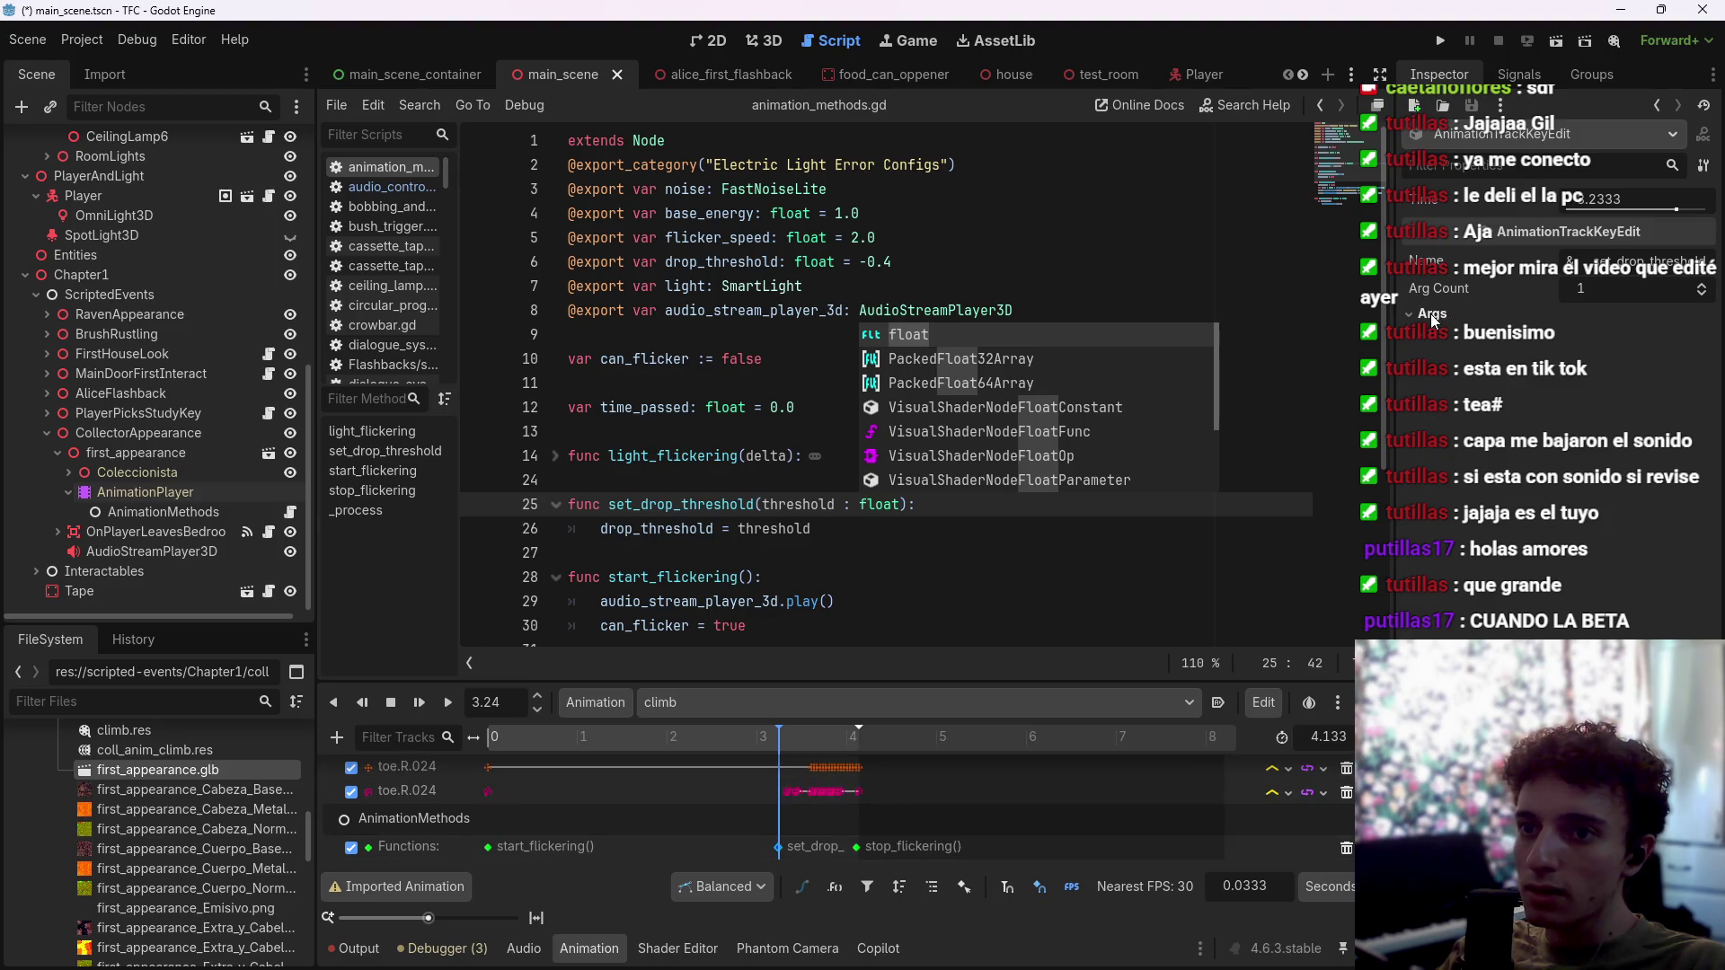
{"action": "left_click", "coordinate": [1455, 335]}
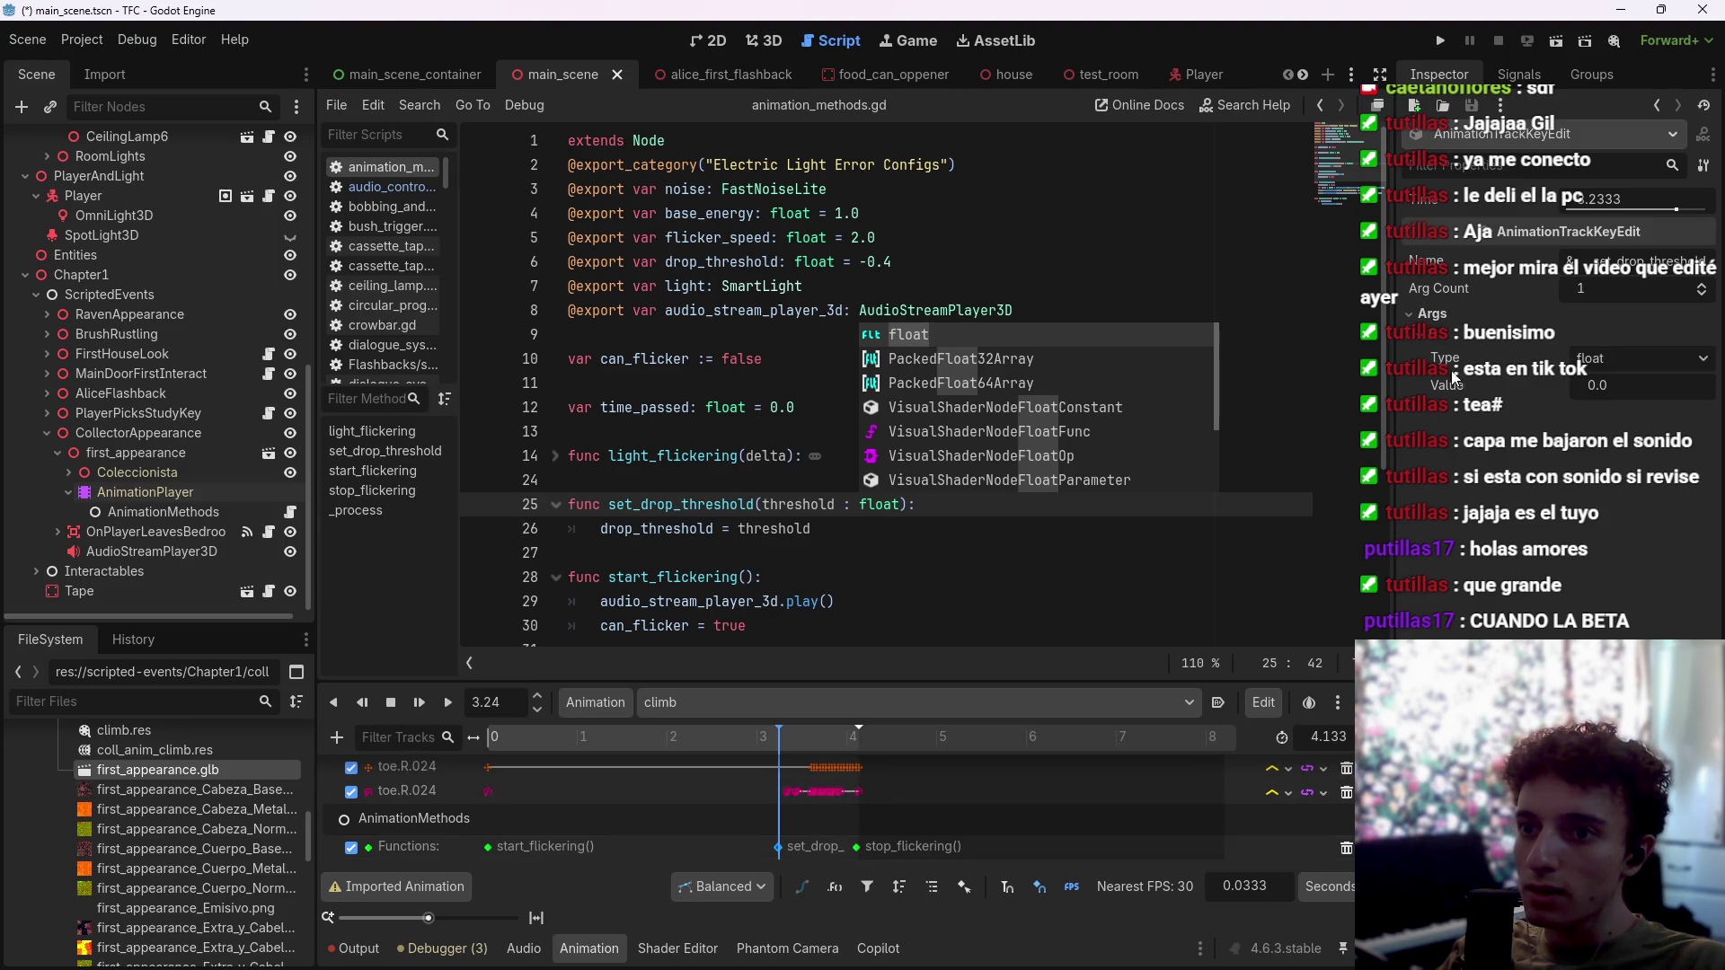
{"action": "left_click", "coordinate": [1625, 389]}
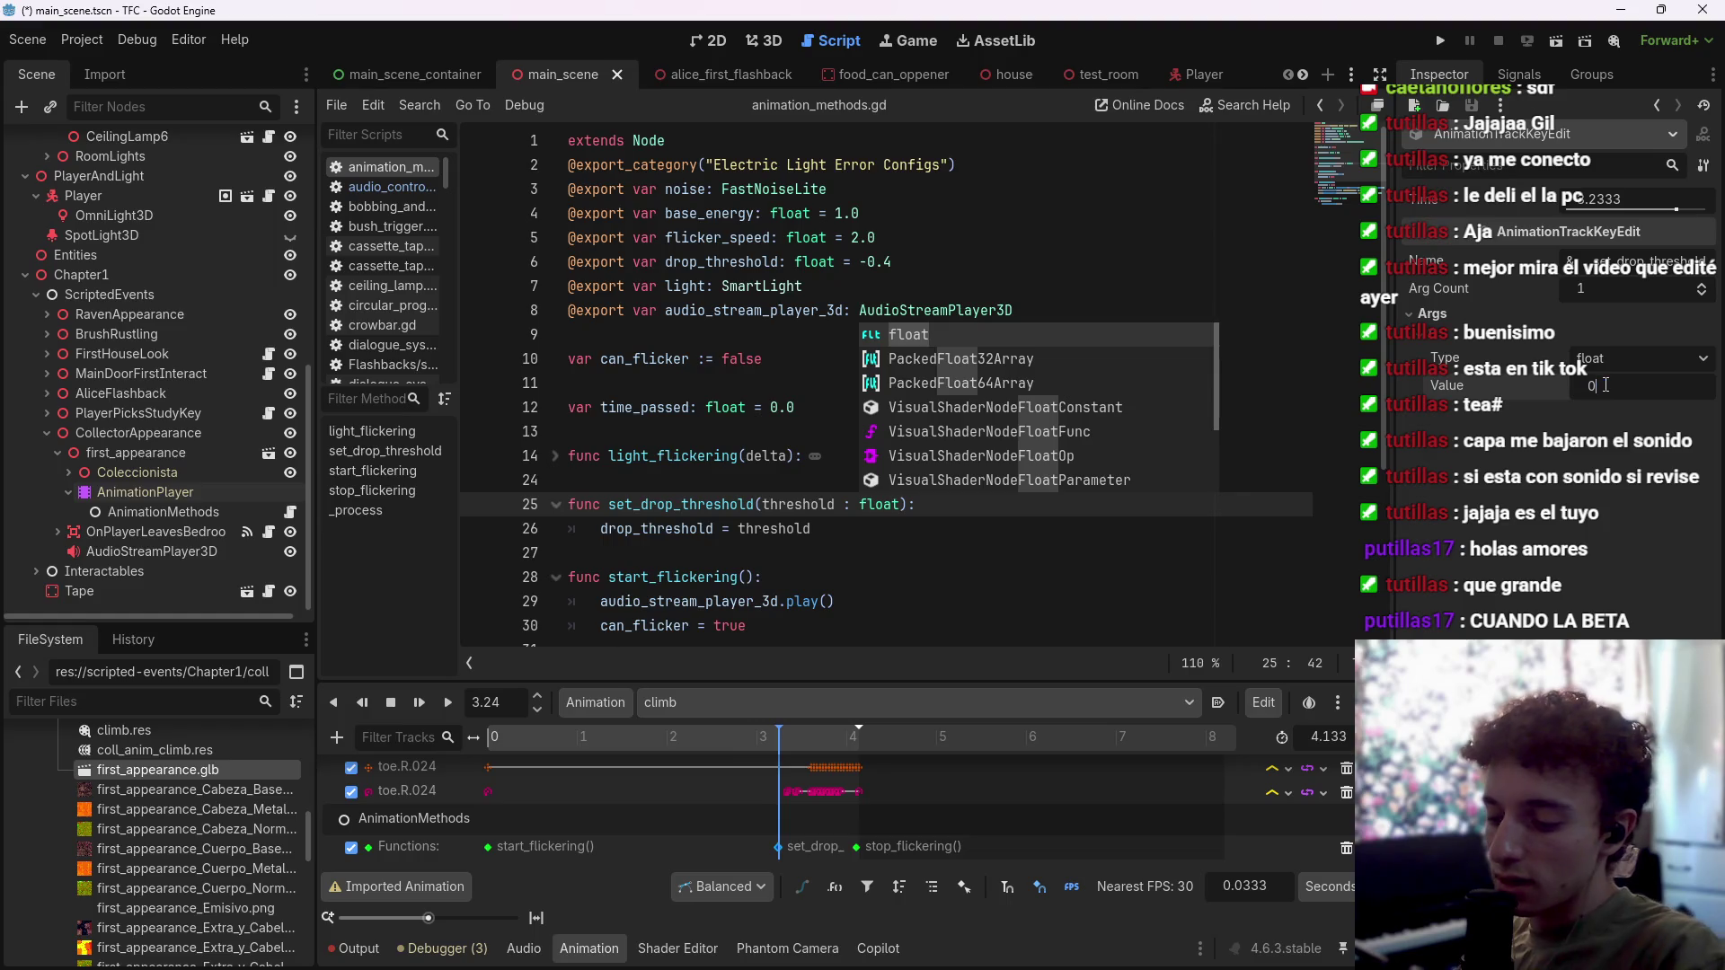
{"action": "type", "text": ".5"}
{"action": "key", "text": "ctrl+s"}
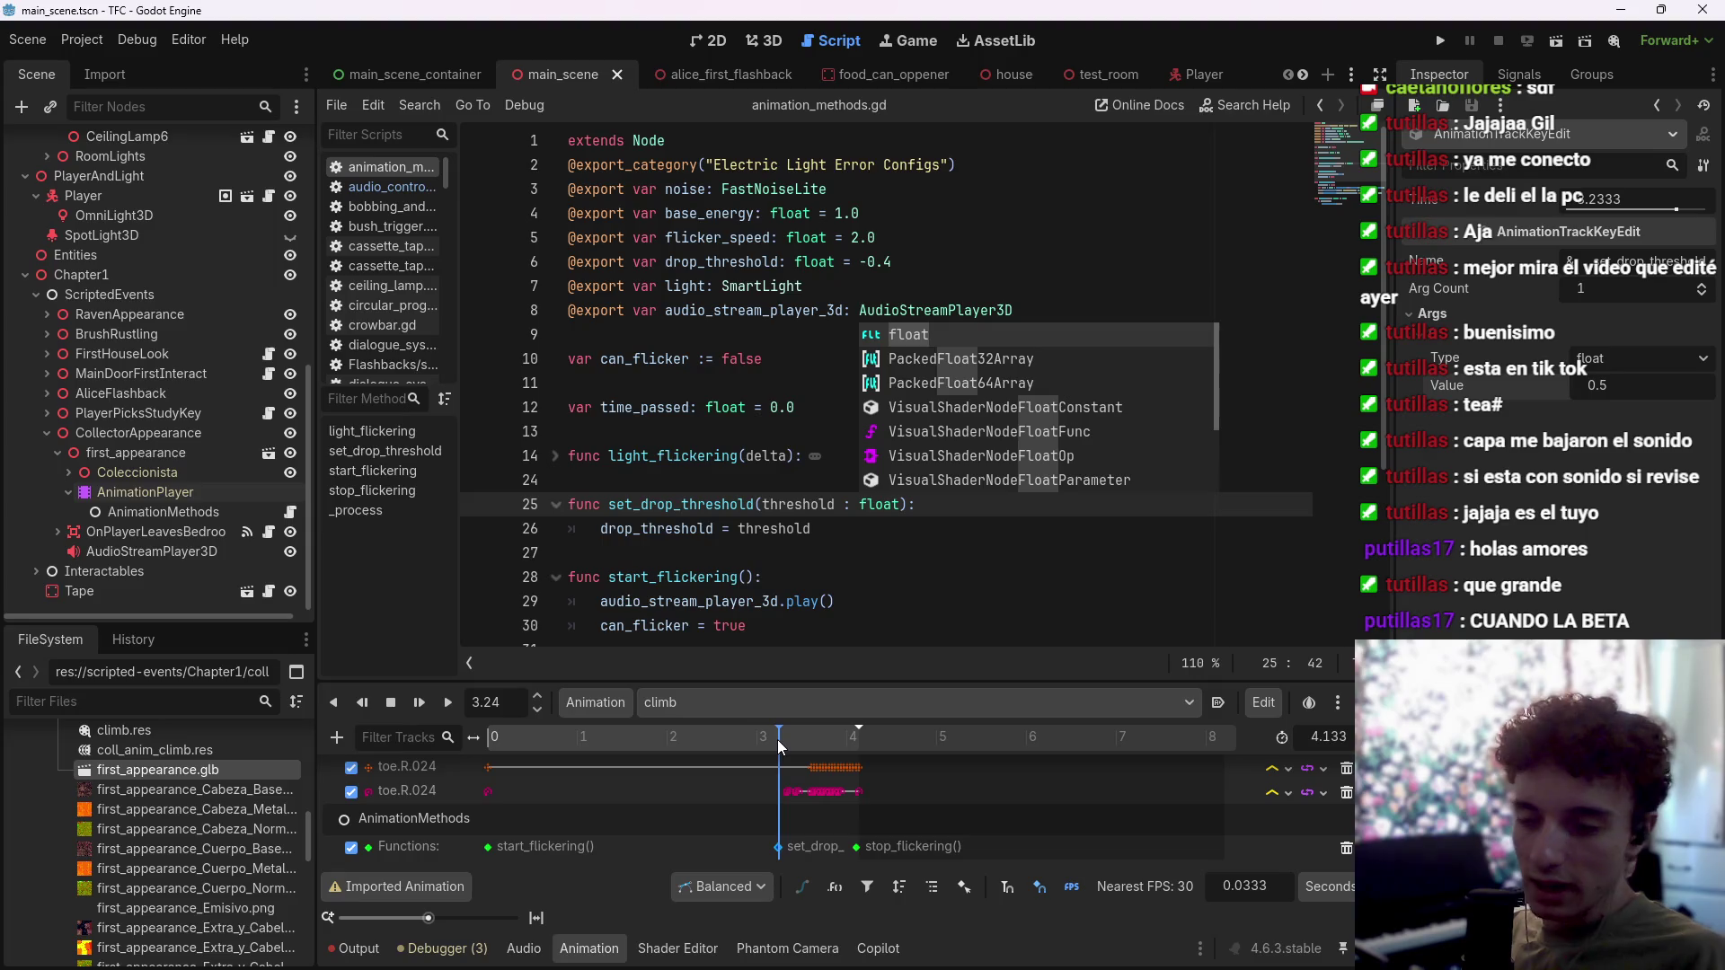
Step: Save the scene, run the project to test the cutscene, stop it with F8, and save again
{"action": "key", "text": "ctrl+s"}
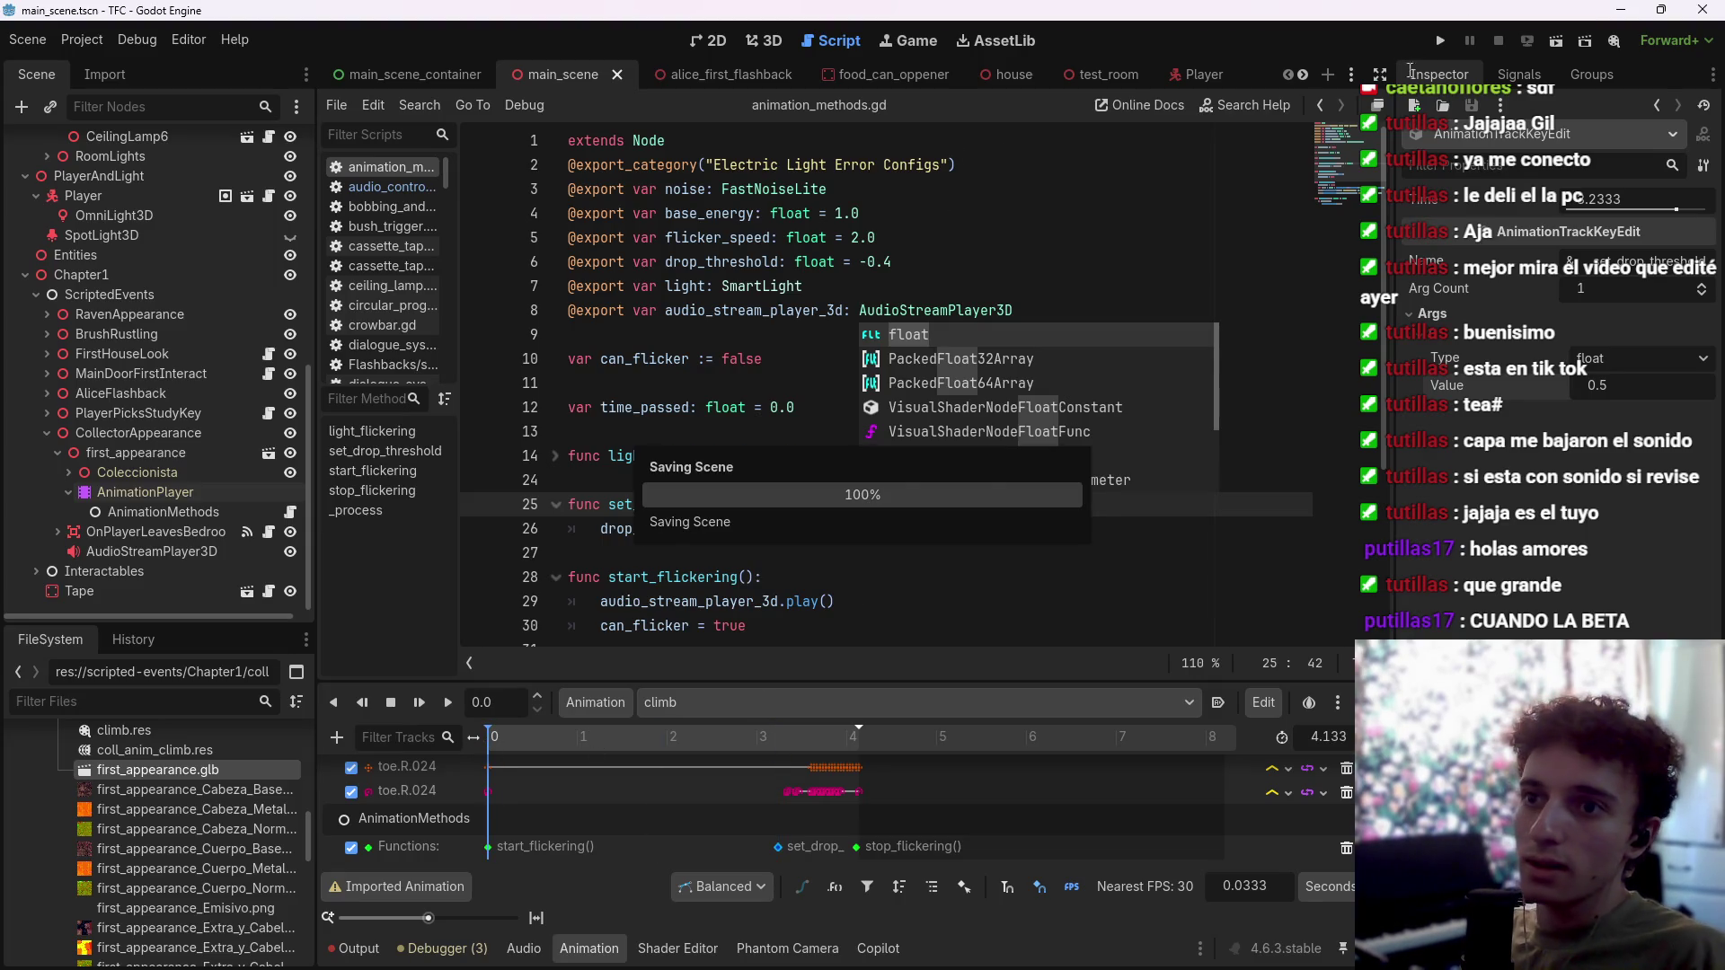
{"action": "left_click", "coordinate": [1440, 40]}
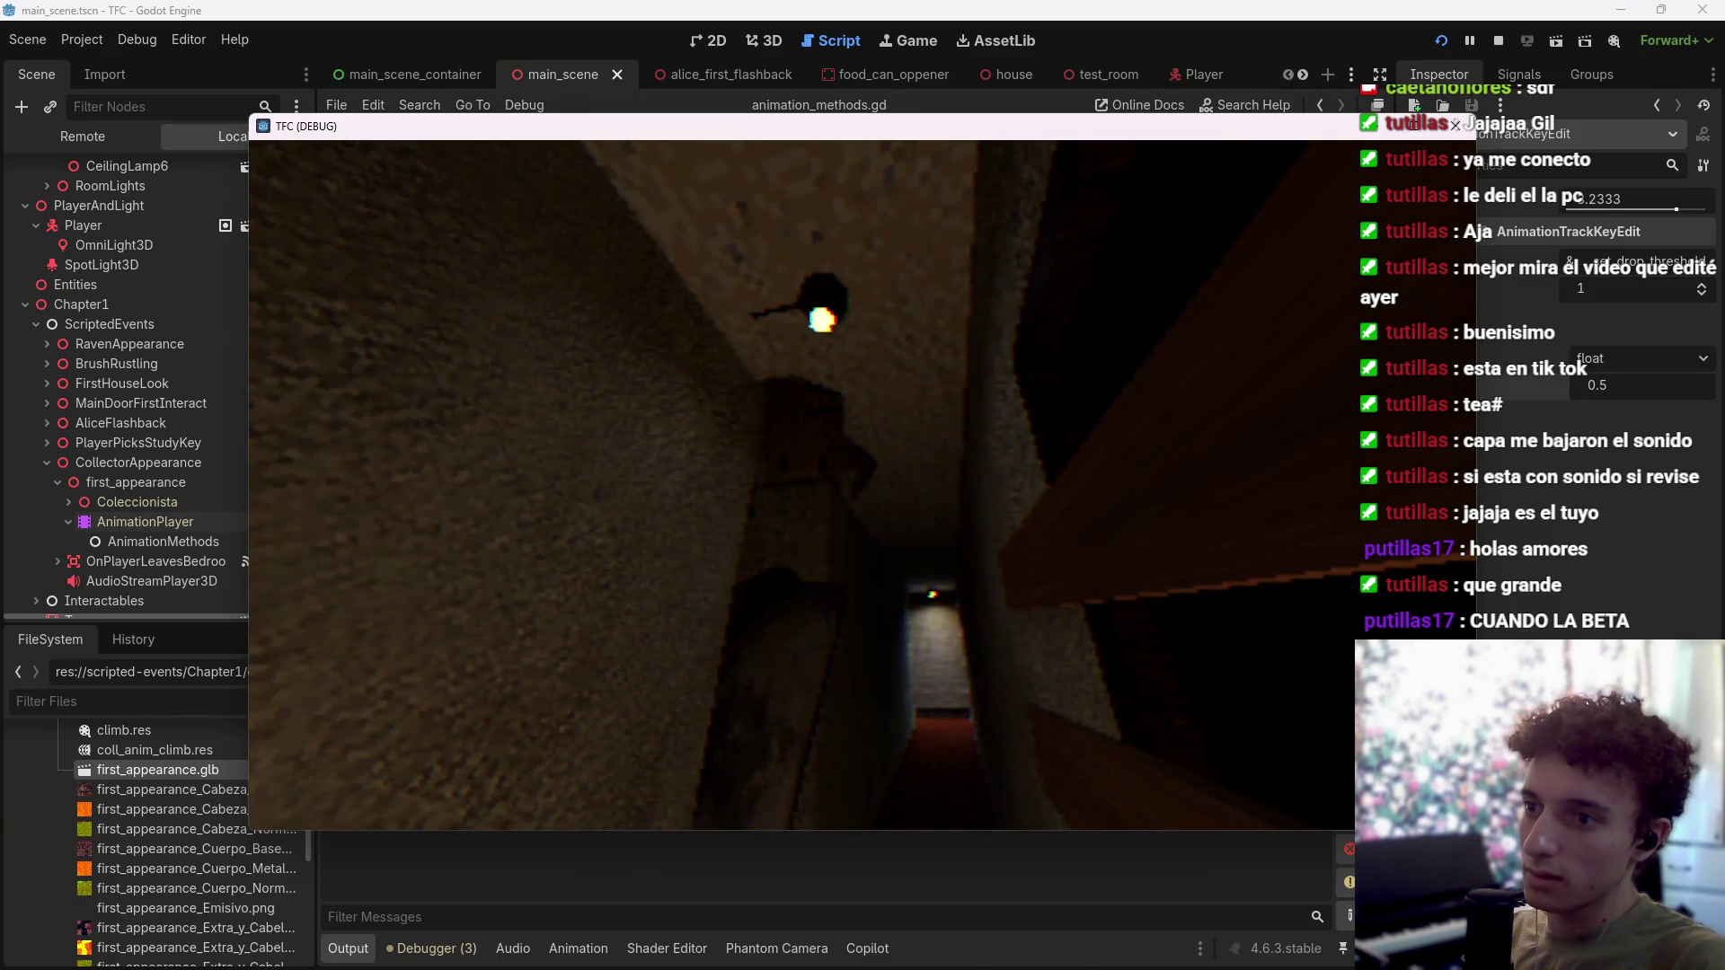
{"action": "key", "text": "F8"}
{"action": "key", "text": "ctrl+s"}
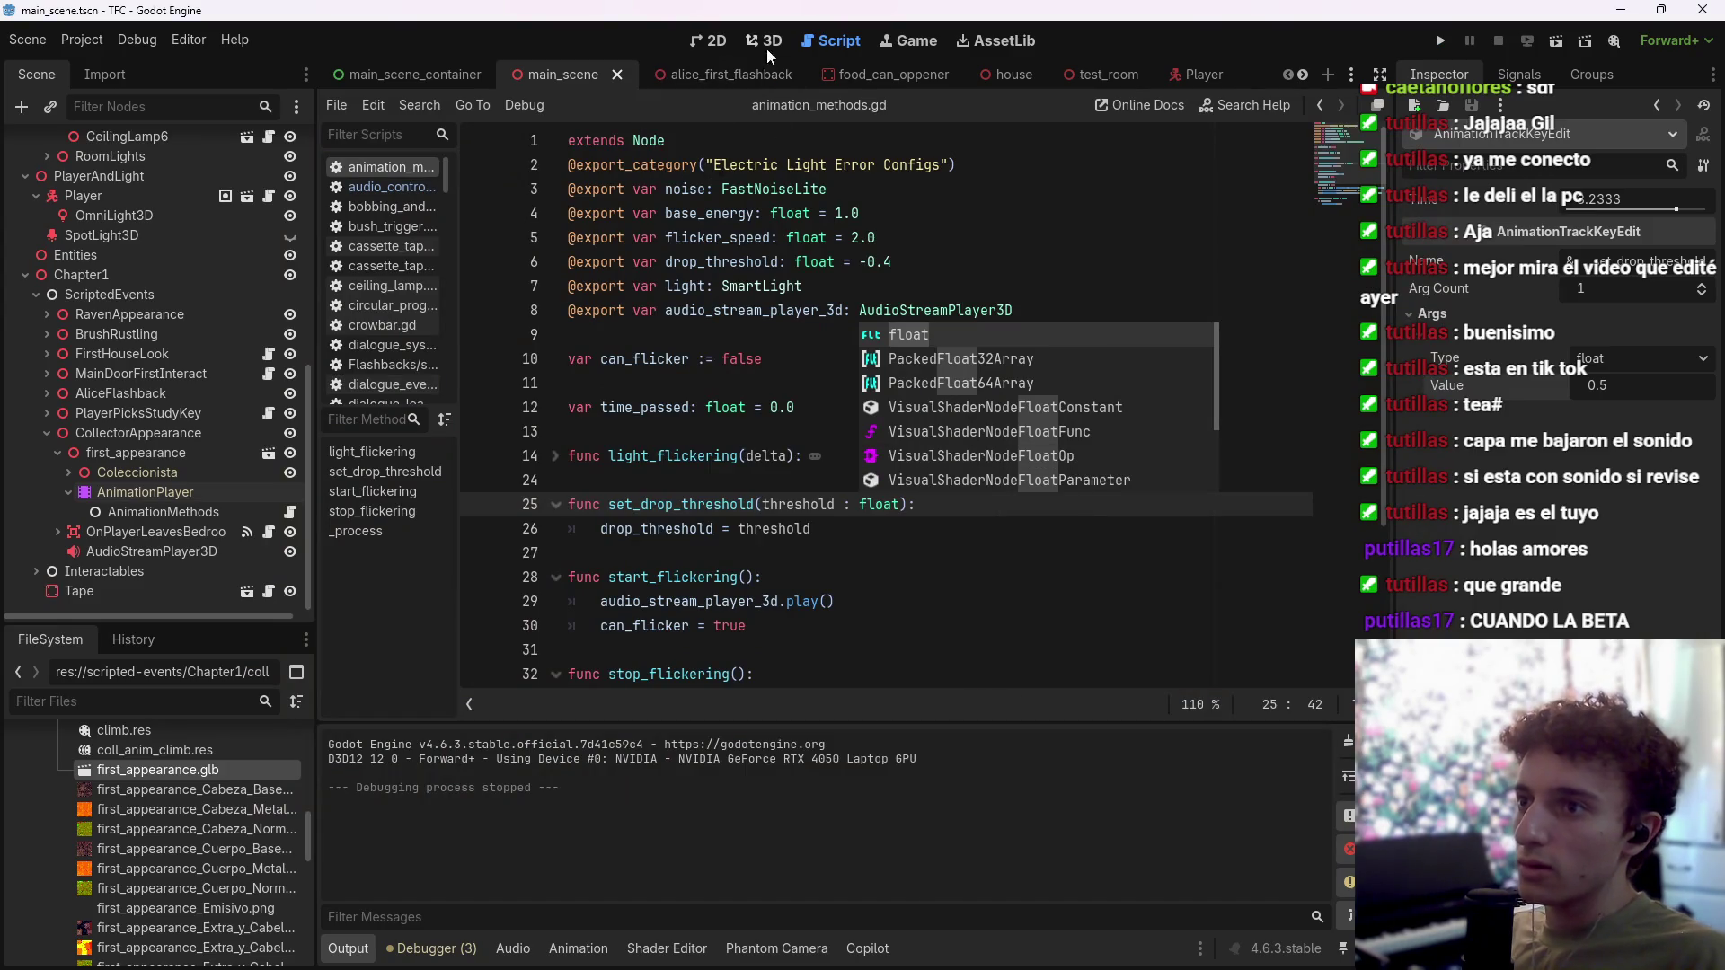
Step: Fly the 3D view to the creature's hallway, then toggle and nudge its 3D audio player
{"action": "left_click", "coordinate": [768, 40]}
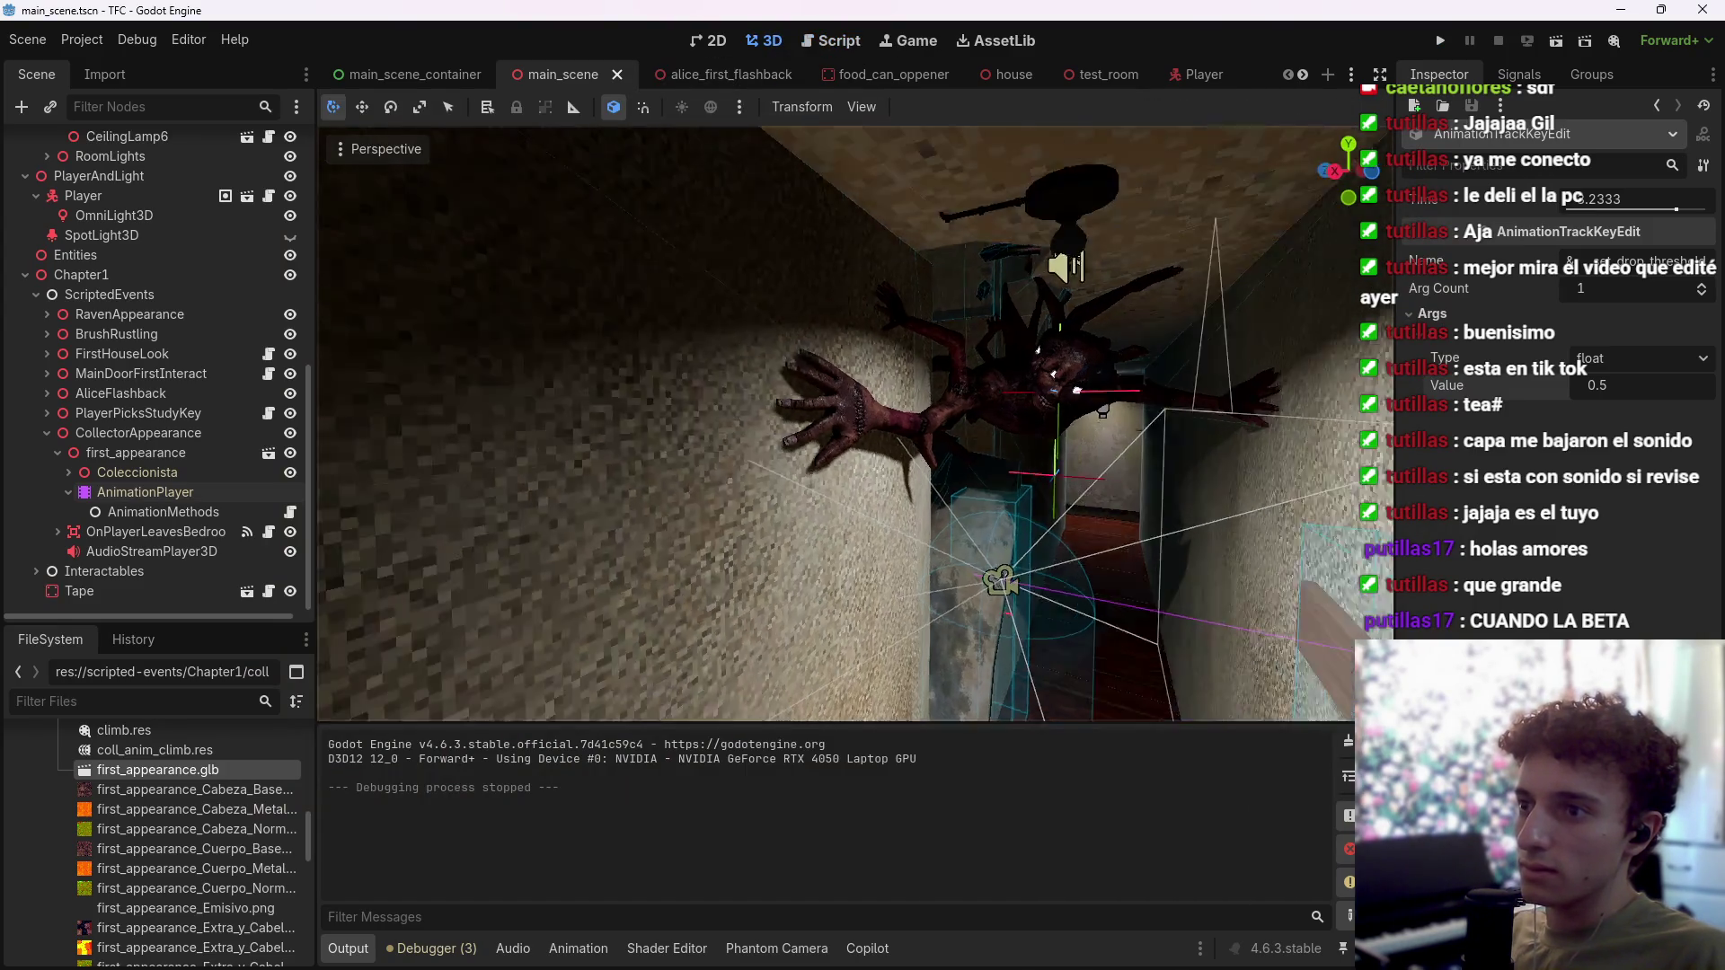
{"action": "key", "text": "w"}
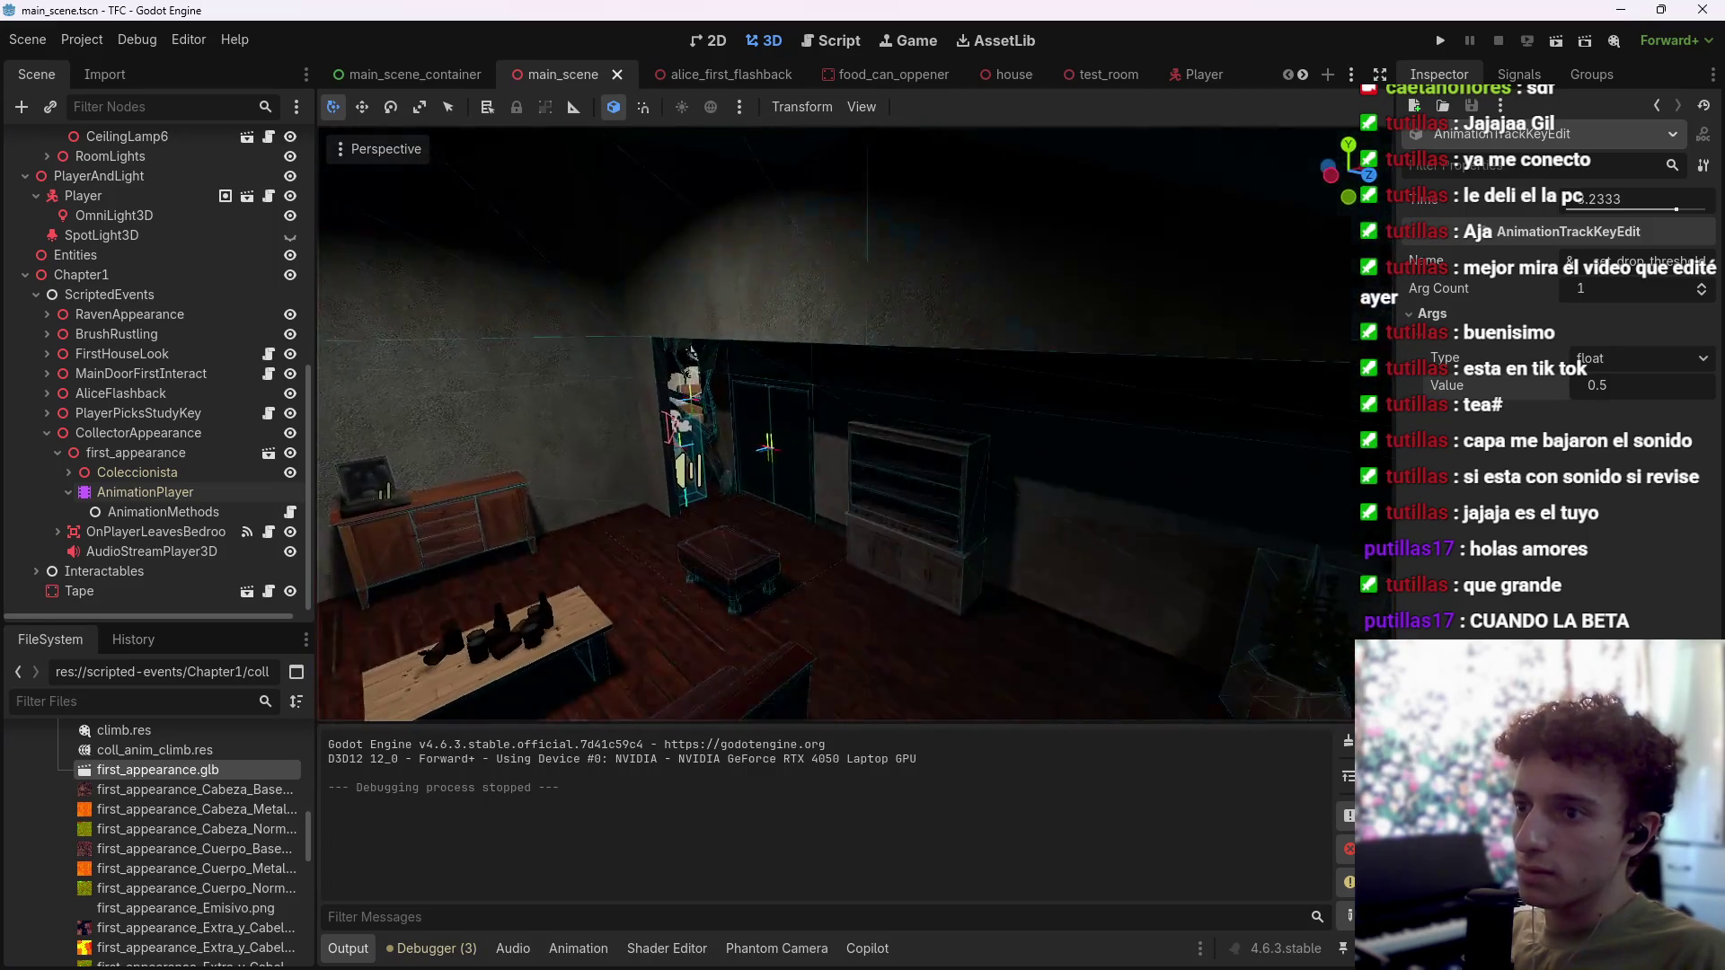
{"action": "key", "text": "w"}
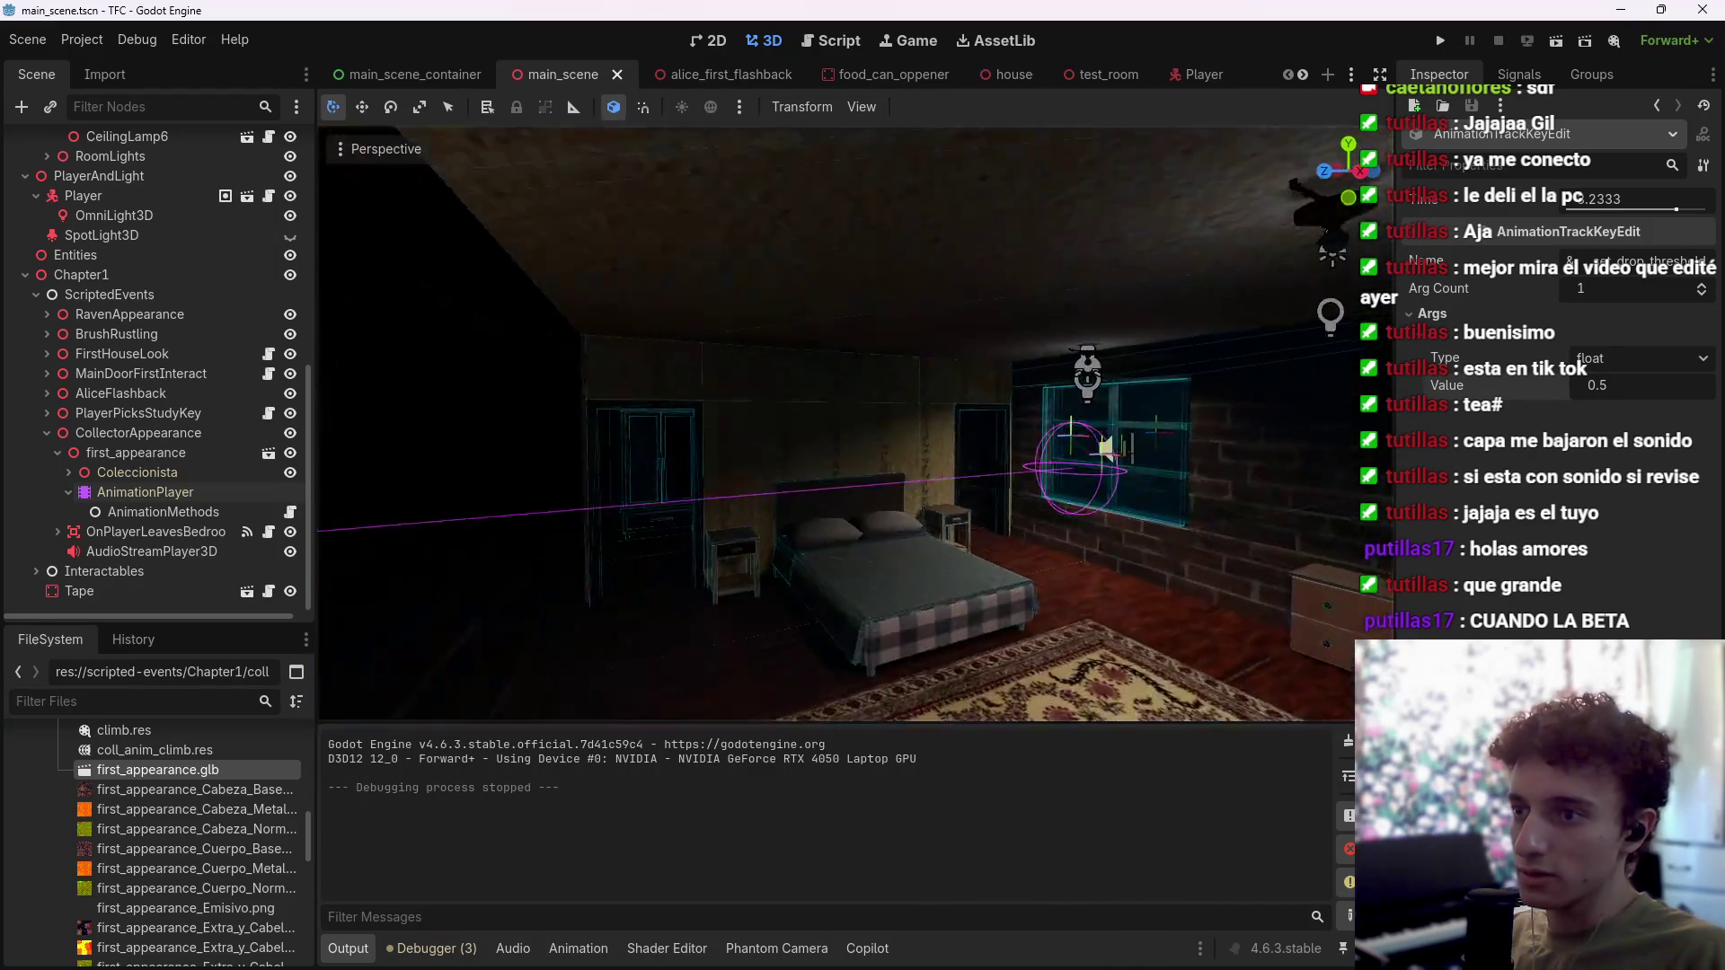
{"action": "key", "text": "w"}
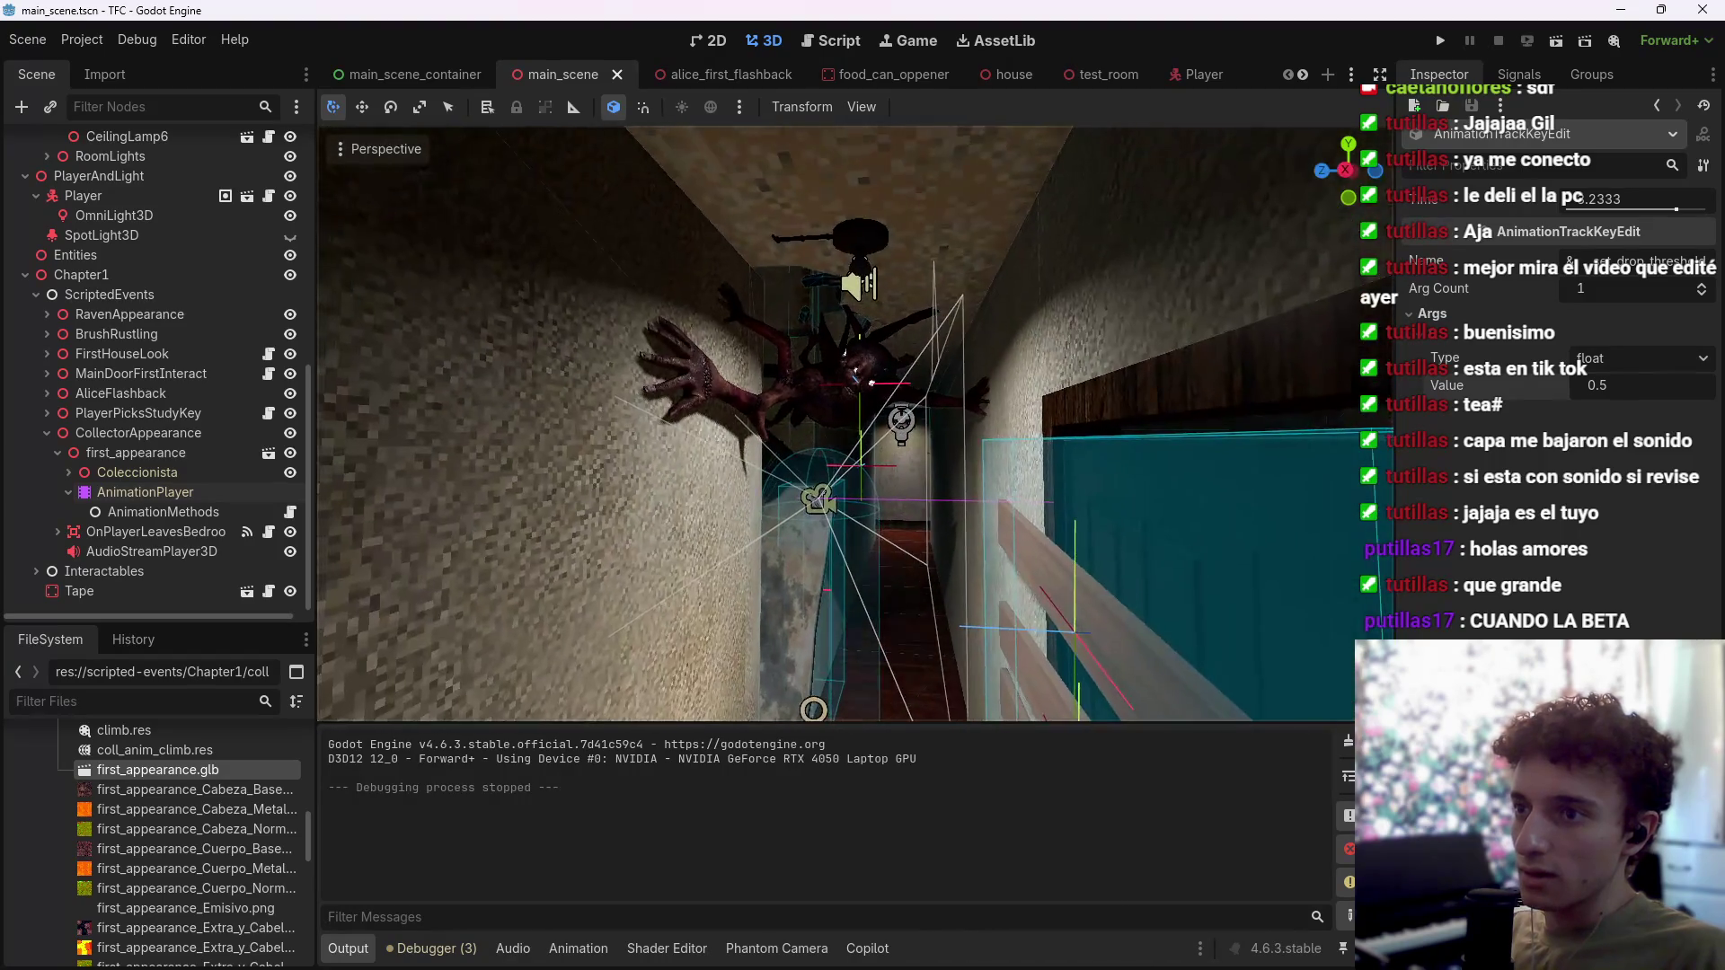
{"action": "left_click", "coordinate": [898, 272]}
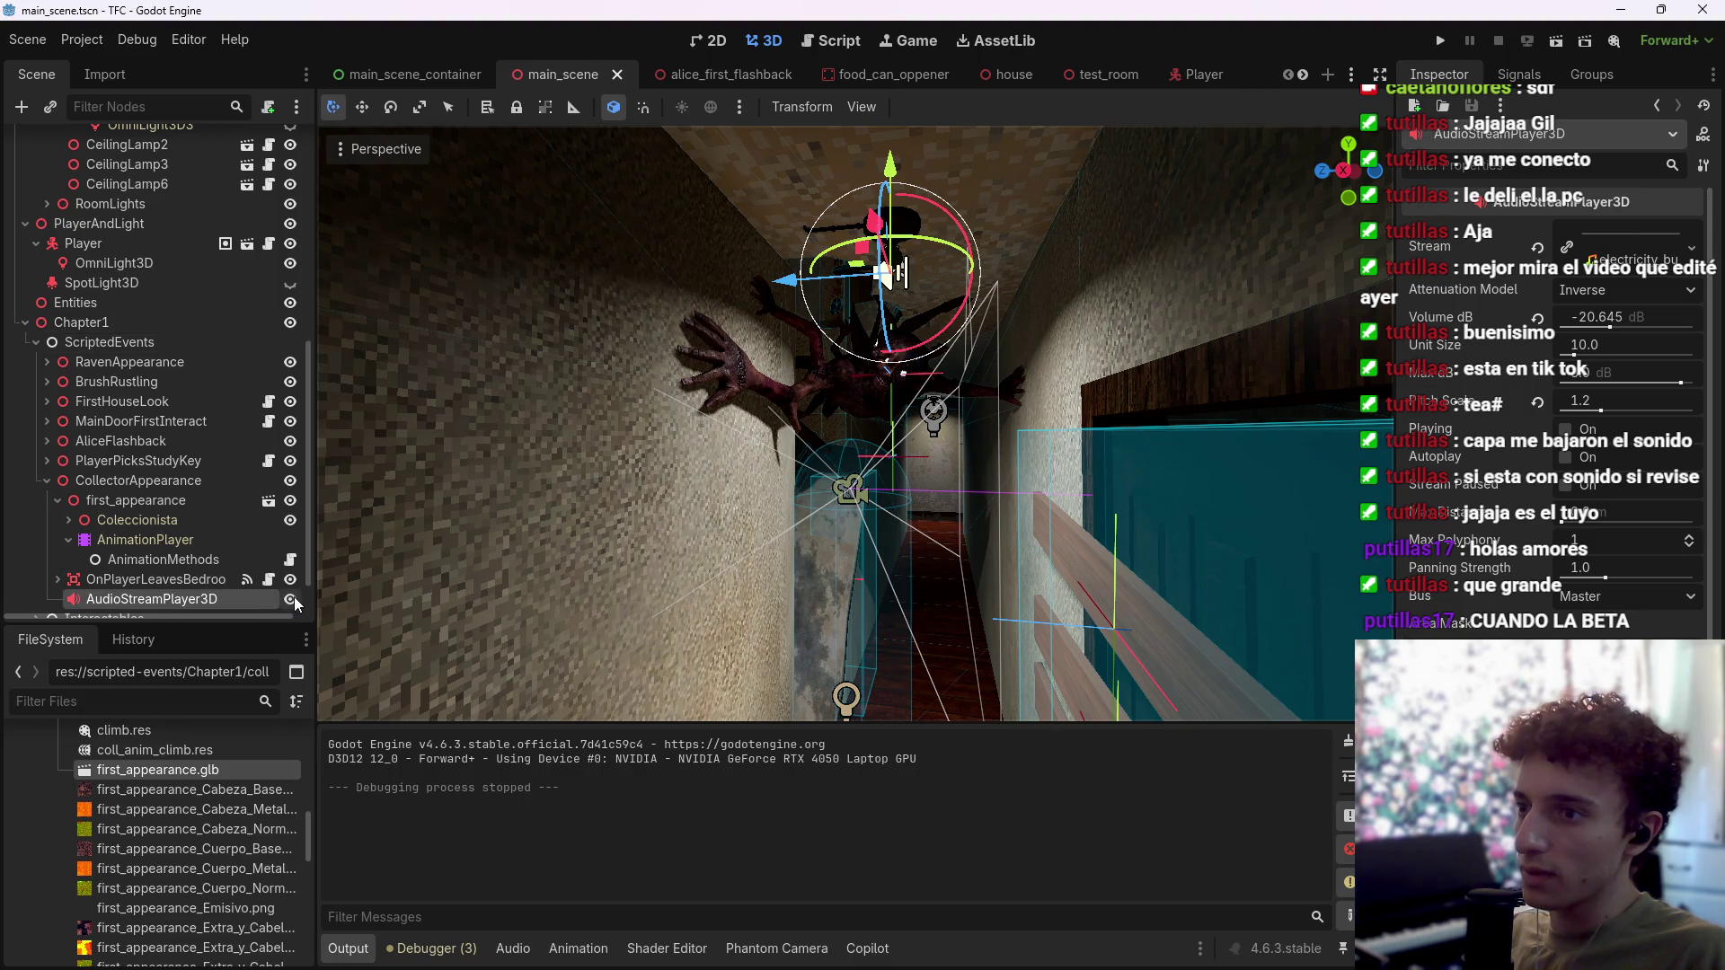
{"action": "left_click", "coordinate": [292, 599]}
{"action": "left_click", "coordinate": [292, 599]}
{"action": "scroll", "coordinate": [243, 590], "scroll_direction": "down", "scroll_amount": 2}
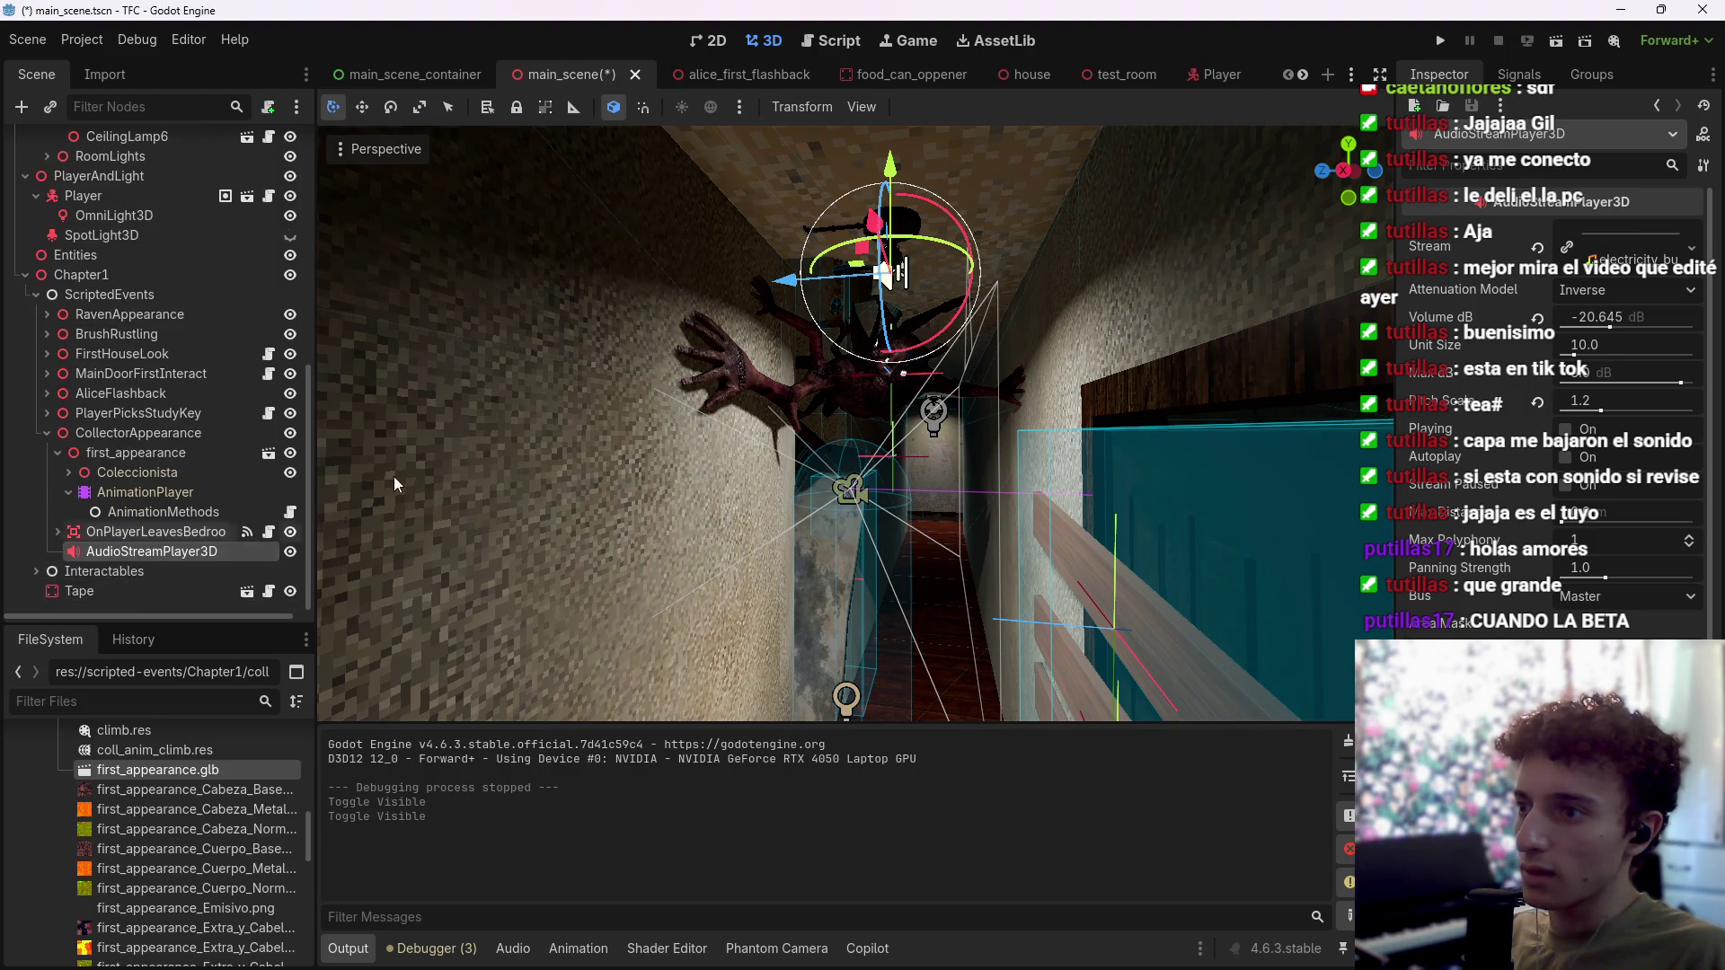
{"action": "left_click_drag", "start_coordinate": [898, 227], "coordinate": [902, 224]}
Step: Select CeilingLamp5 and toggle its visibility repeatedly, ending with the lamp visible
{"action": "left_click", "coordinate": [912, 219]}
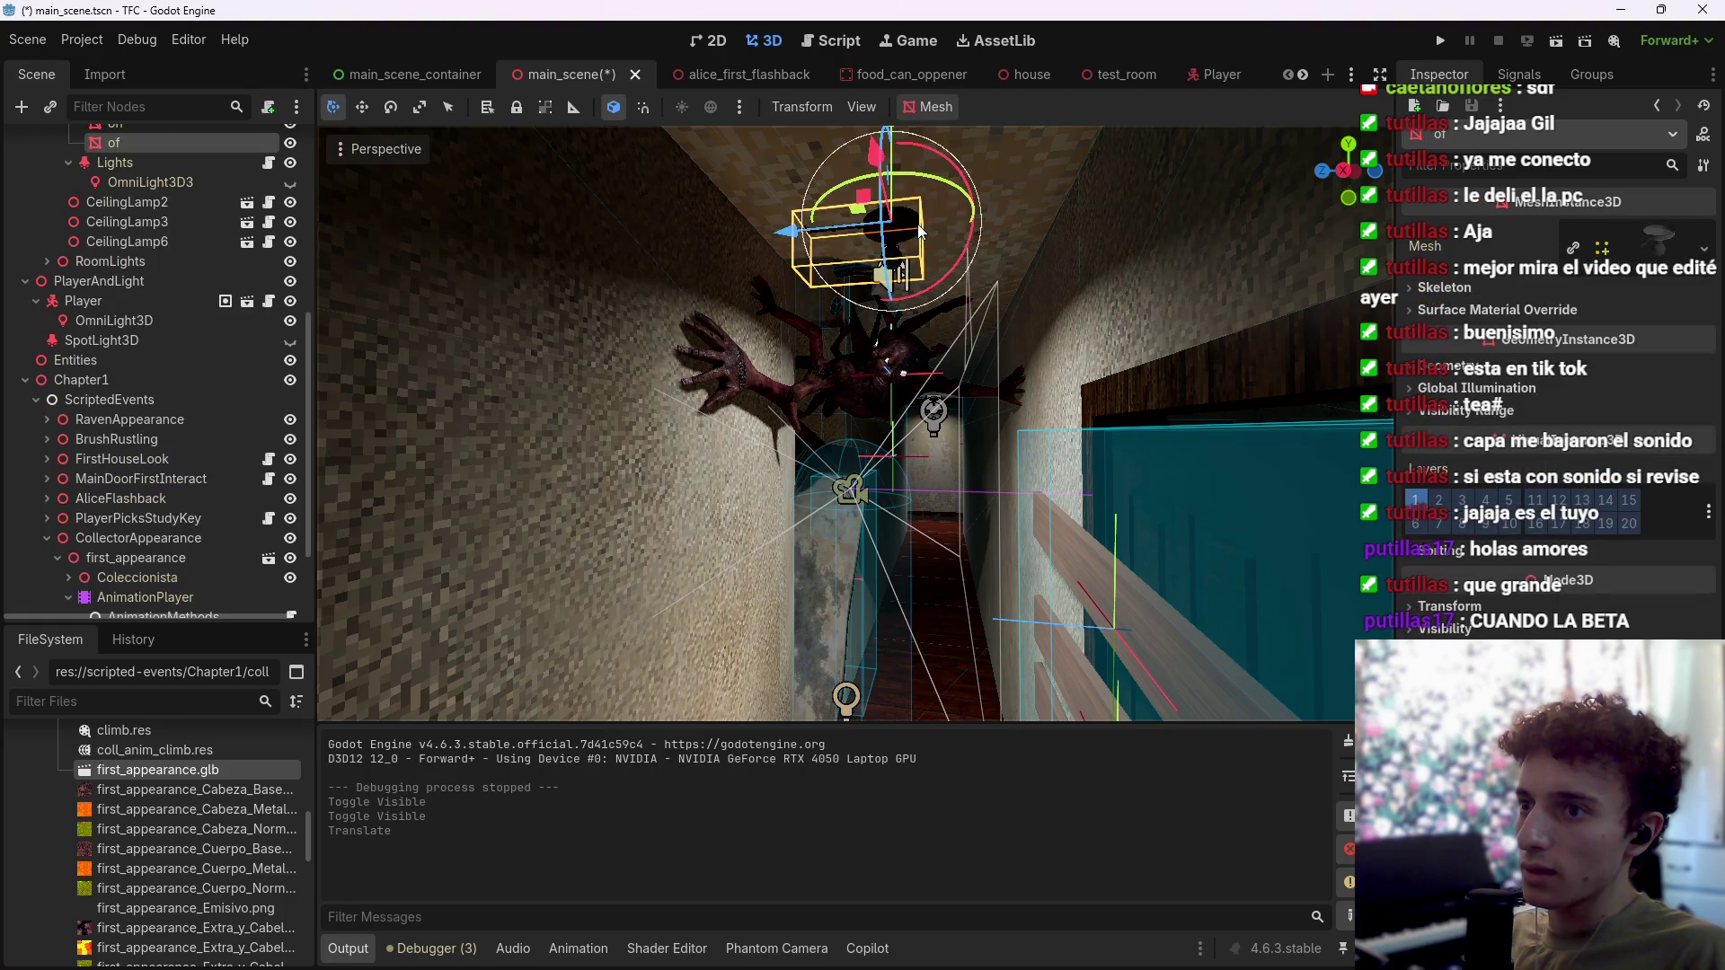
{"action": "scroll", "coordinate": [225, 269], "scroll_direction": "up", "scroll_amount": 3}
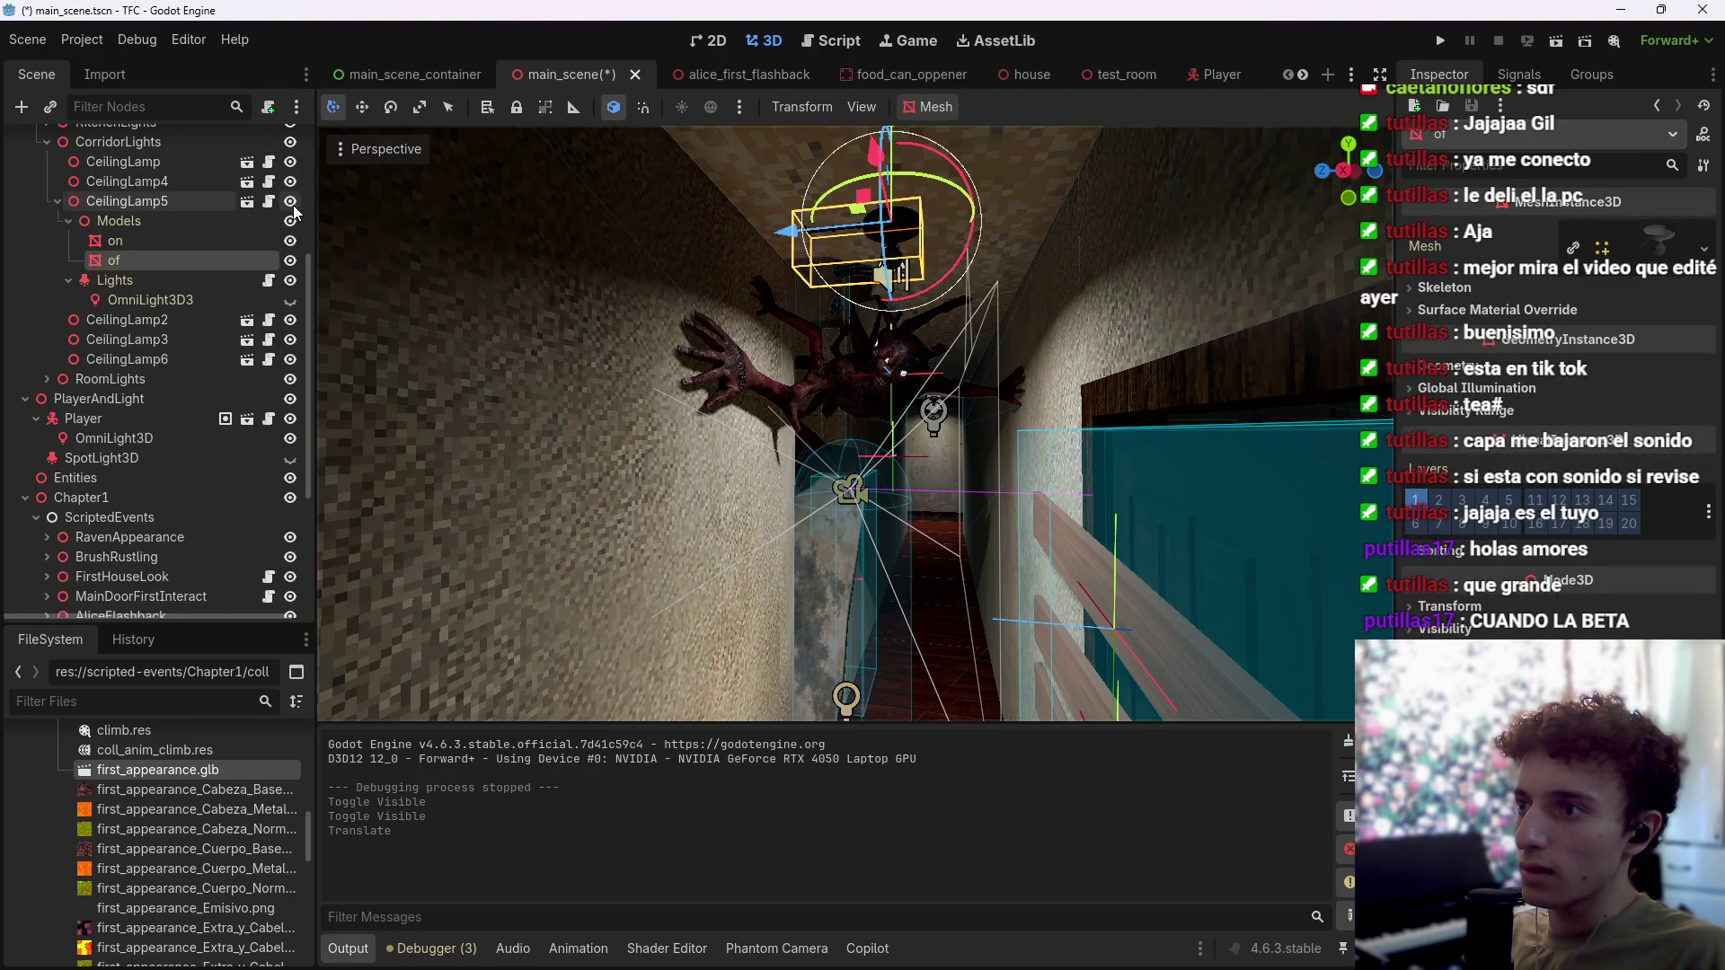
{"action": "left_click", "coordinate": [291, 201]}
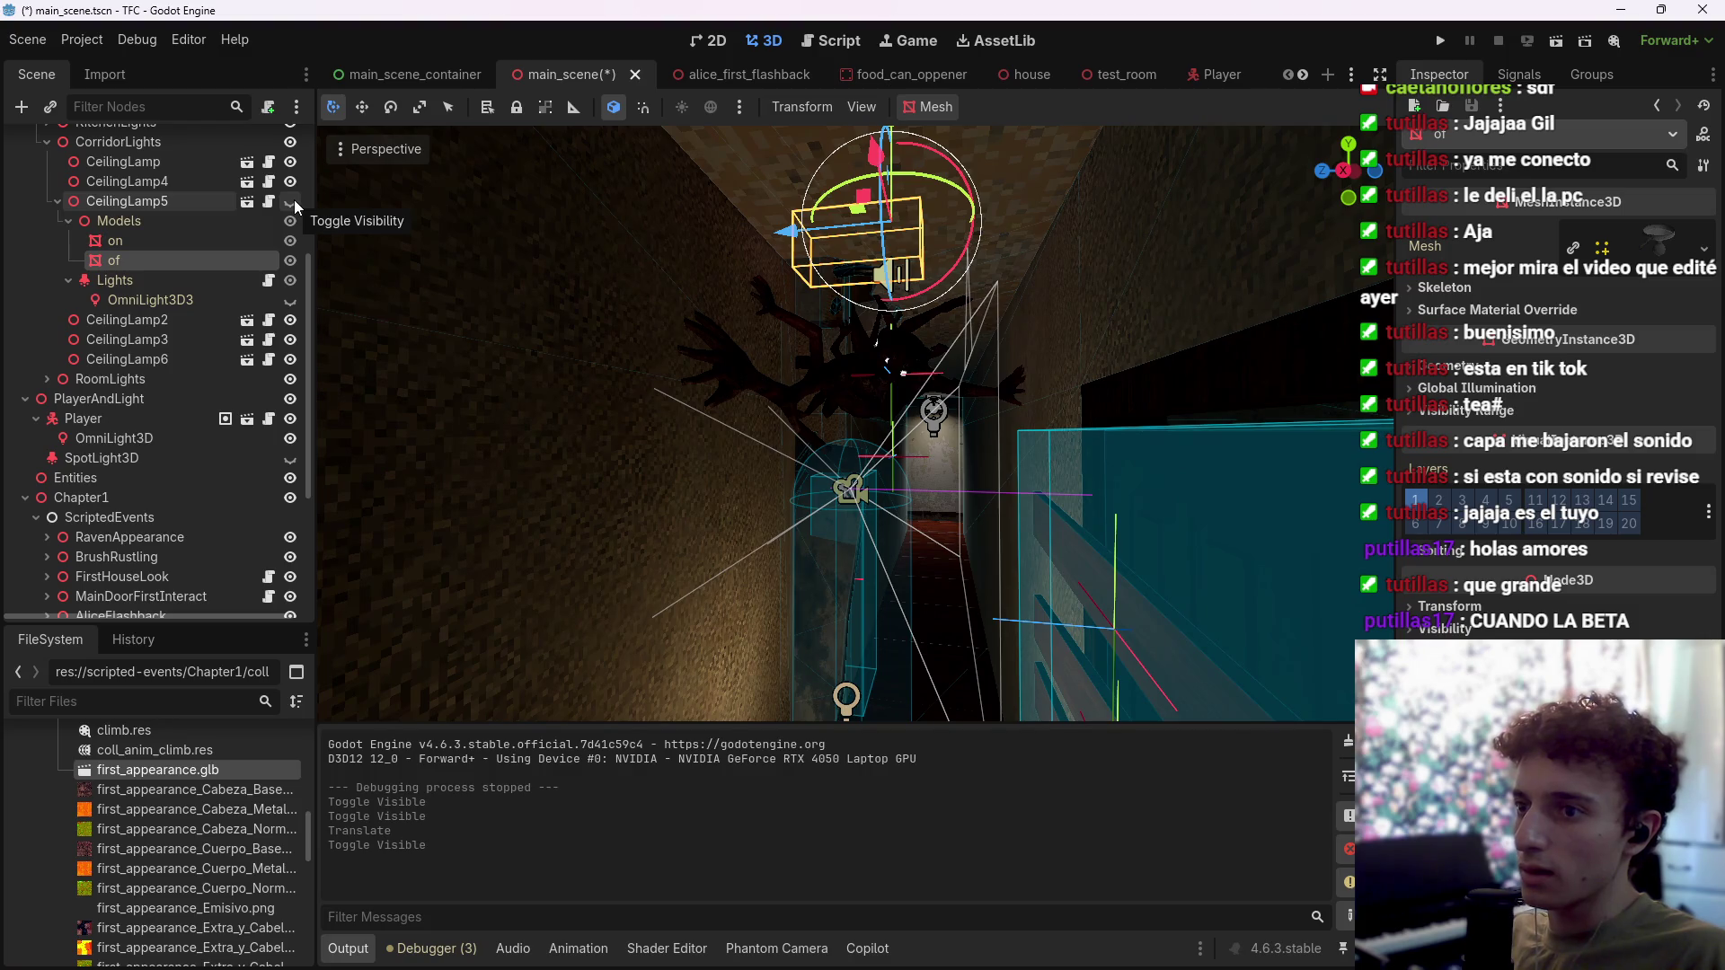
{"action": "left_click", "coordinate": [293, 200]}
{"action": "left_click", "coordinate": [293, 200]}
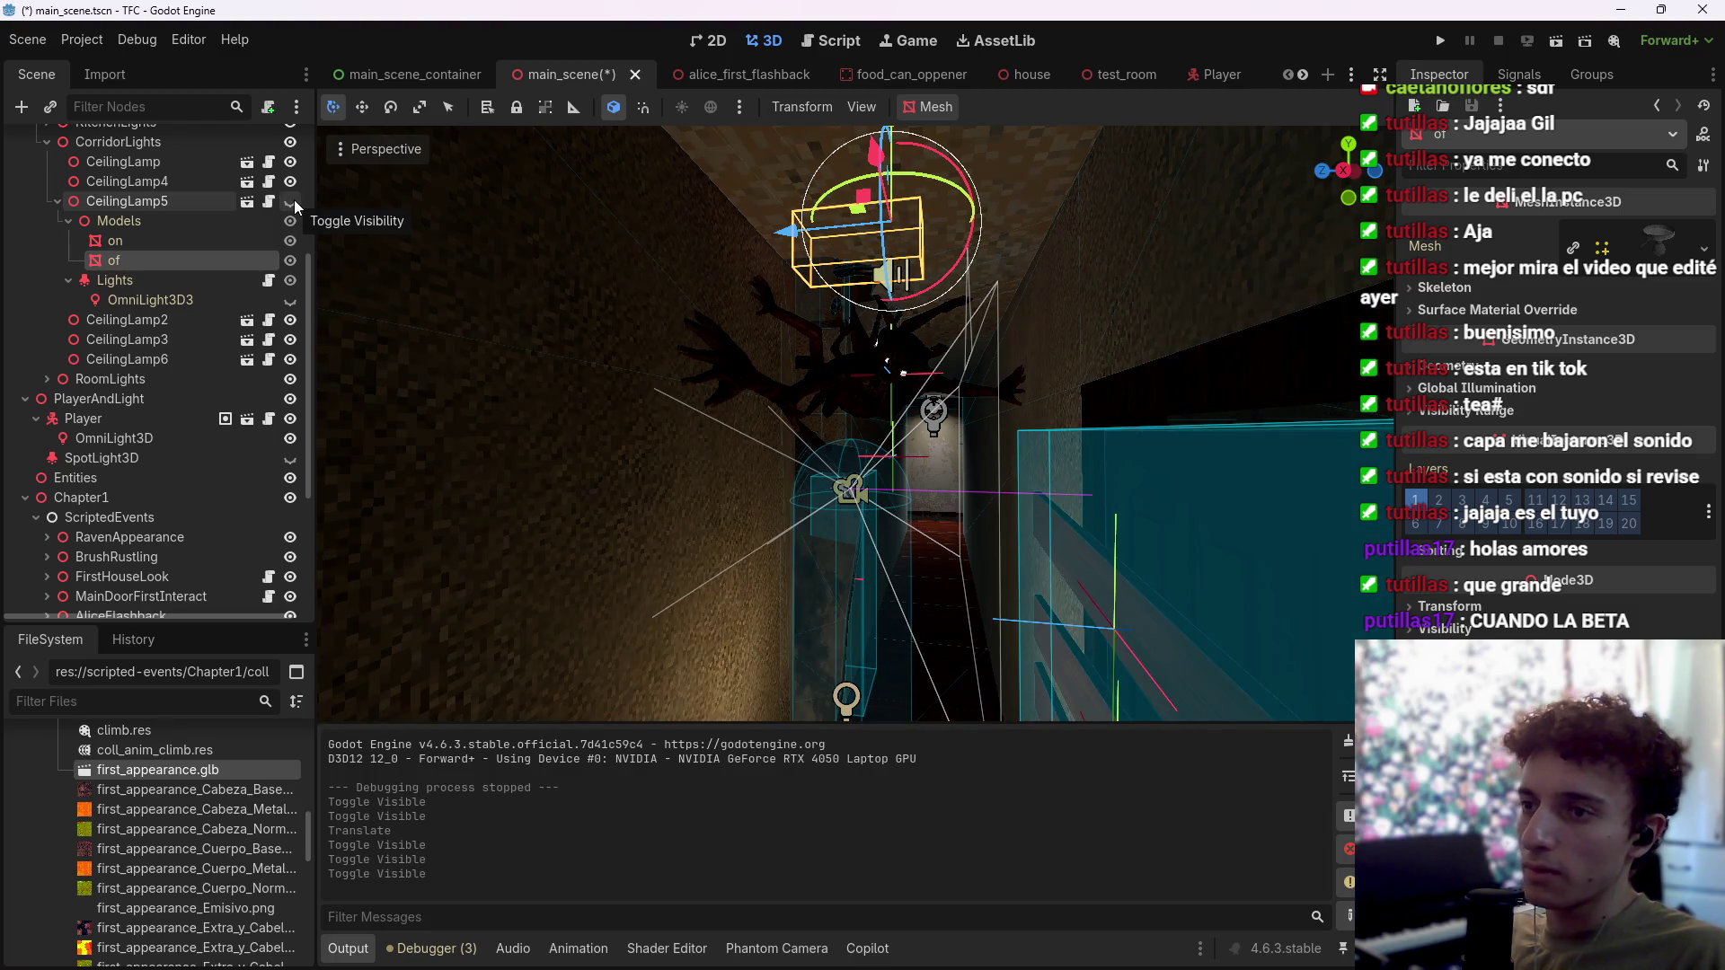
{"action": "left_click", "coordinate": [294, 199]}
{"action": "left_click", "coordinate": [294, 200]}
{"action": "left_click", "coordinate": [294, 200]}
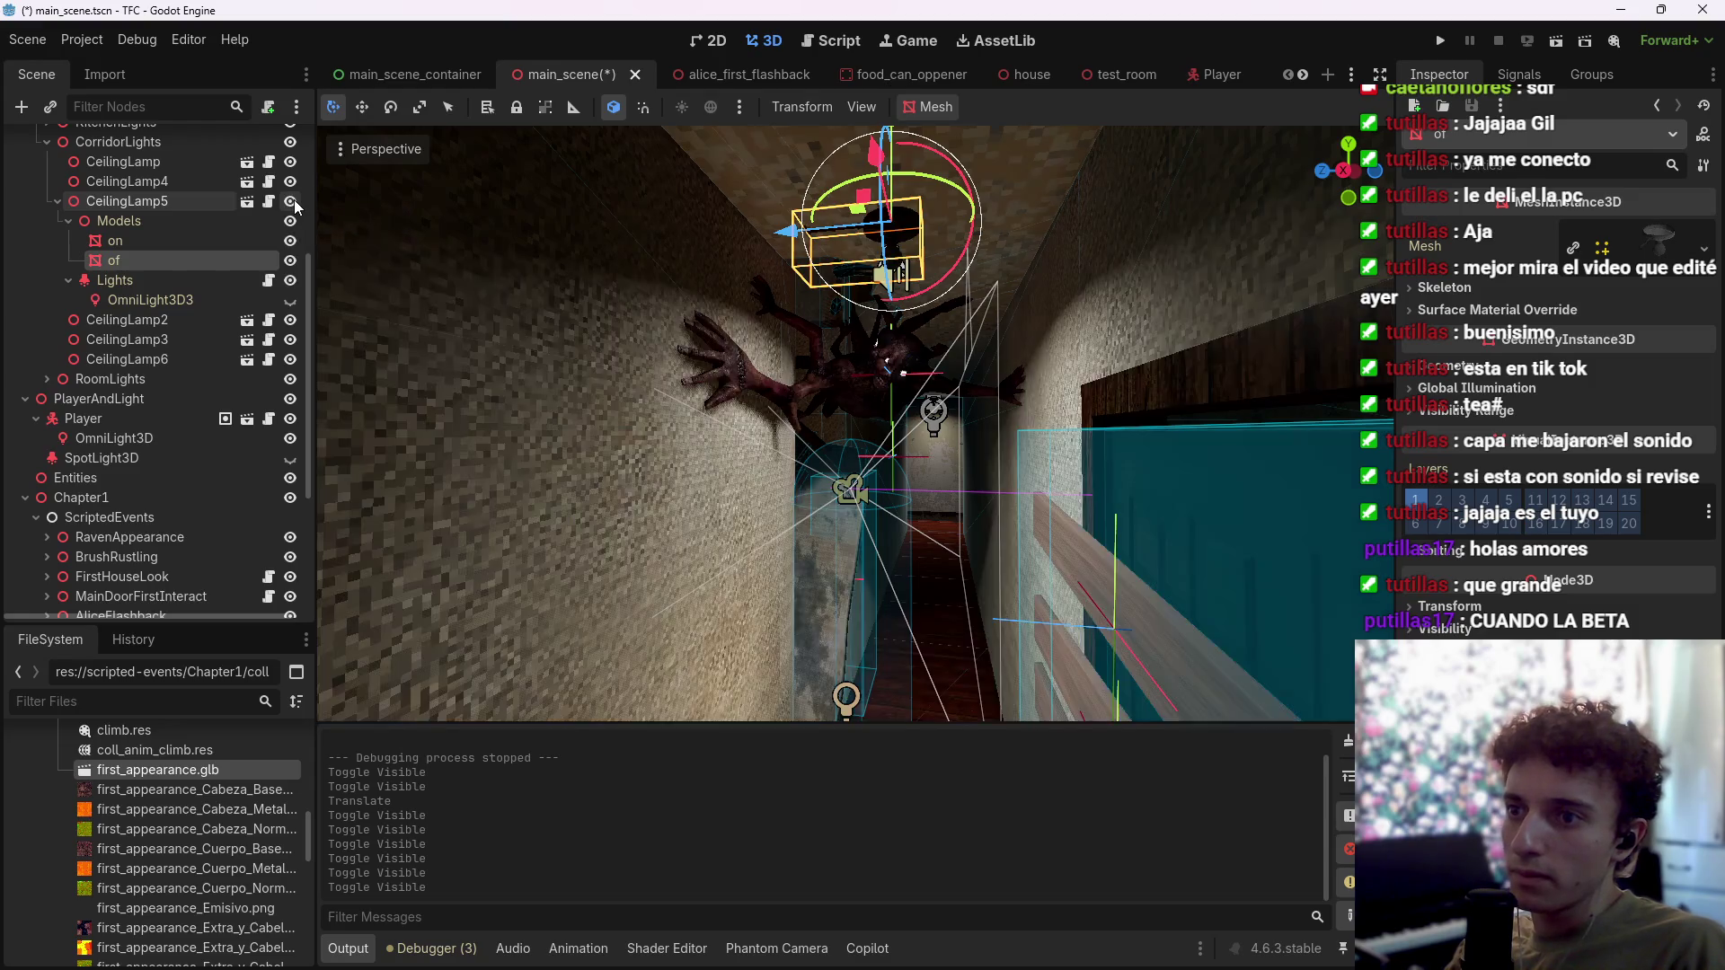
{"action": "left_click", "coordinate": [294, 200]}
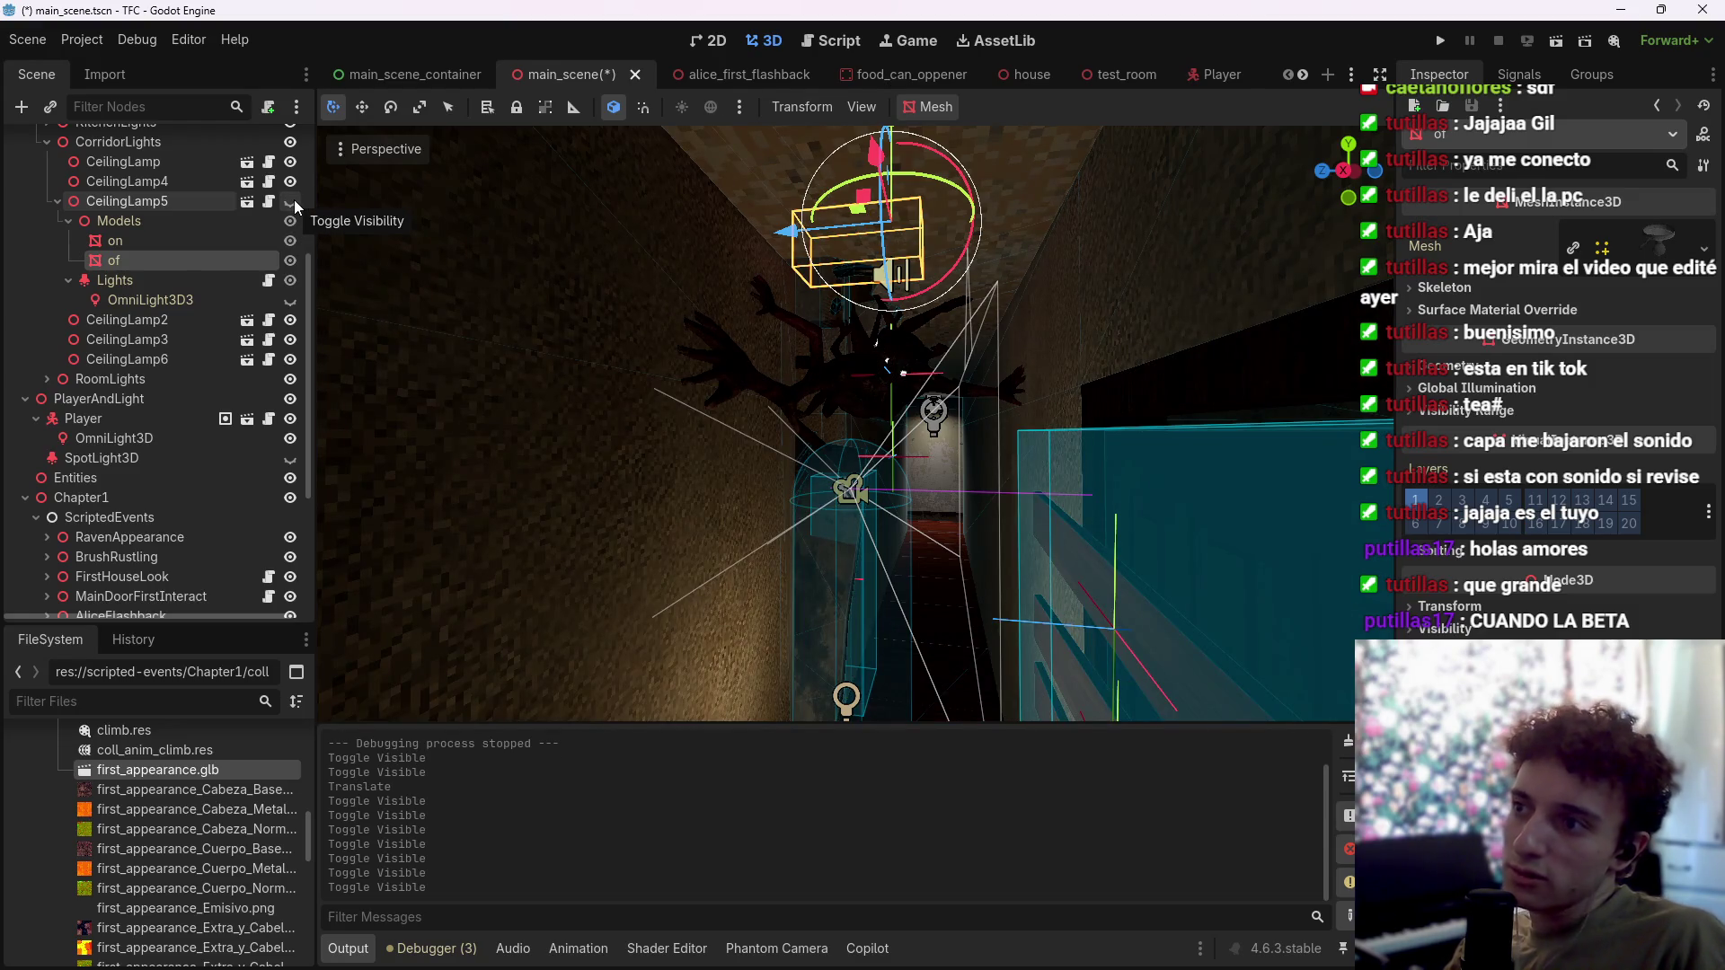
{"action": "left_click", "coordinate": [289, 200]}
{"action": "left_click", "coordinate": [290, 201]}
{"action": "left_click", "coordinate": [289, 200]}
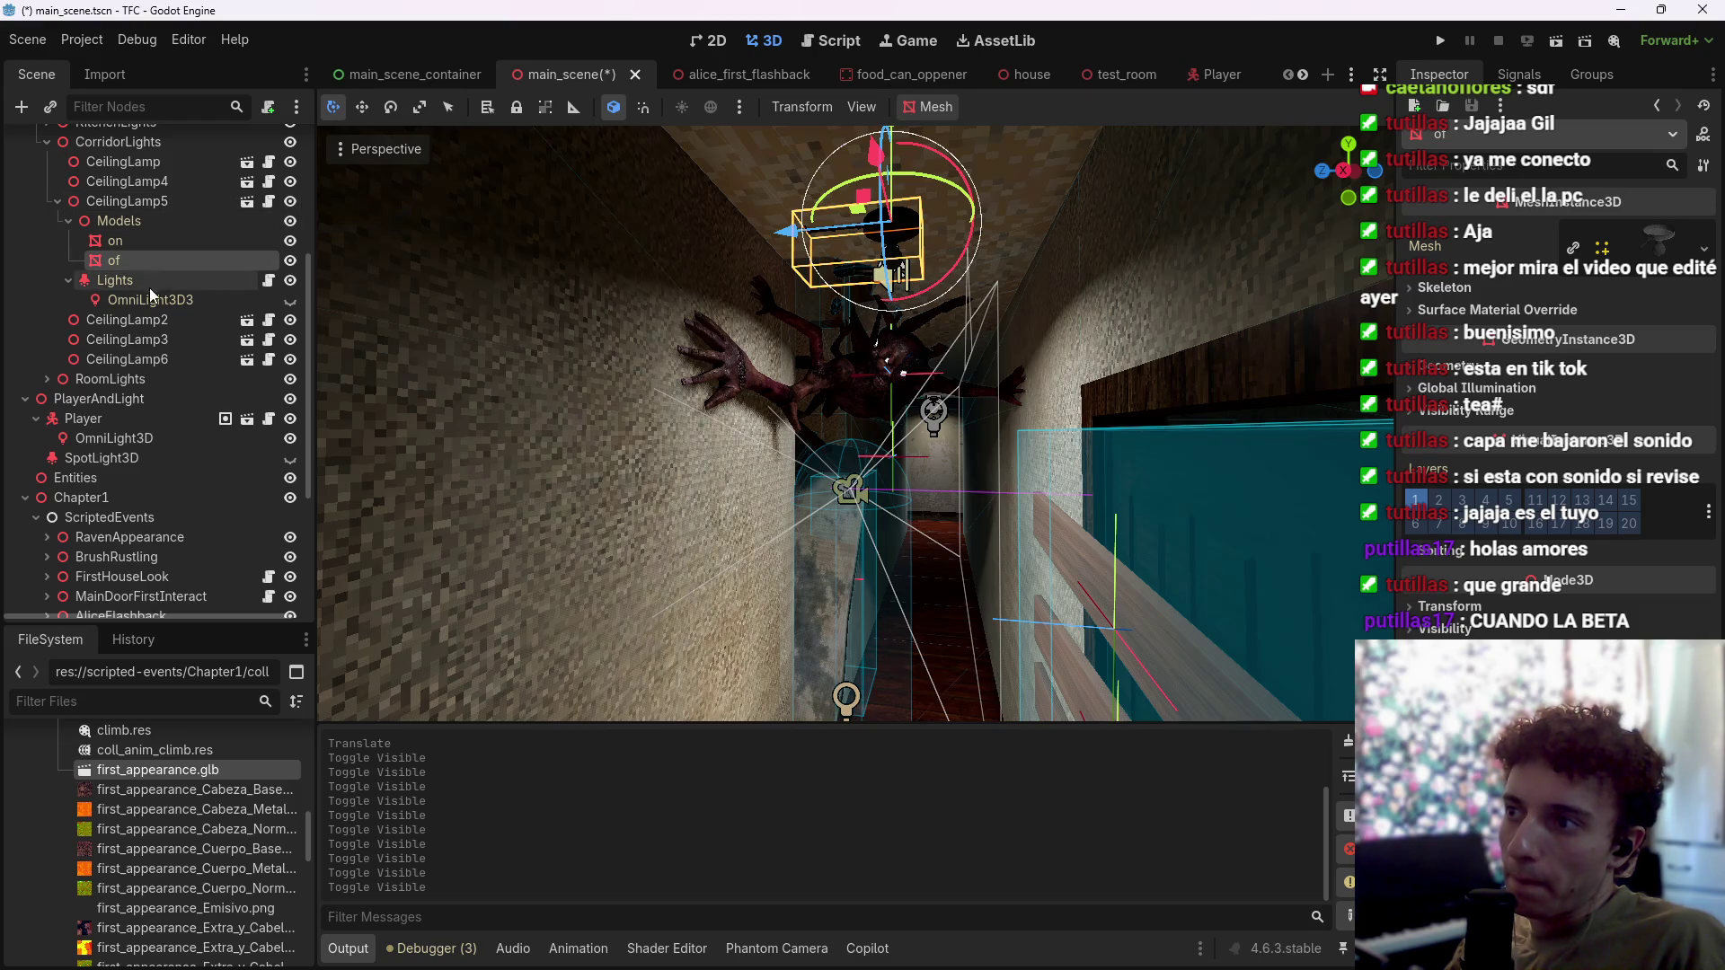
Step: Playtest the corridor, stop the game with F8, and save the scene
{"action": "left_click", "coordinate": [1440, 40]}
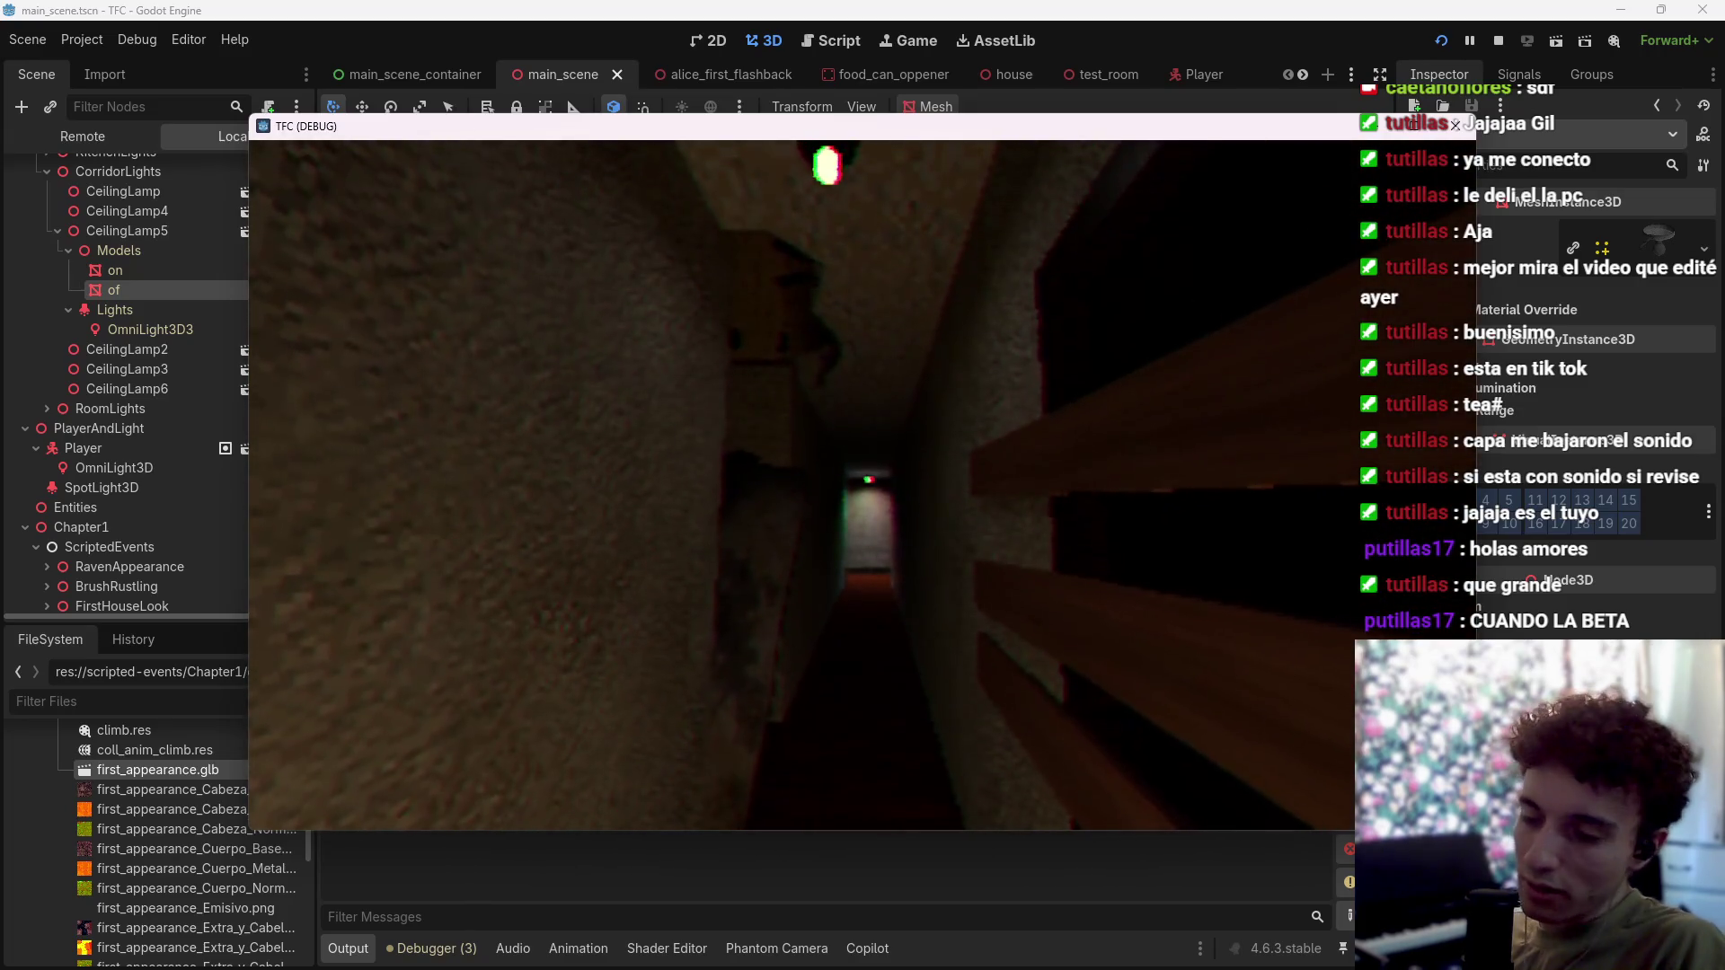
{"action": "key", "text": "F8"}
{"action": "key", "text": "ctrl+s"}
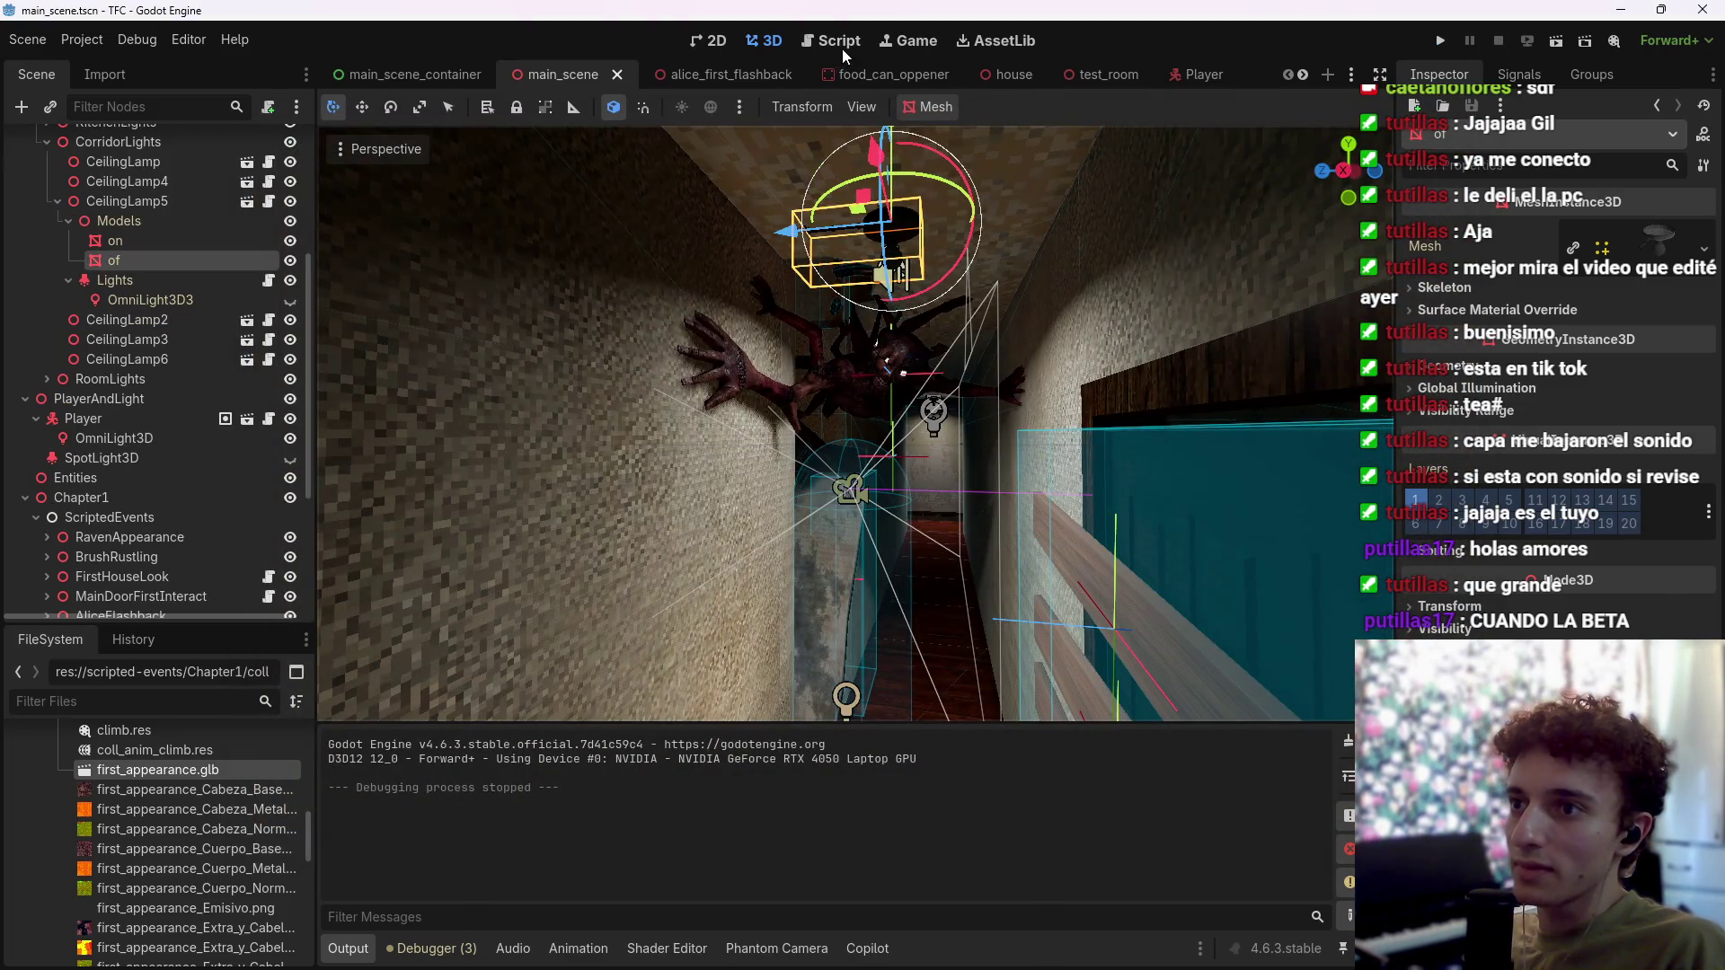
Step: Move the 3D view down the corridor and inspect the window plank, Door5 and collision box
{"action": "left_click", "coordinate": [844, 46]}
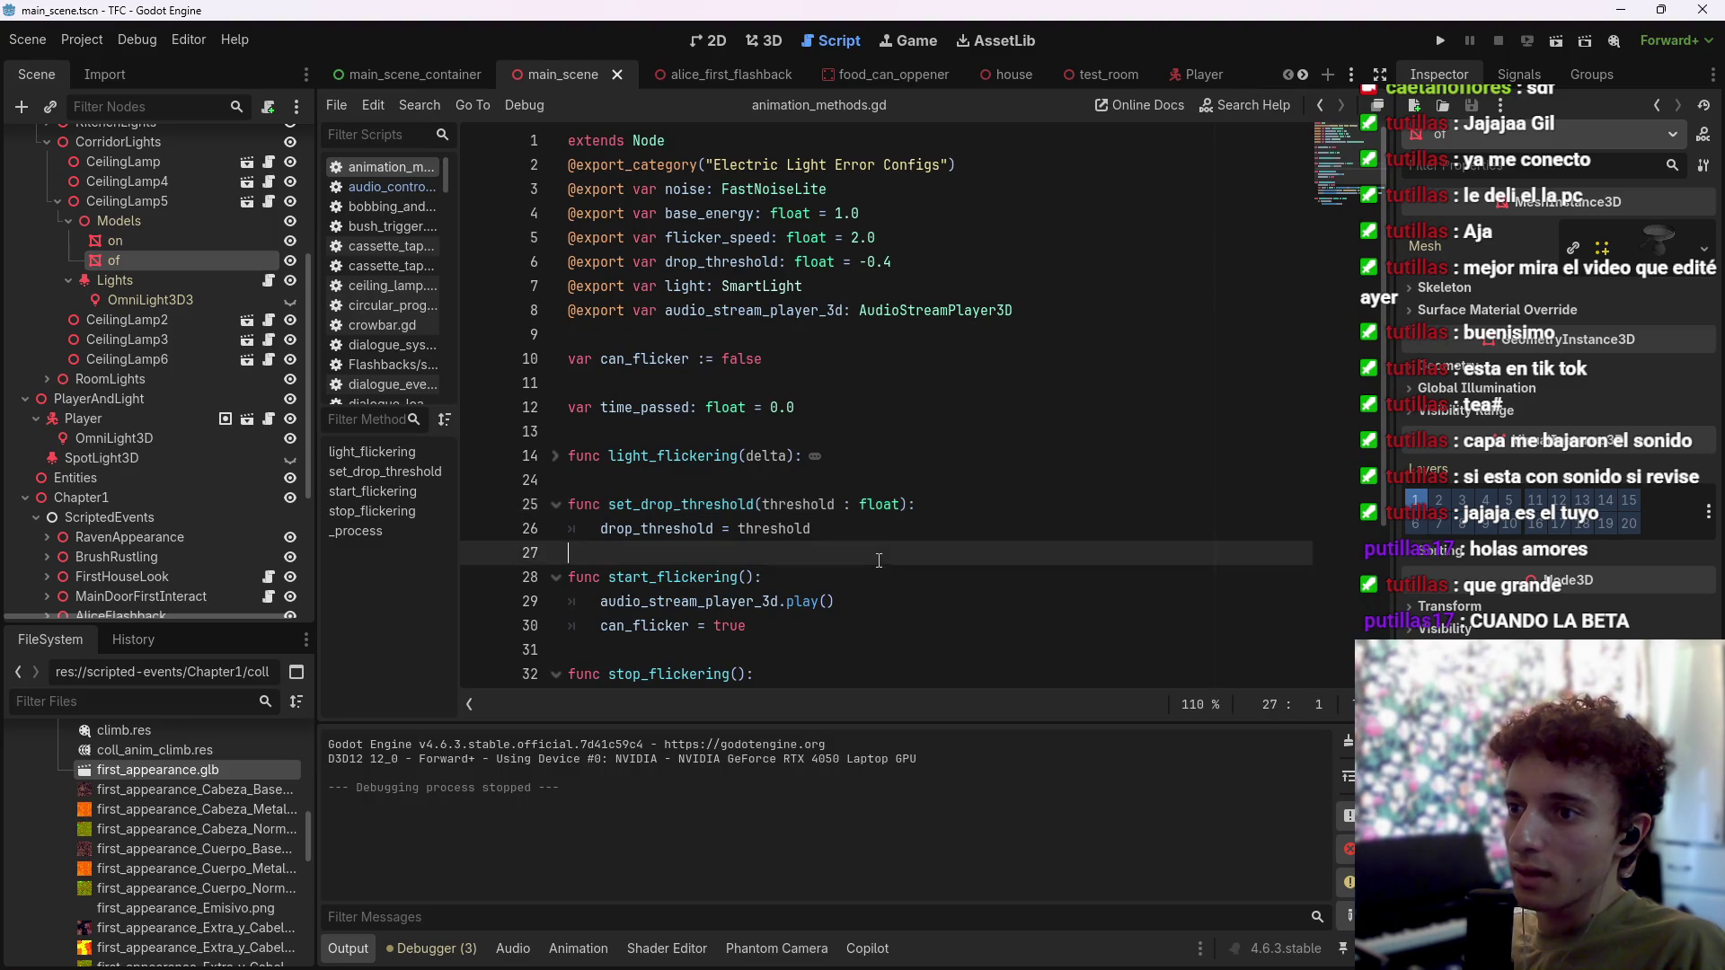
{"action": "left_click", "coordinate": [774, 39]}
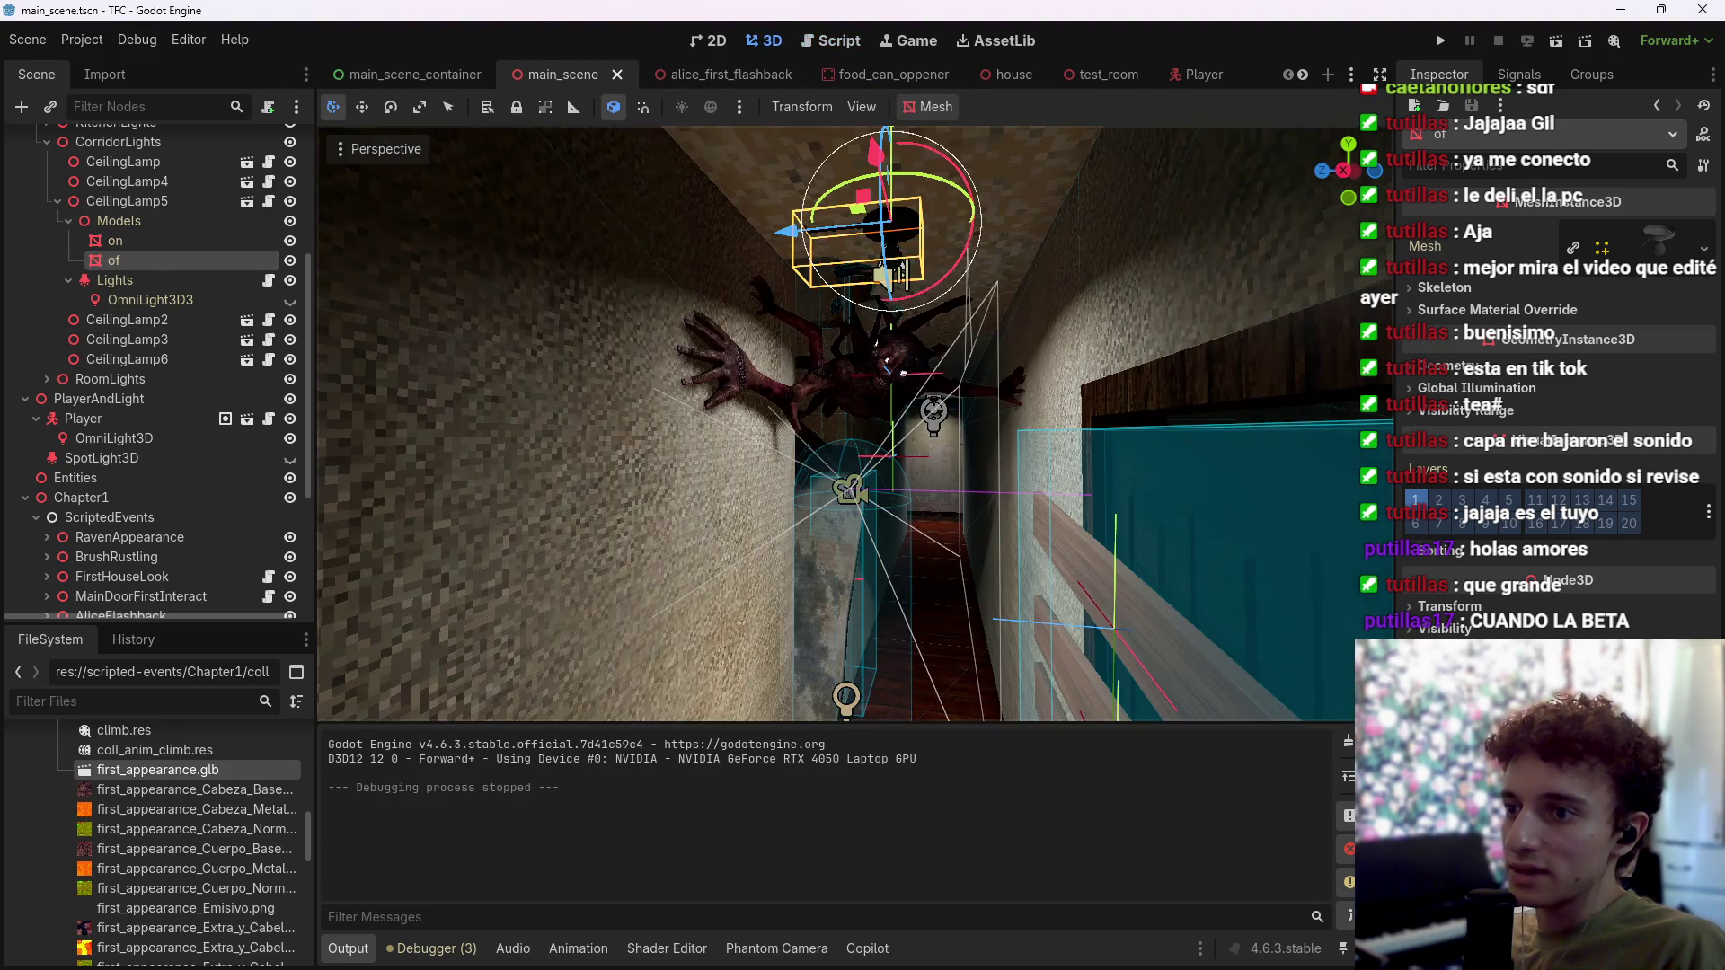
{"action": "key", "text": "w"}
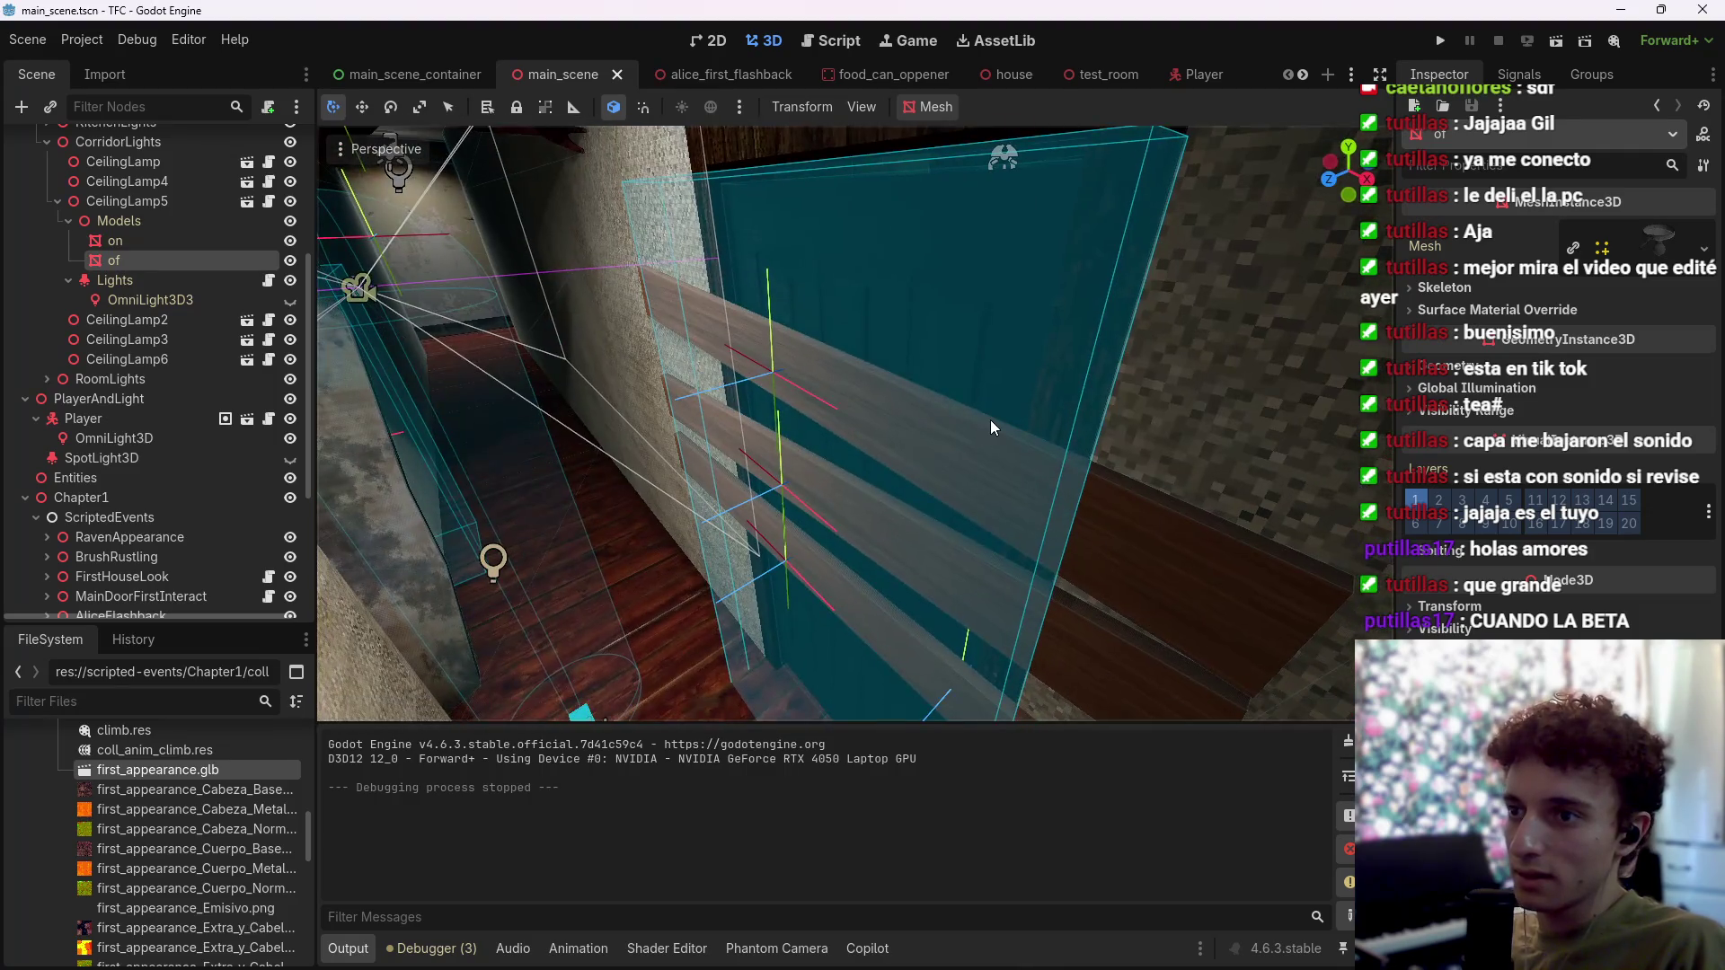
{"action": "left_click", "coordinate": [951, 438]}
{"action": "left_click", "coordinate": [826, 542]}
{"action": "left_click", "coordinate": [867, 193]}
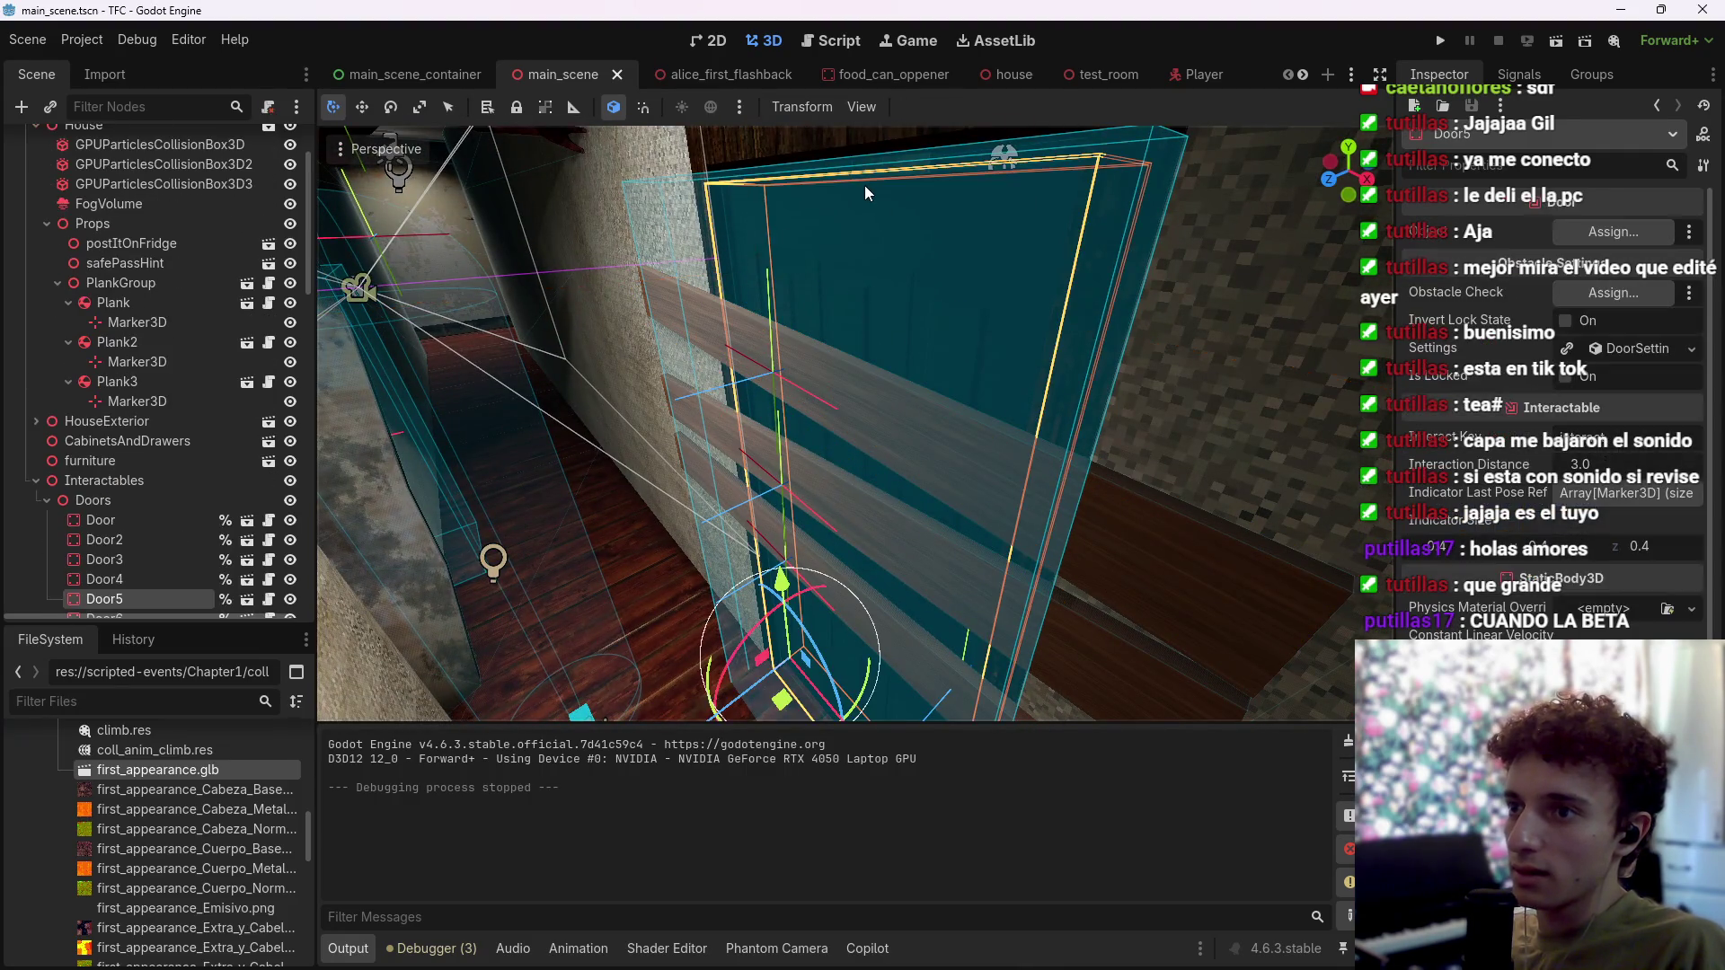
{"action": "left_click", "coordinate": [795, 172]}
{"action": "scroll", "coordinate": [61, 372], "scroll_direction": "down", "scroll_amount": 5}
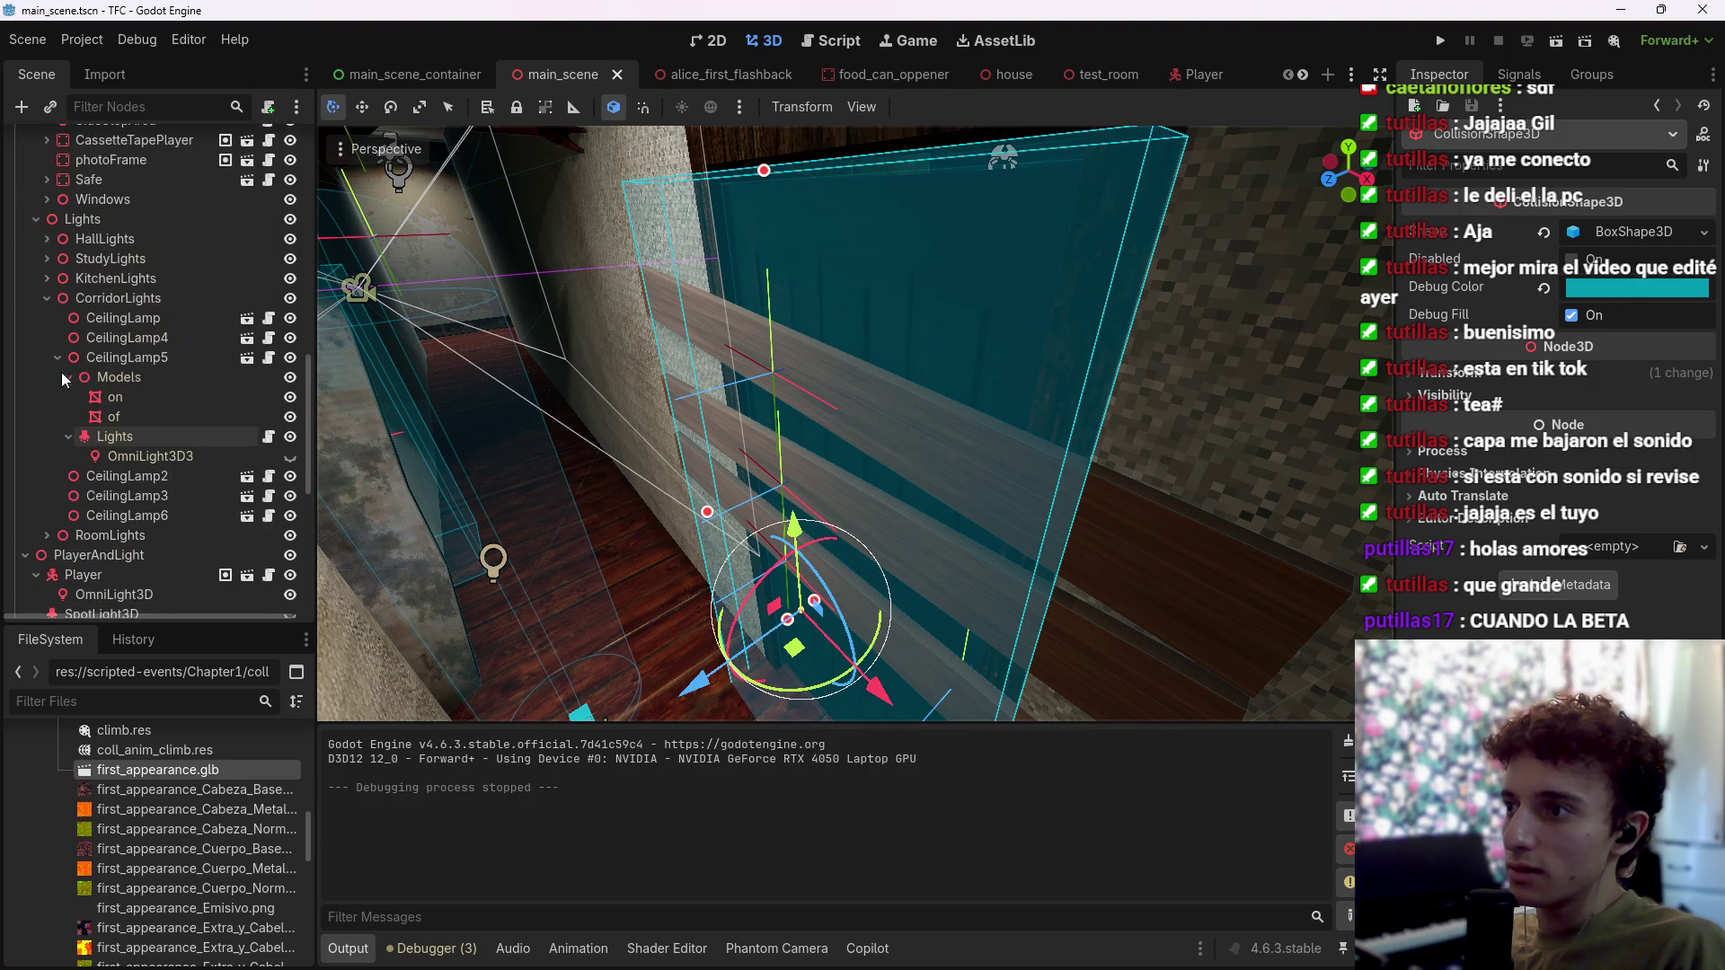
{"action": "scroll", "coordinate": [27, 260], "scroll_direction": "up", "scroll_amount": 10}
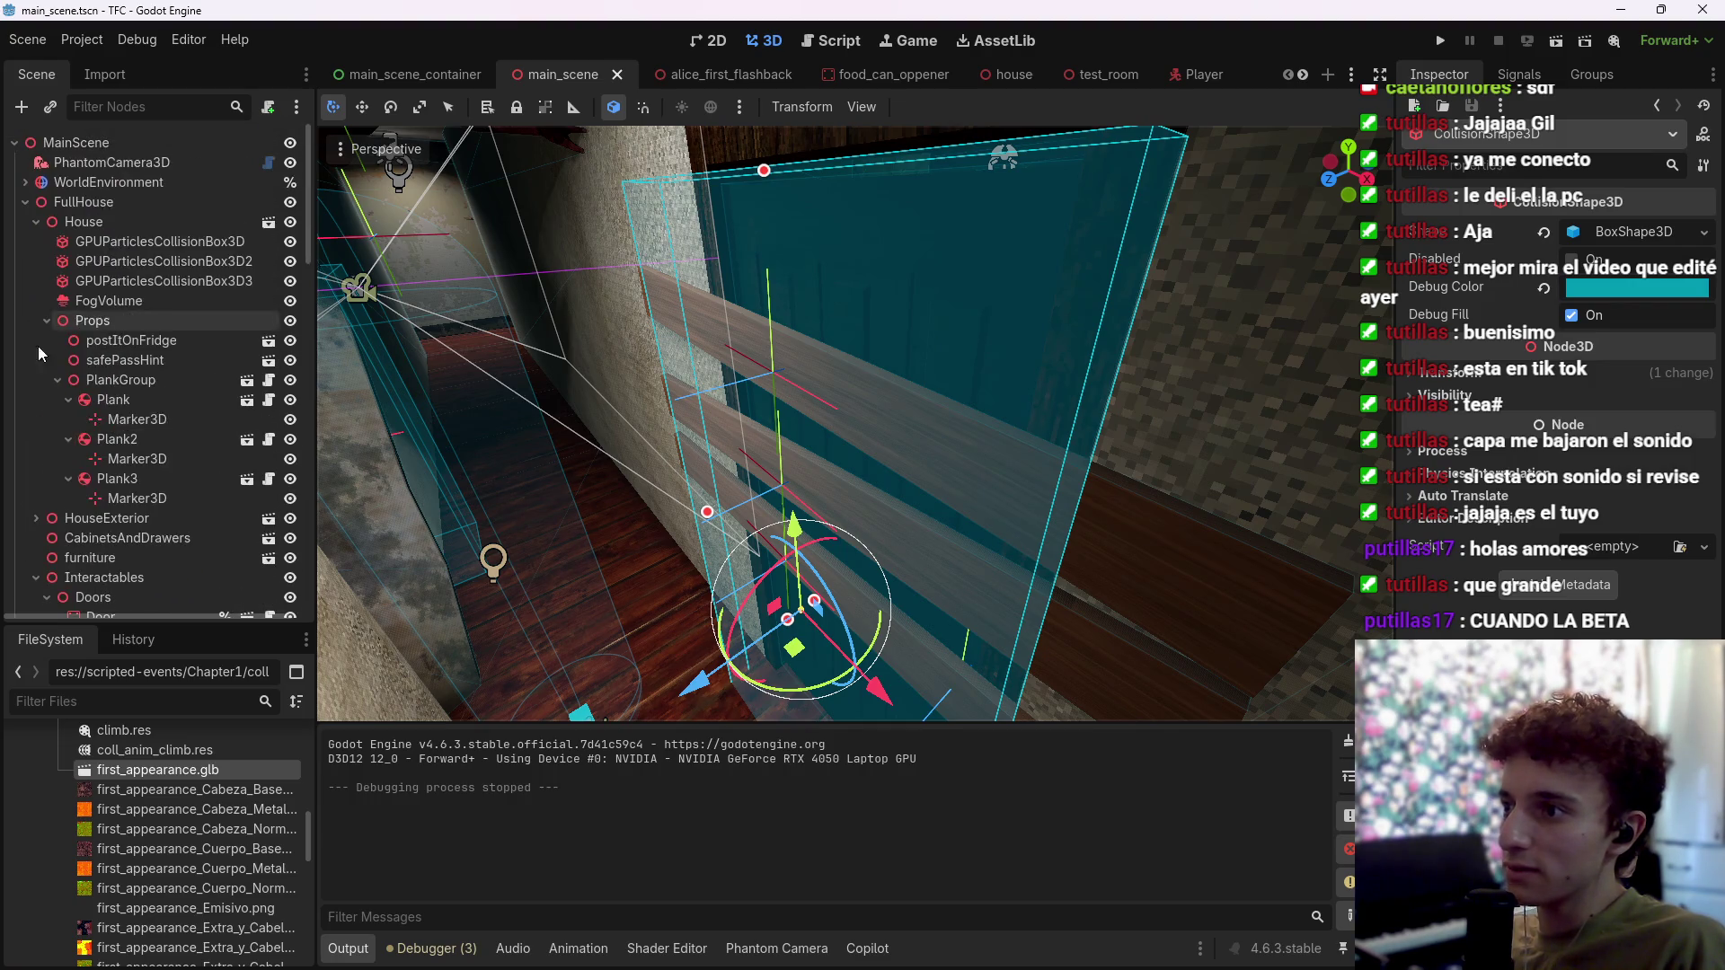
Step: Collapse the Scene tree branches and open the bedroom-exit trigger's script at line 12's false argument
{"action": "left_click", "coordinate": [36, 221]}
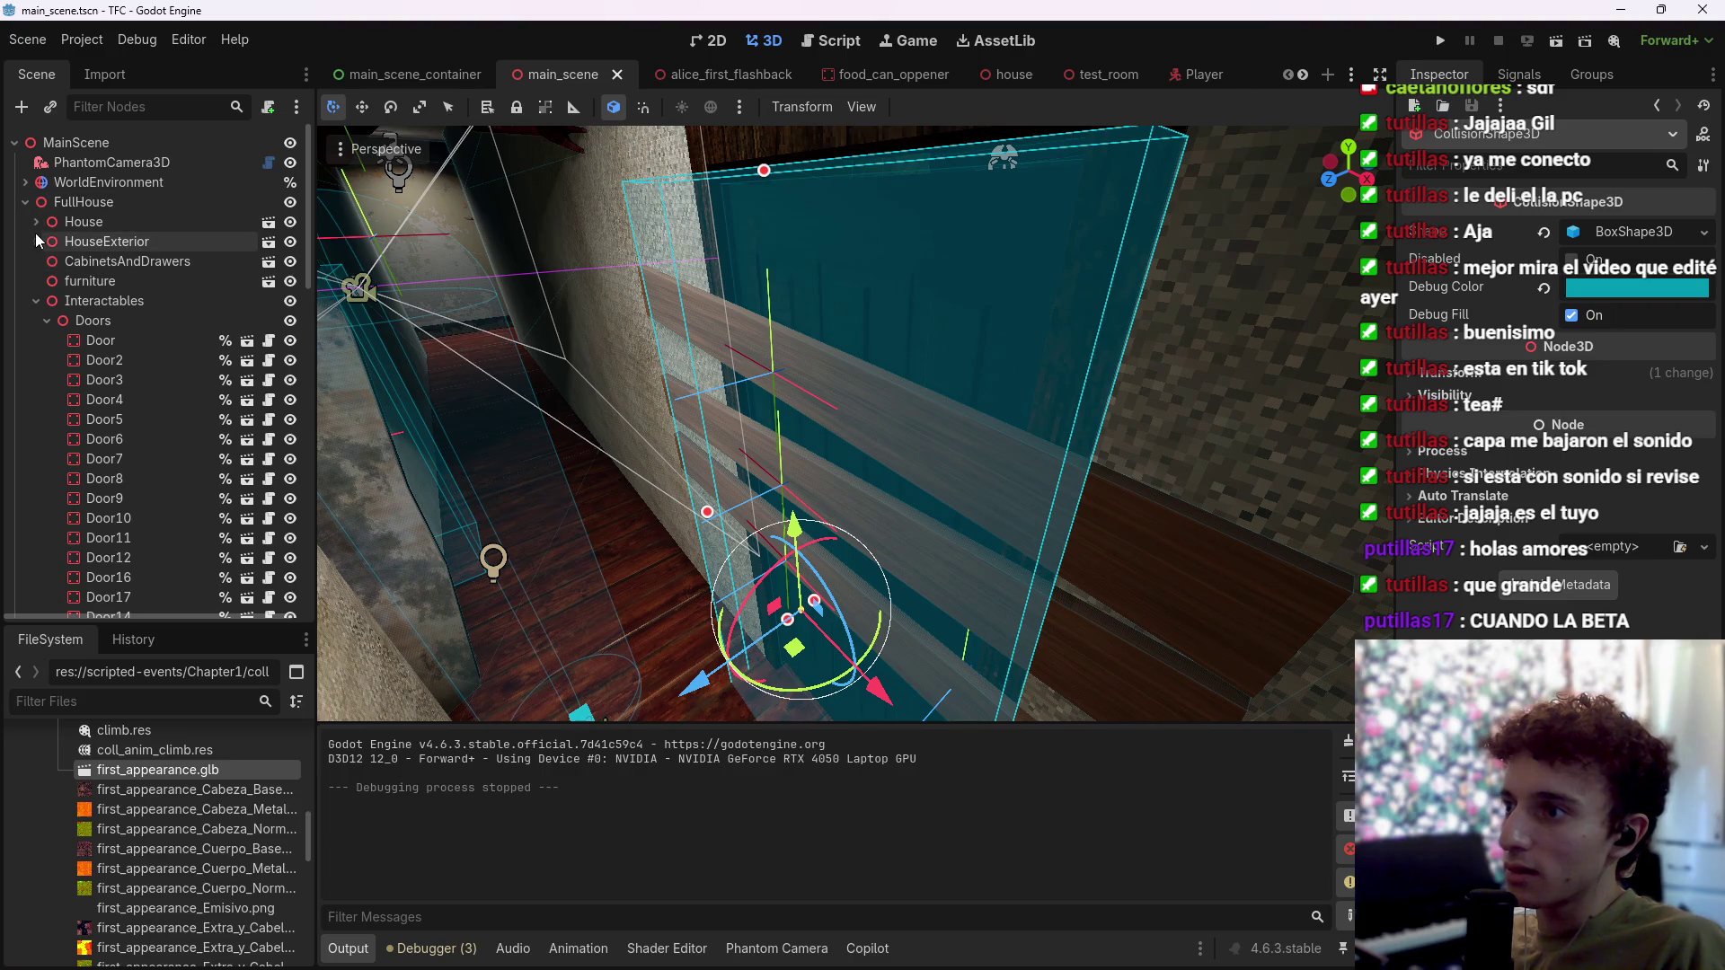
{"action": "left_click", "coordinate": [36, 300]}
{"action": "left_click", "coordinate": [36, 319]}
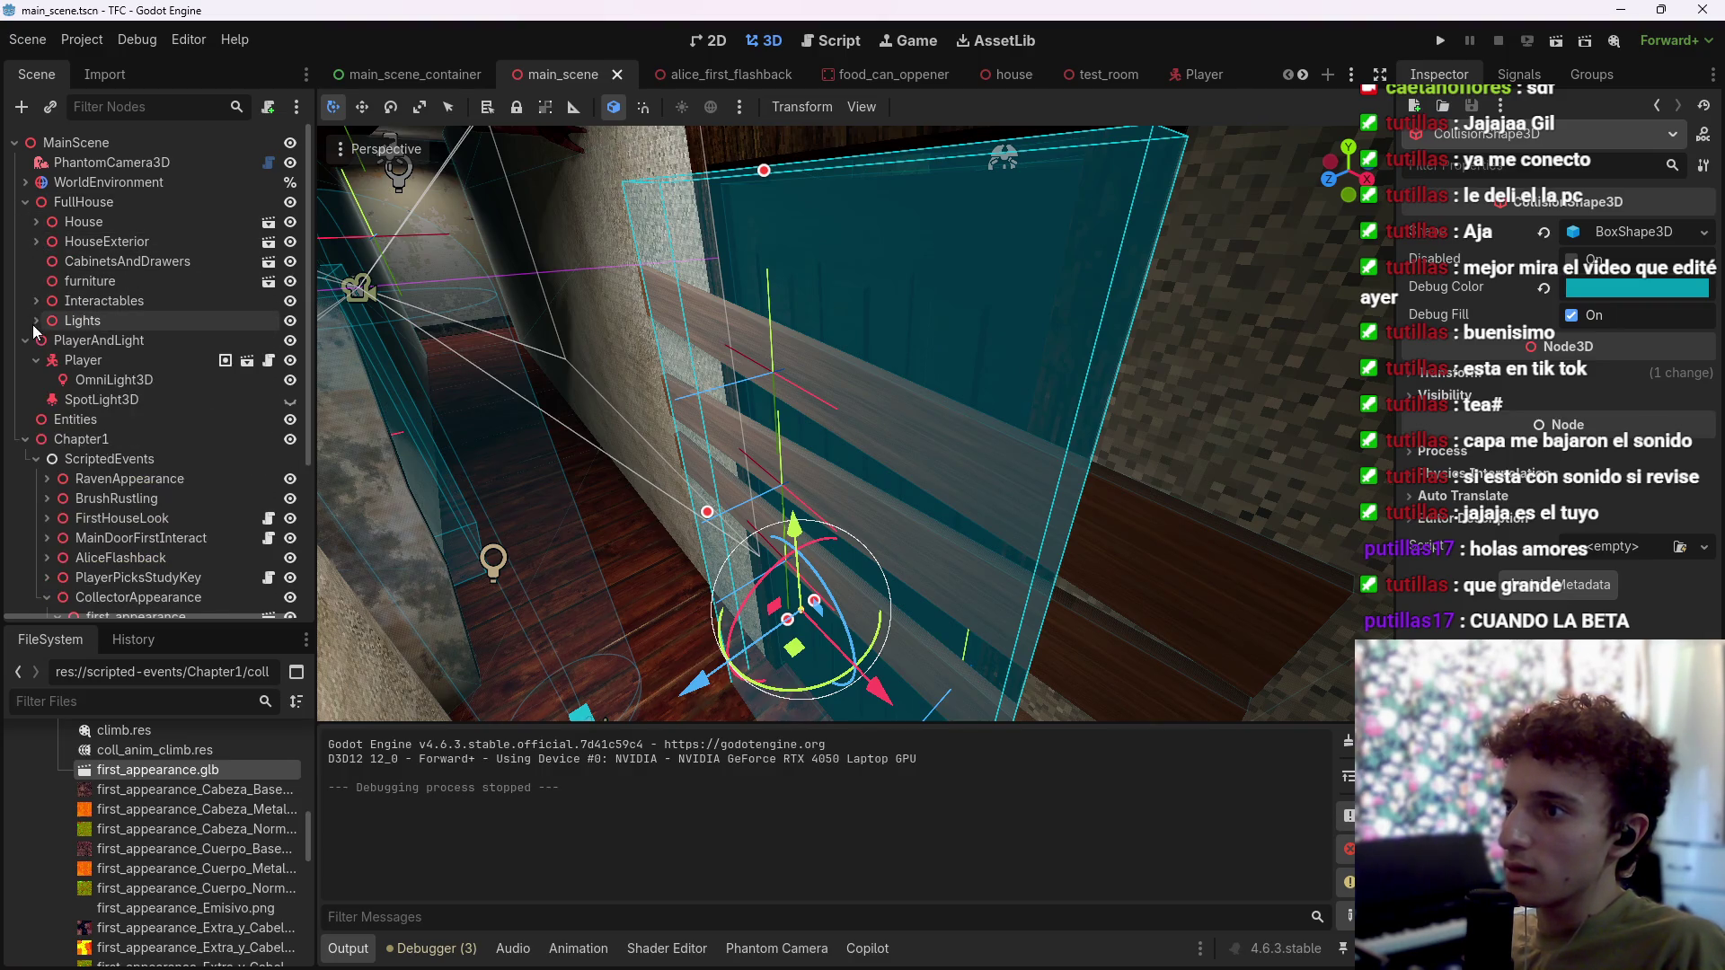
{"action": "left_click", "coordinate": [25, 201]}
{"action": "left_click", "coordinate": [26, 221]}
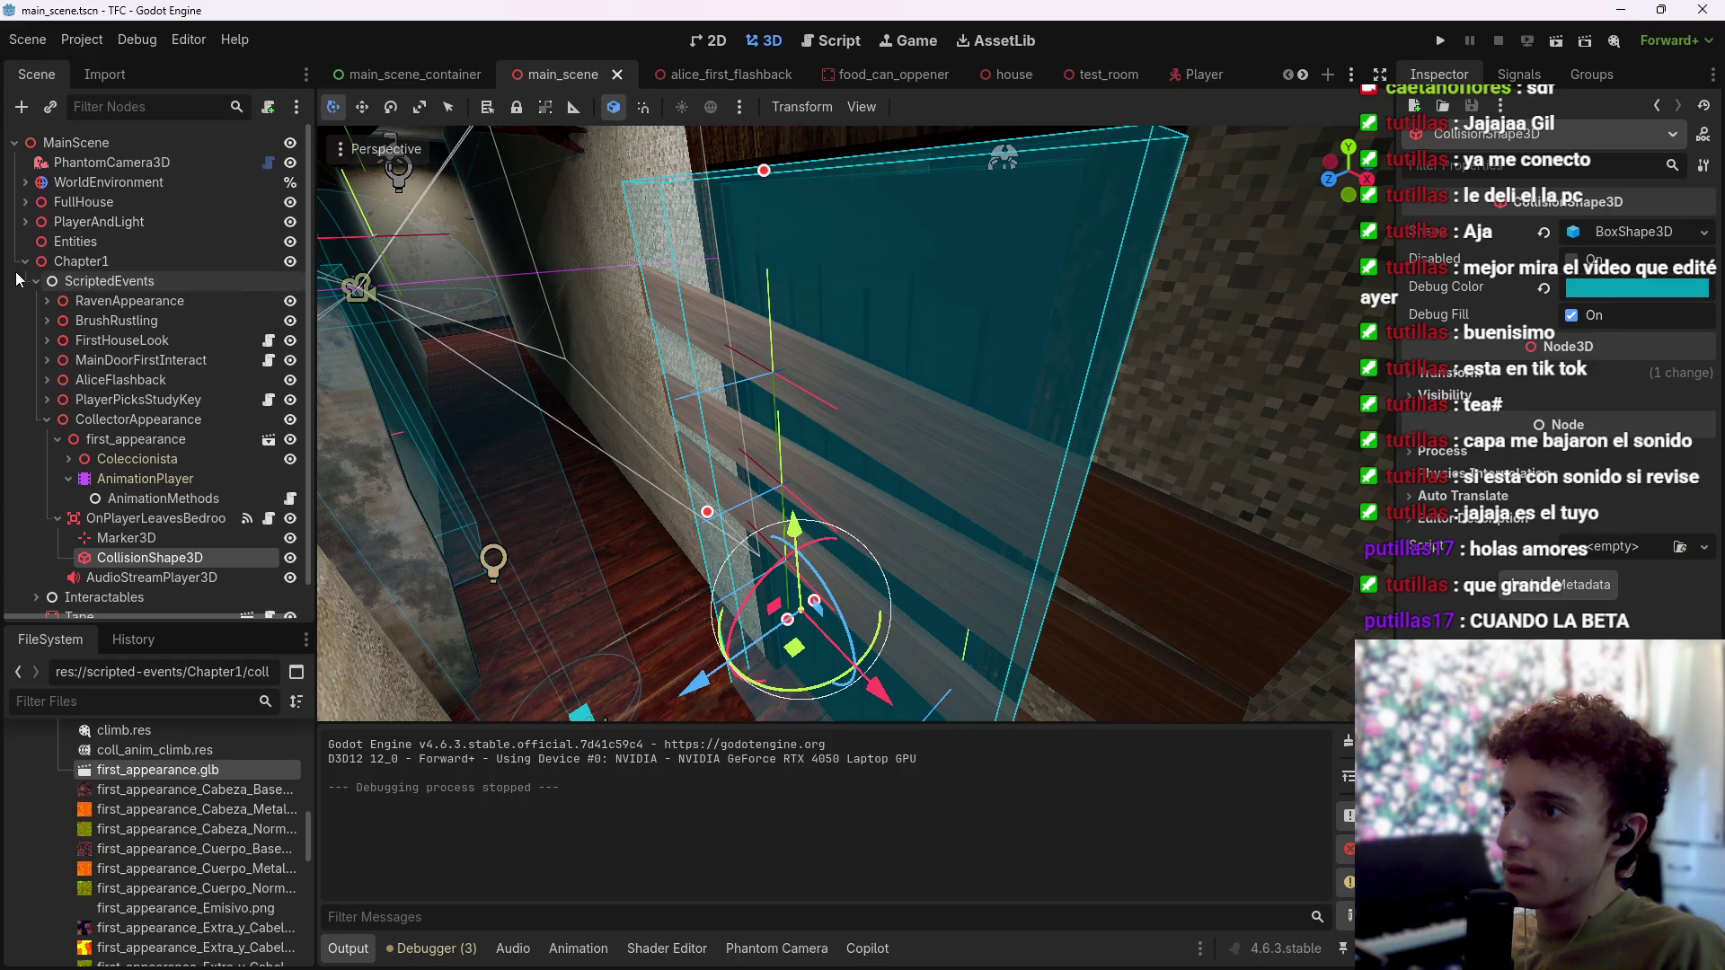
{"action": "scroll", "coordinate": [78, 372], "scroll_direction": "down", "scroll_amount": 1}
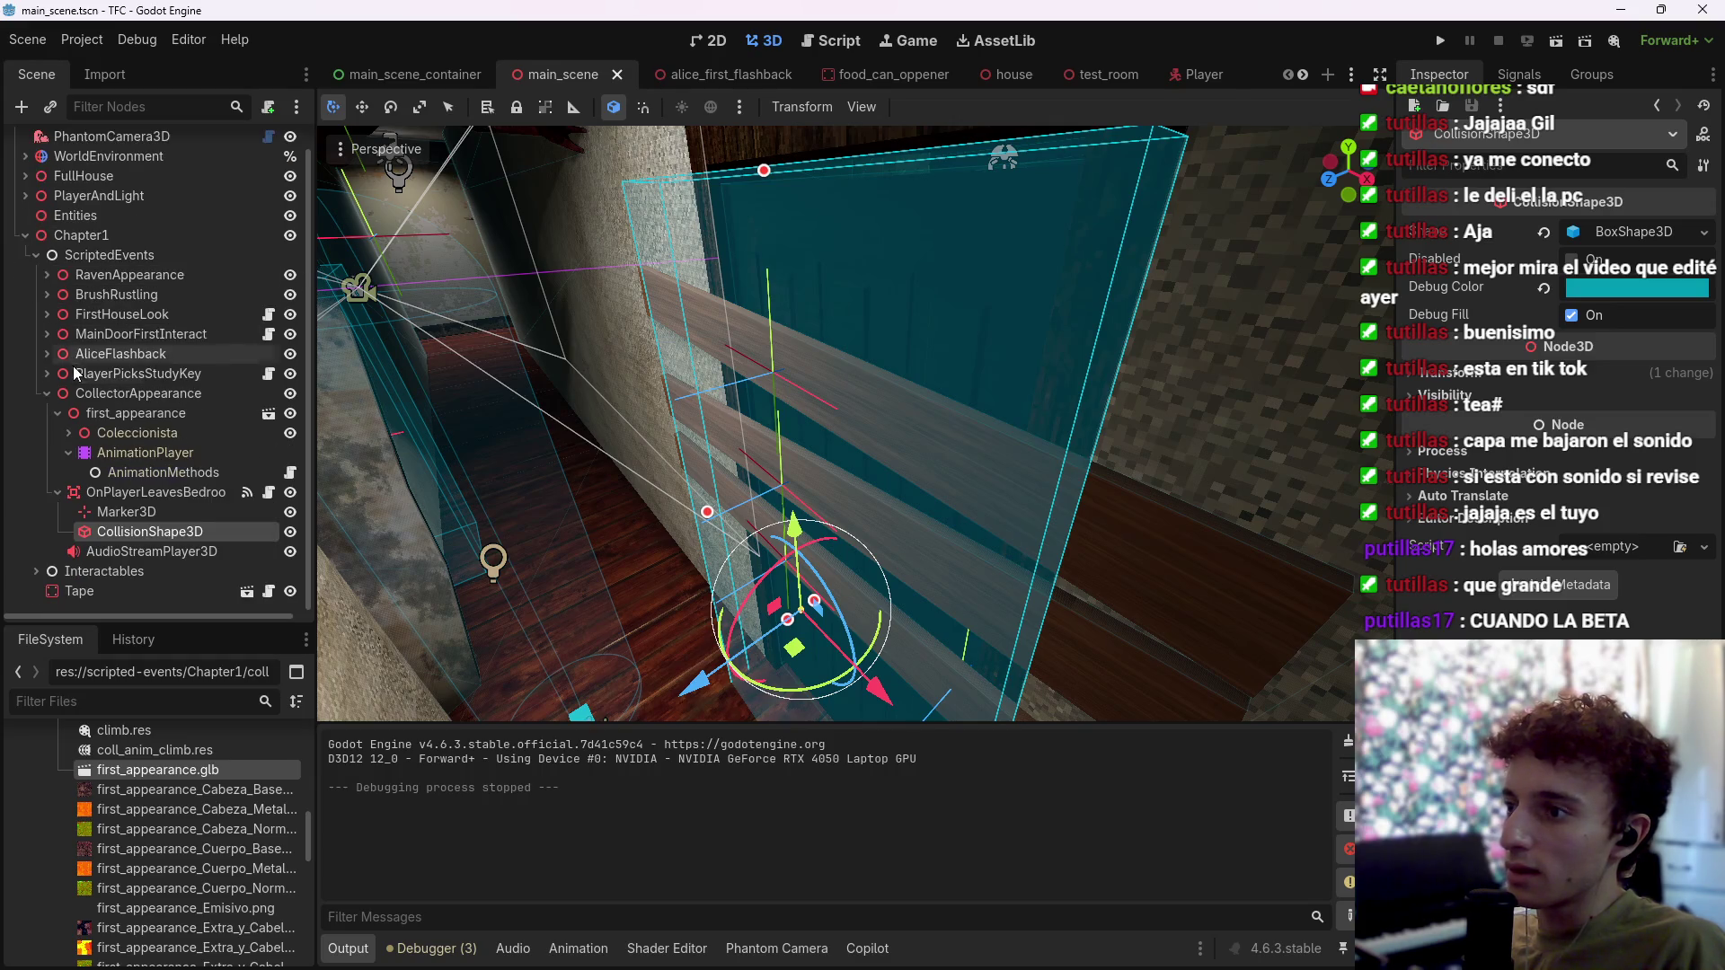
{"action": "left_click", "coordinate": [150, 511]}
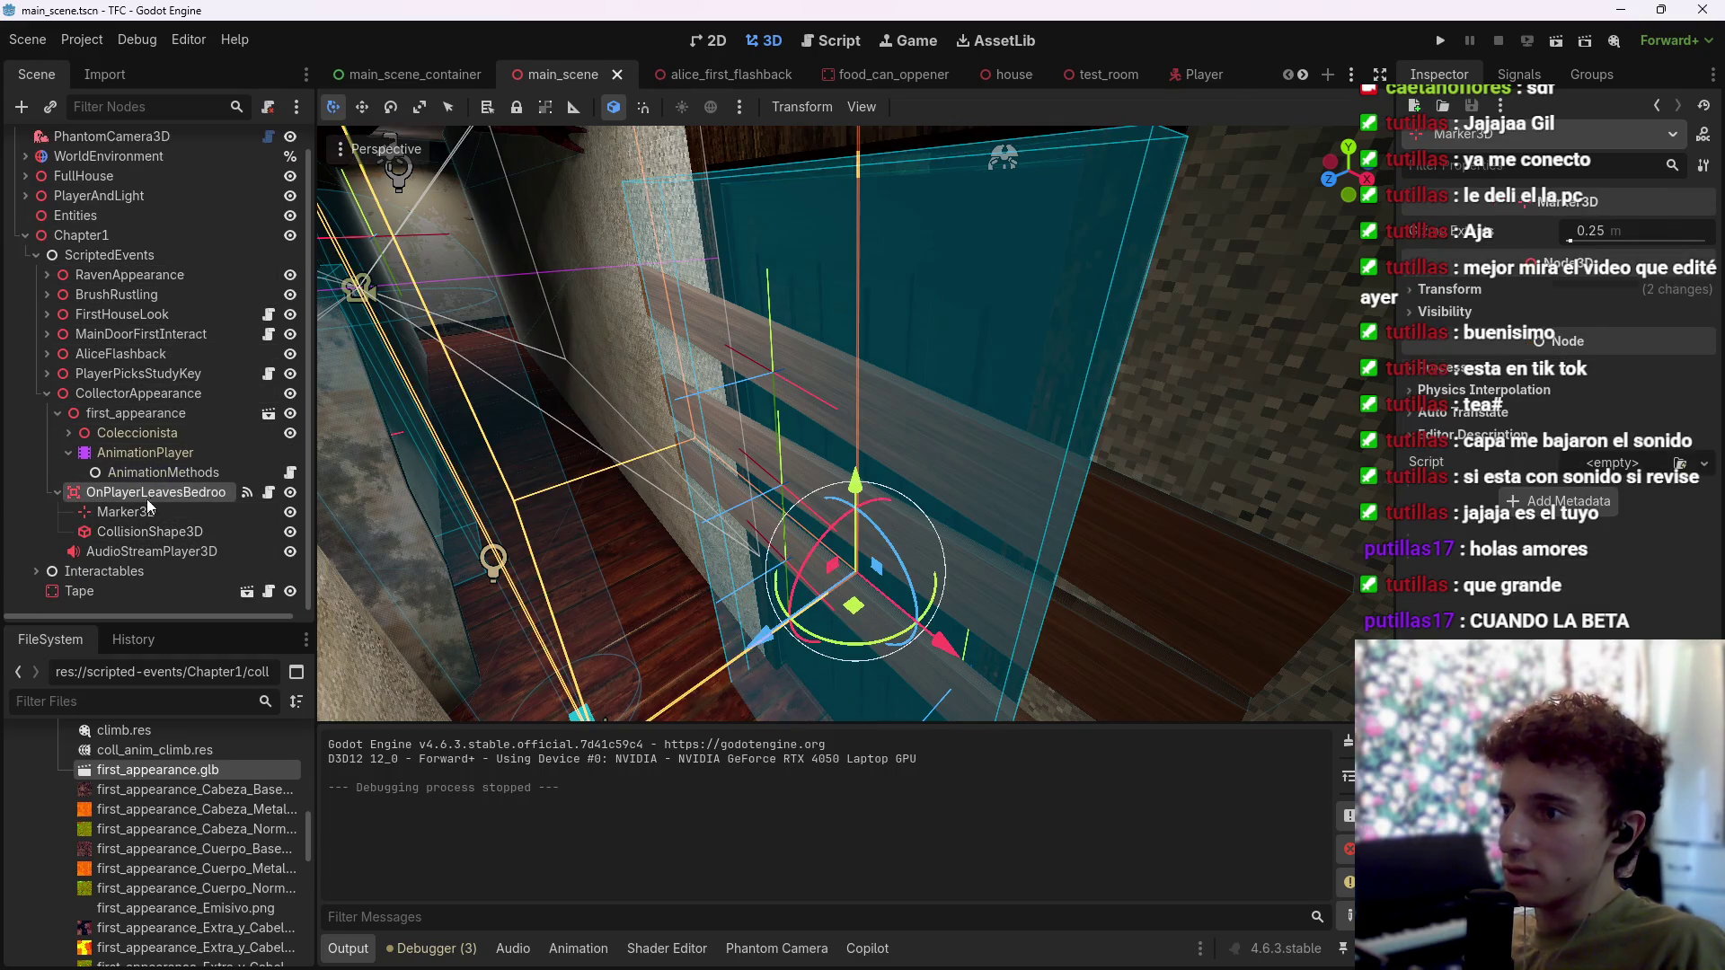
{"action": "left_click", "coordinate": [268, 492]}
{"action": "left_click", "coordinate": [1167, 407]}
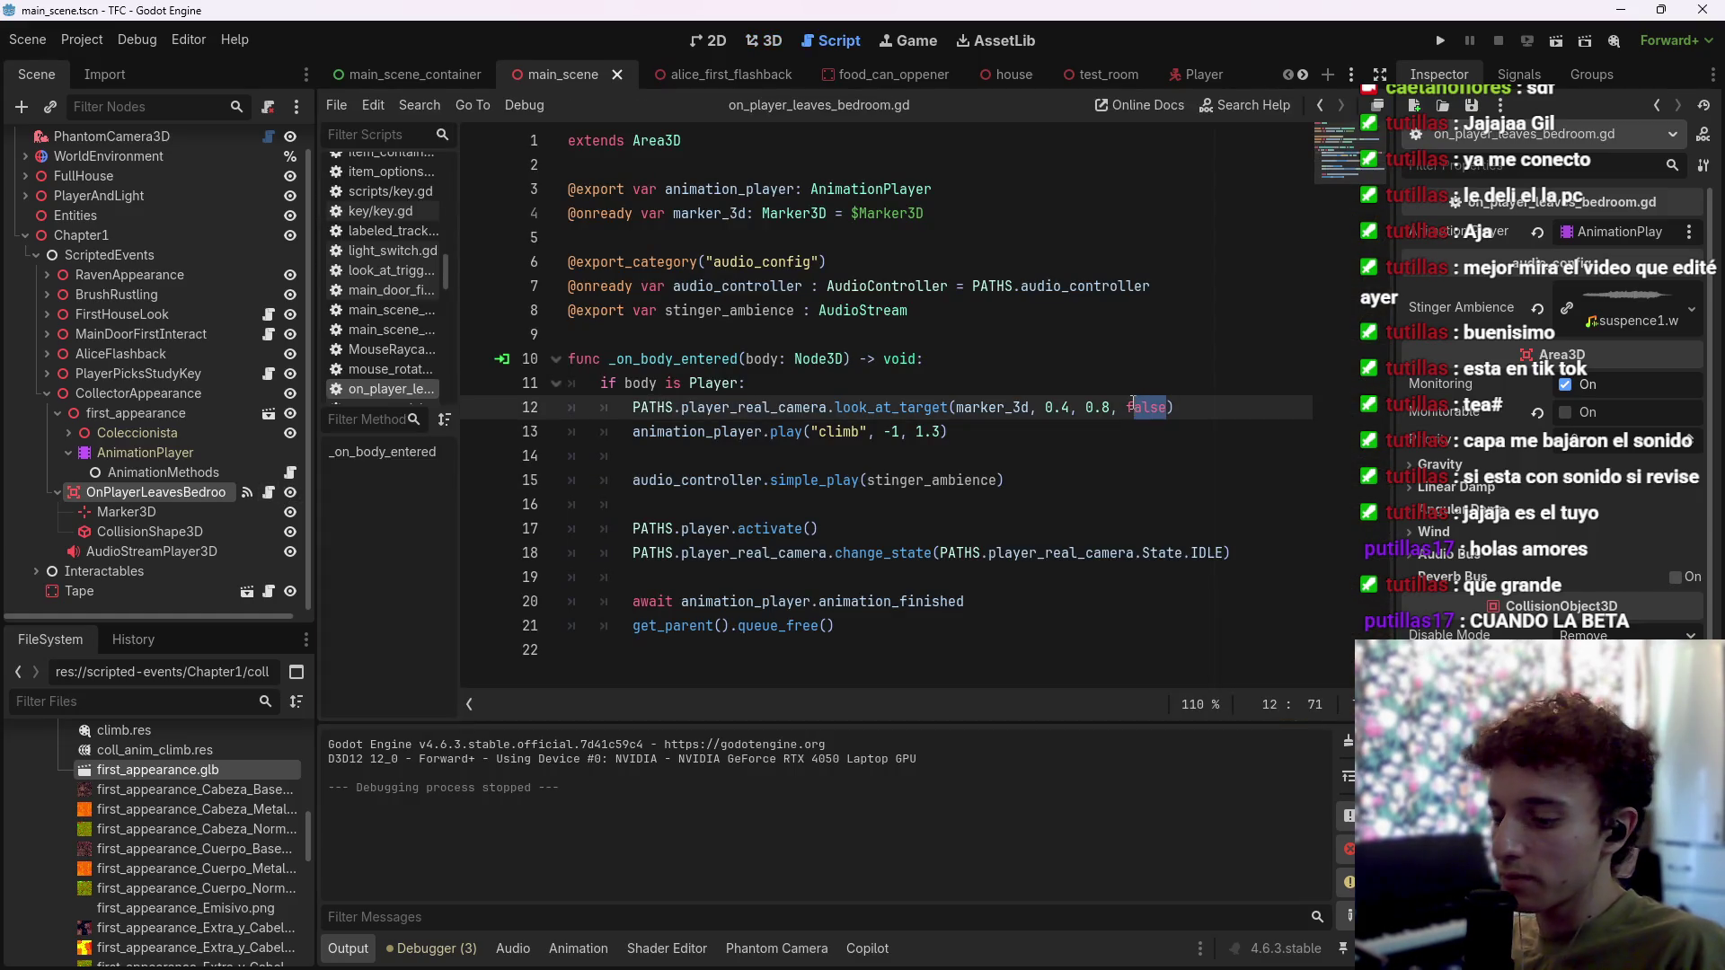
Step: Remove the false argument and the 0.4 duration from line 12's look_at_target call and save
{"action": "key", "text": "BackSpace"}
{"action": "key", "text": "ctrl+s"}
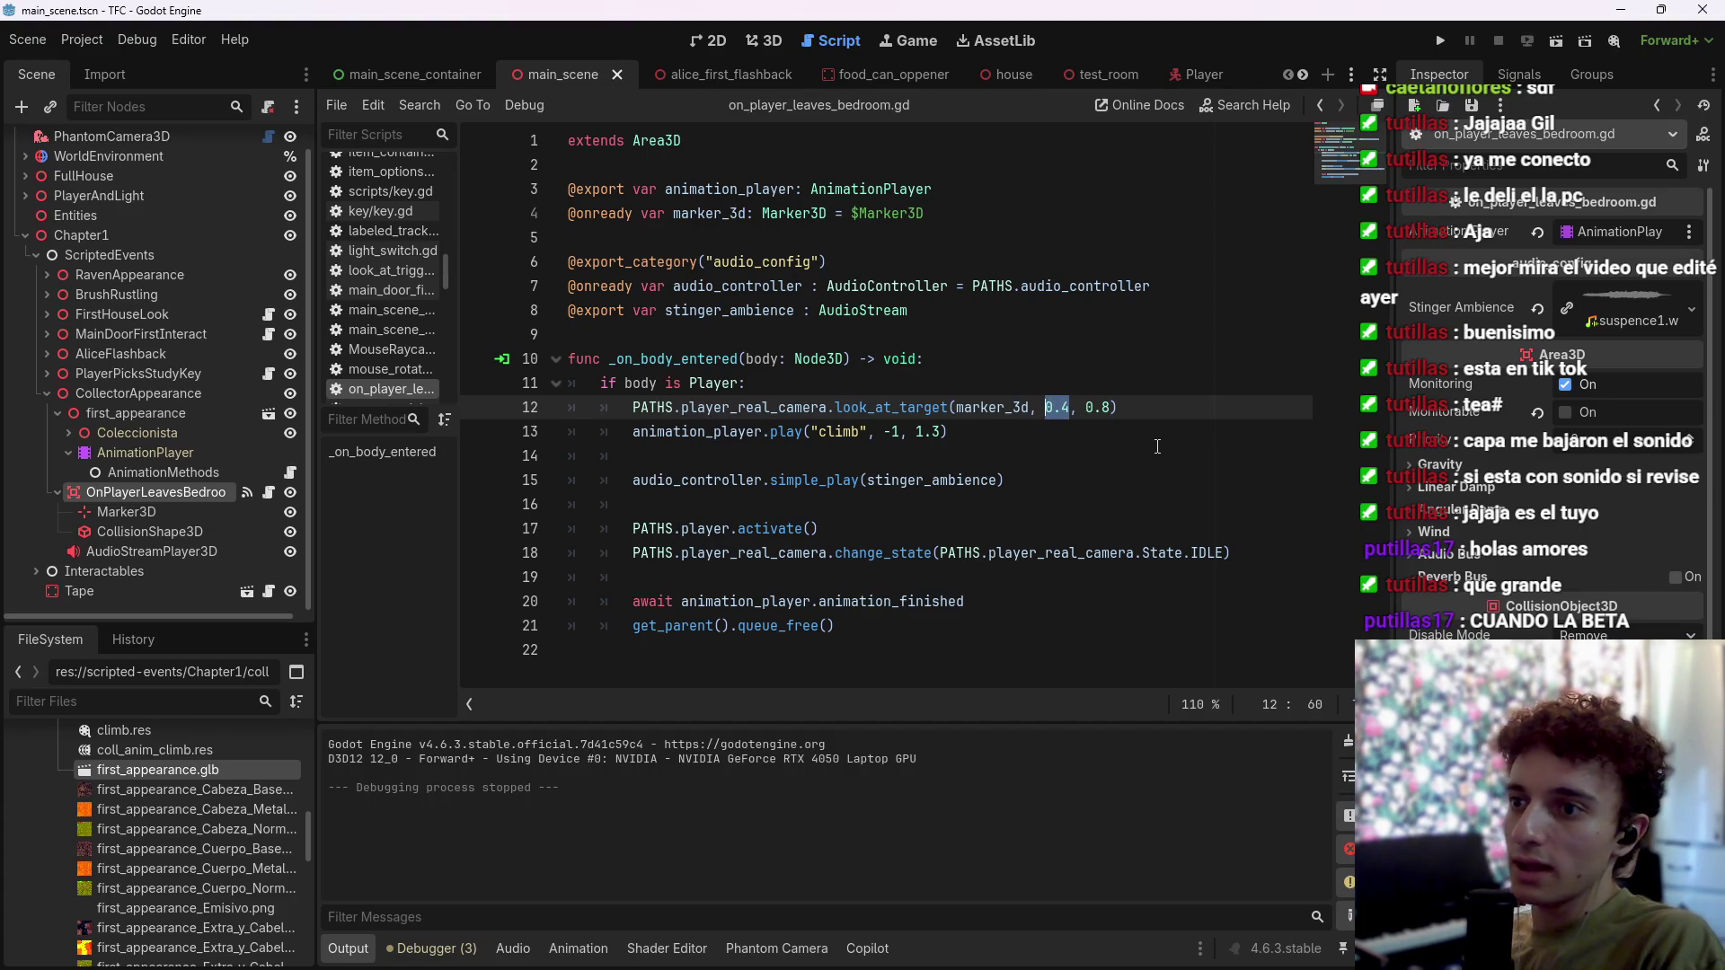
{"action": "key", "text": "BackSpace"}
{"action": "type", "text": "3."}
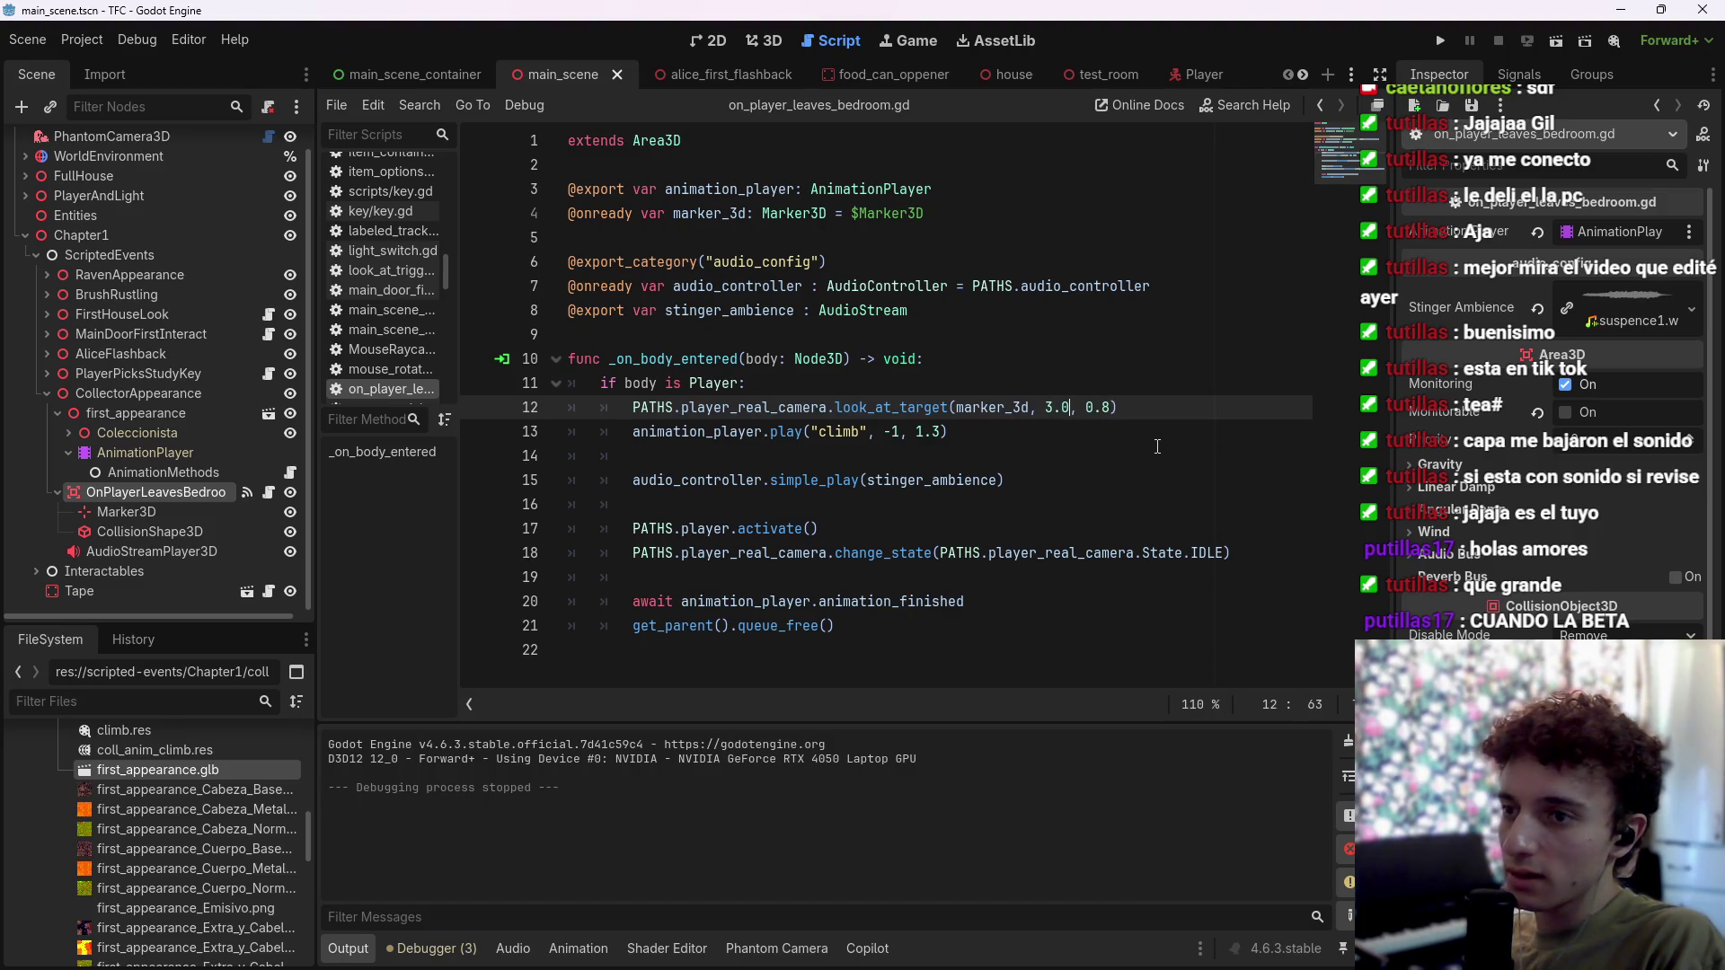
{"action": "key", "text": "ctrl+s"}
{"action": "left_click", "coordinate": [1162, 409]}
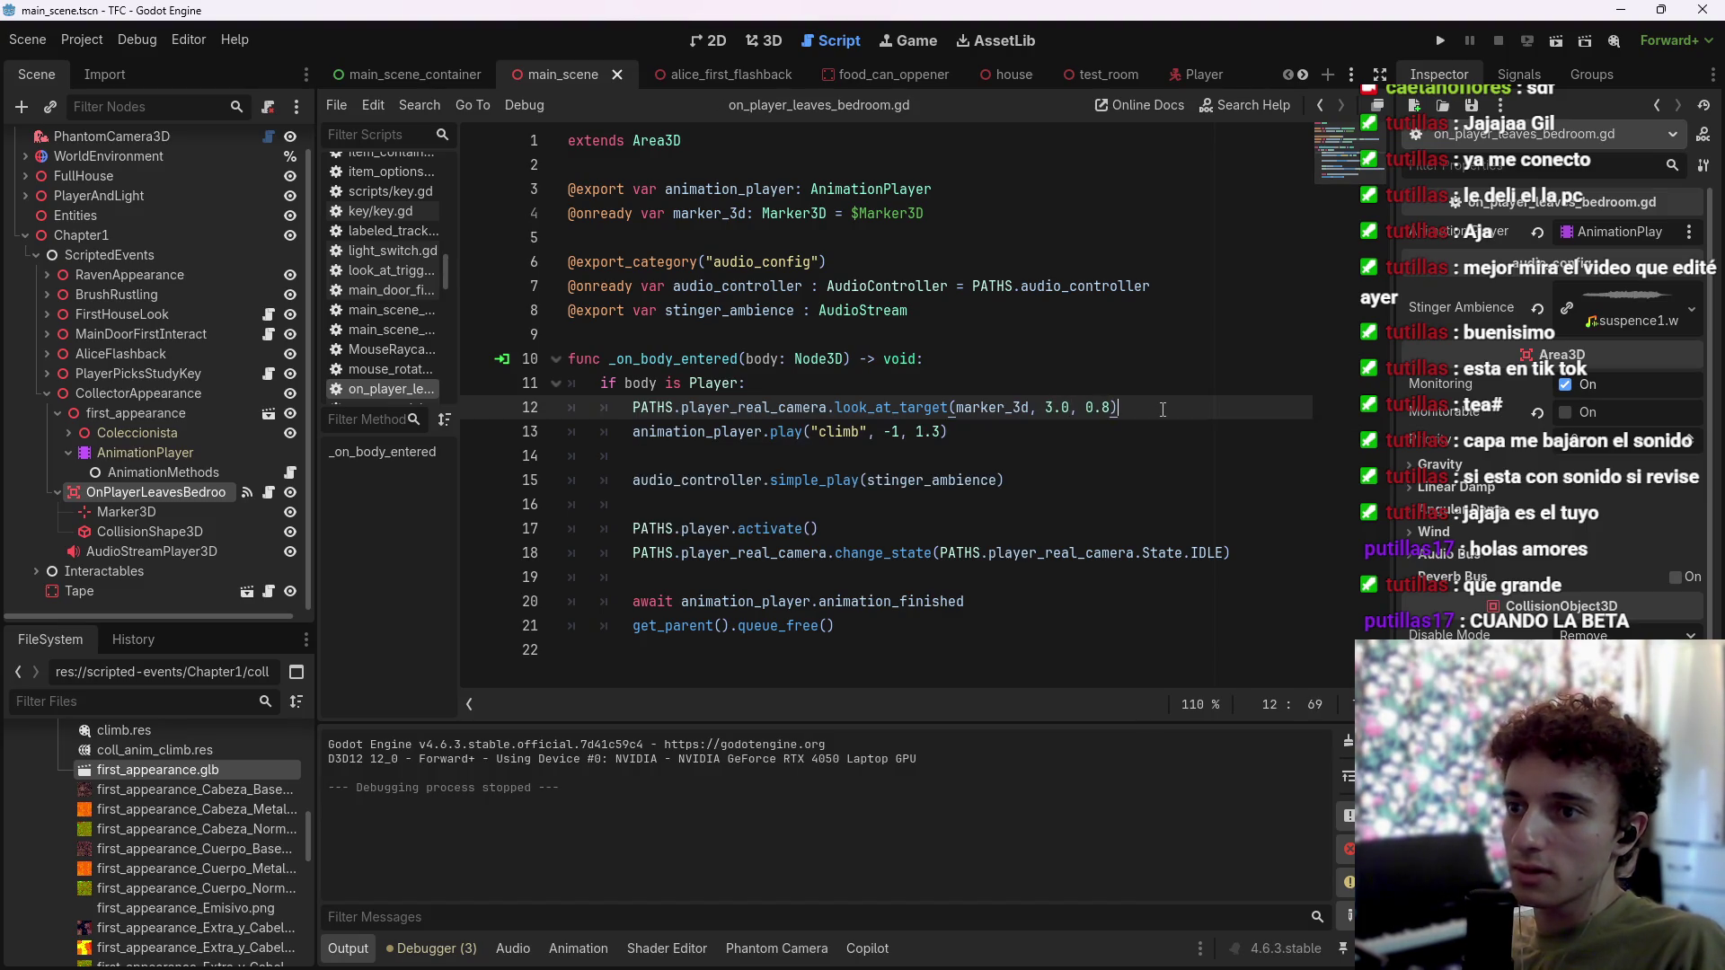
{"action": "key", "text": "ctrl+s"}
{"action": "key", "text": "ctrl+s"}
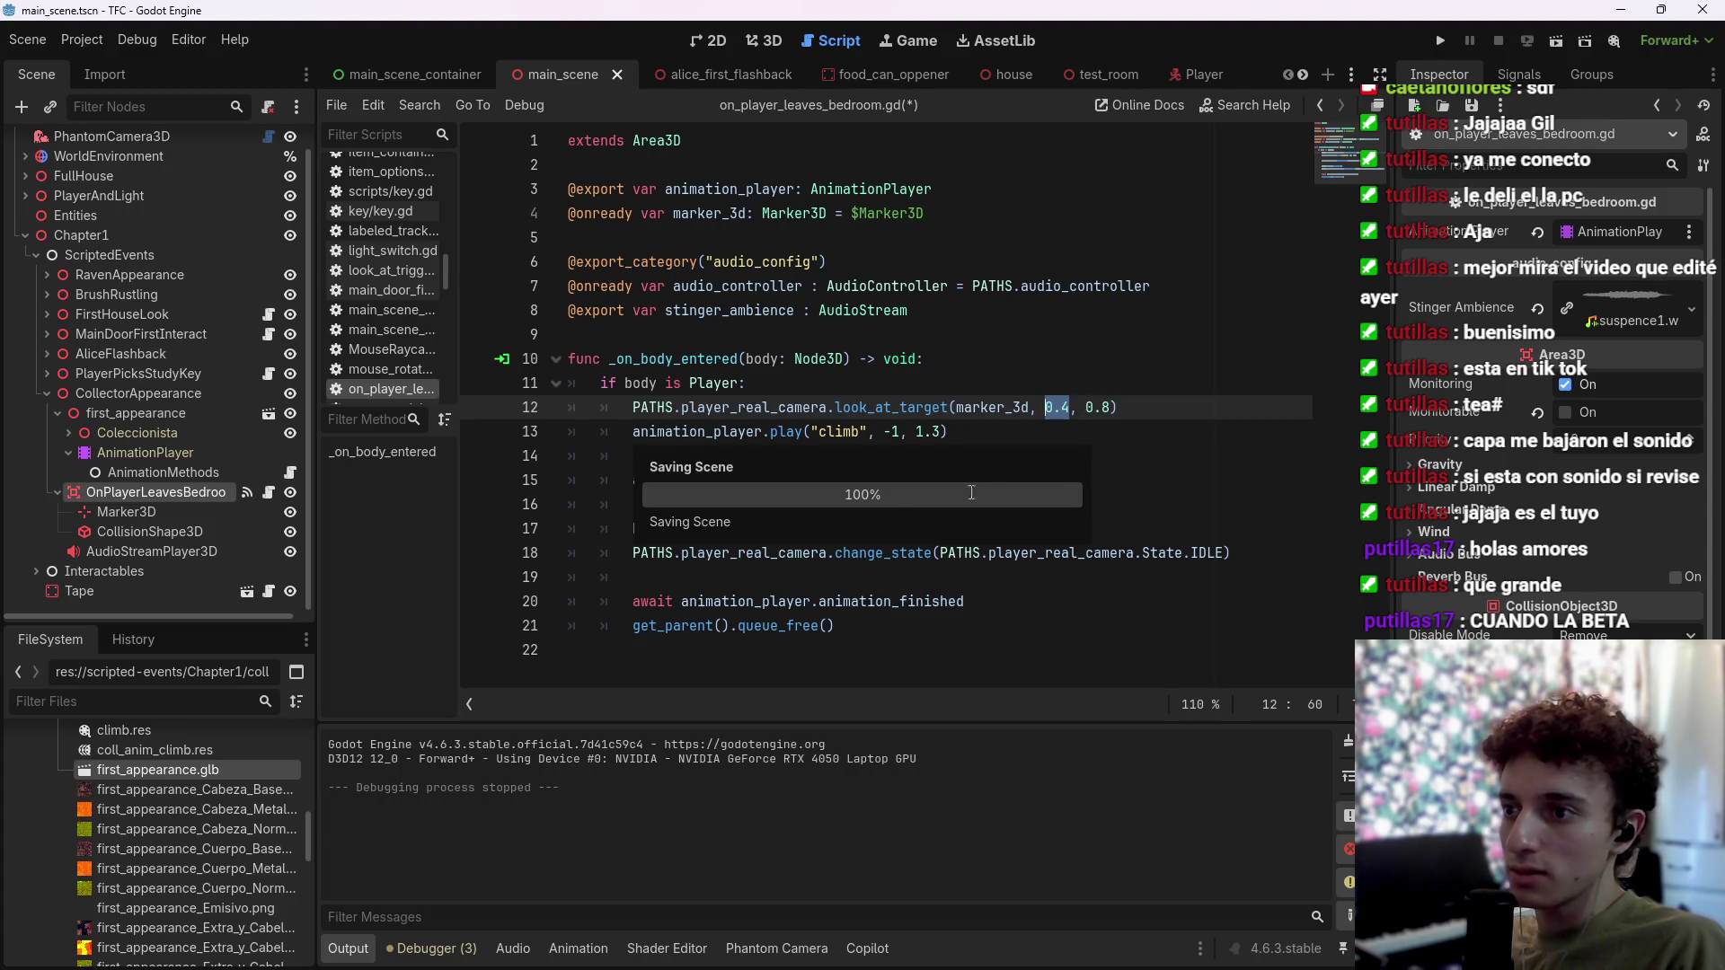
Step: Move the player-activate and IDLE state lines to after the animation wait and save
{"action": "left_click", "coordinate": [862, 530]}
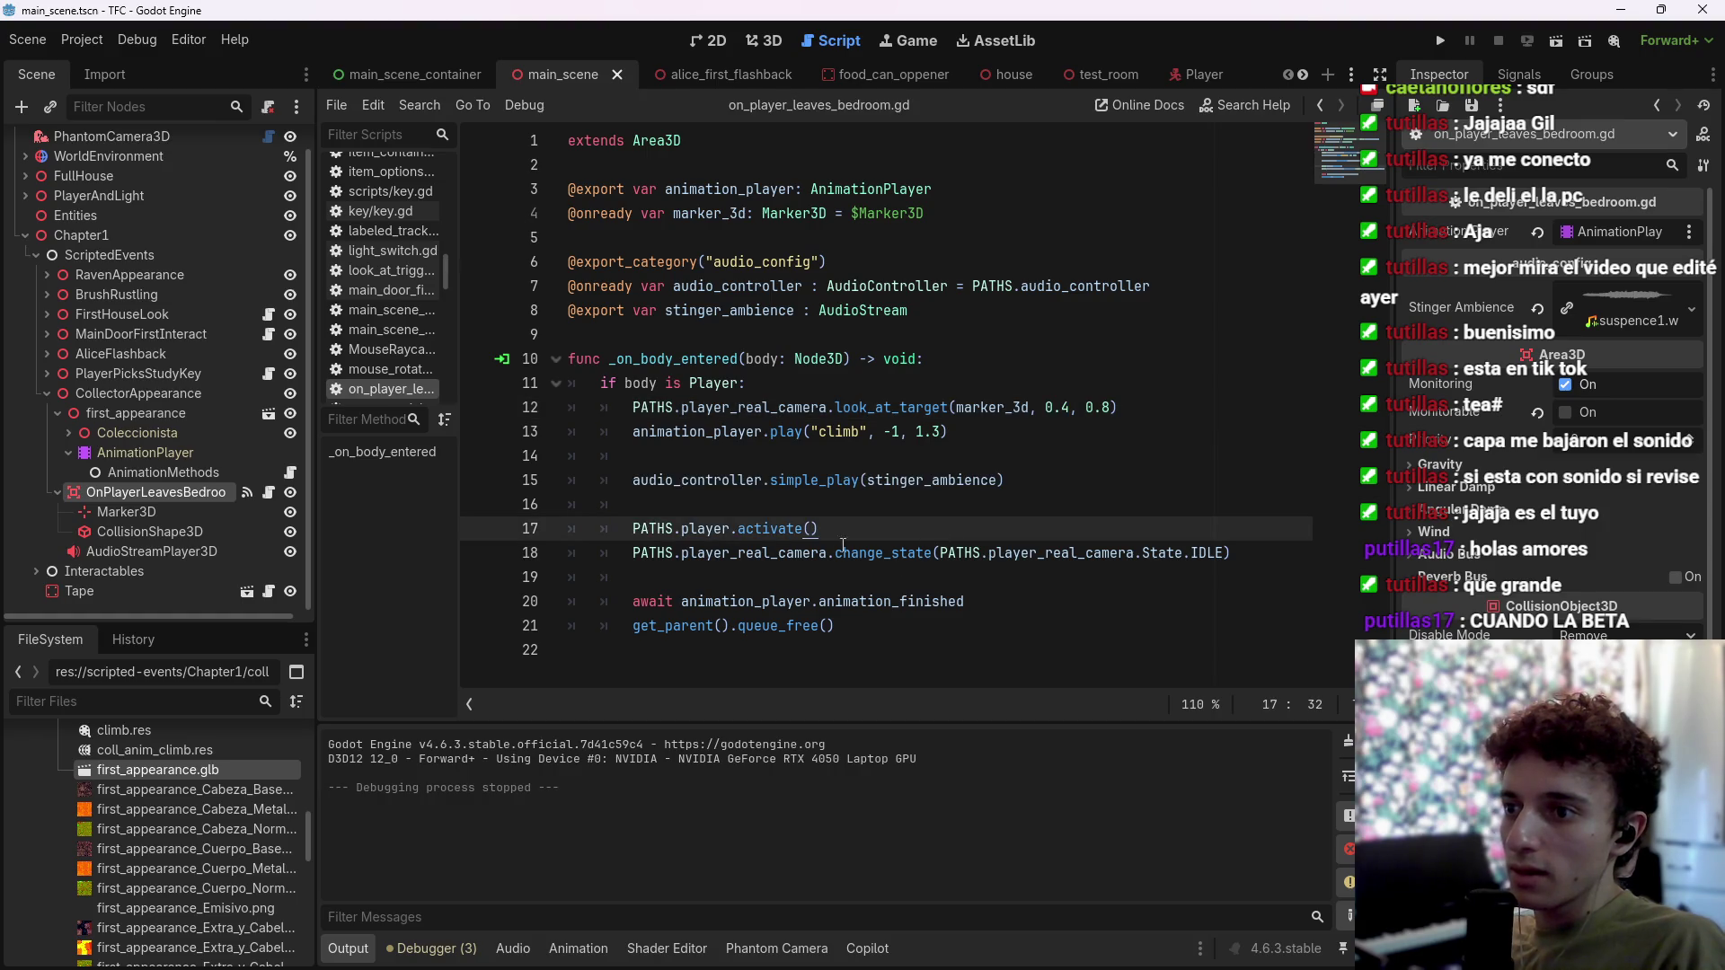
{"action": "left_click_drag", "start_coordinate": [1233, 548], "coordinate": [575, 530]}
{"action": "key", "text": "ctrl+c"}
{"action": "key", "text": "BackSpace"}
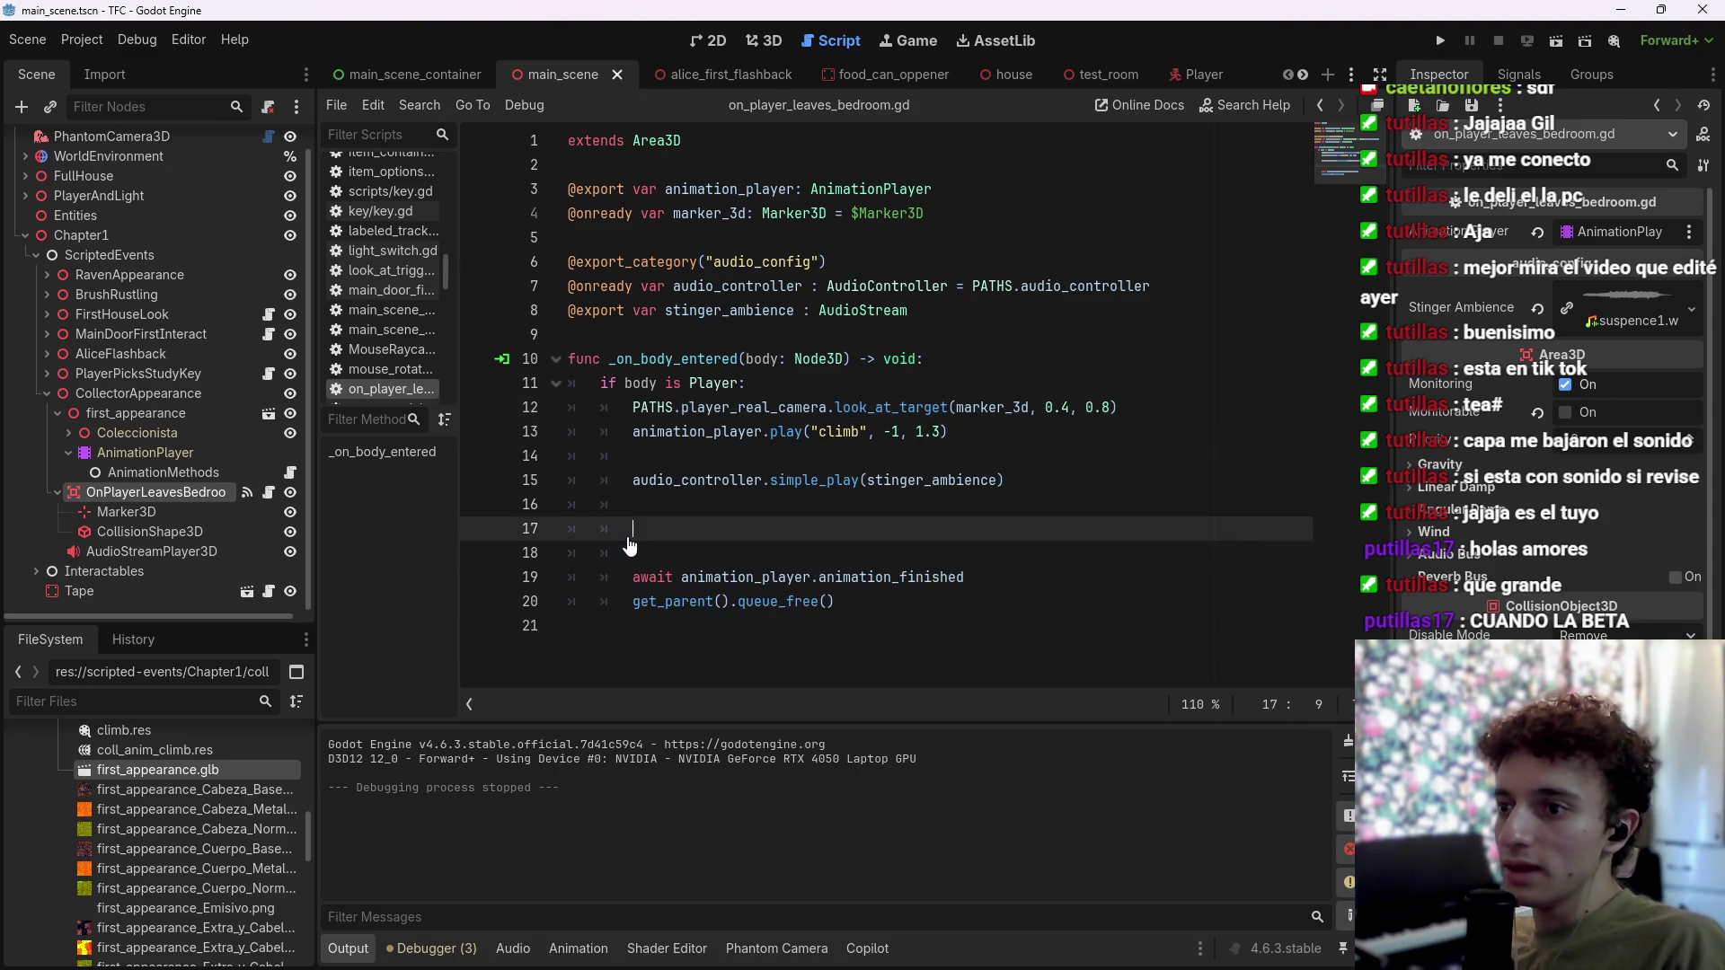
{"action": "key", "text": "BackSpace"}
{"action": "key", "text": "BackSpace"}
{"action": "key", "text": "BackSpace"}
{"action": "key", "text": "ctrl+s"}
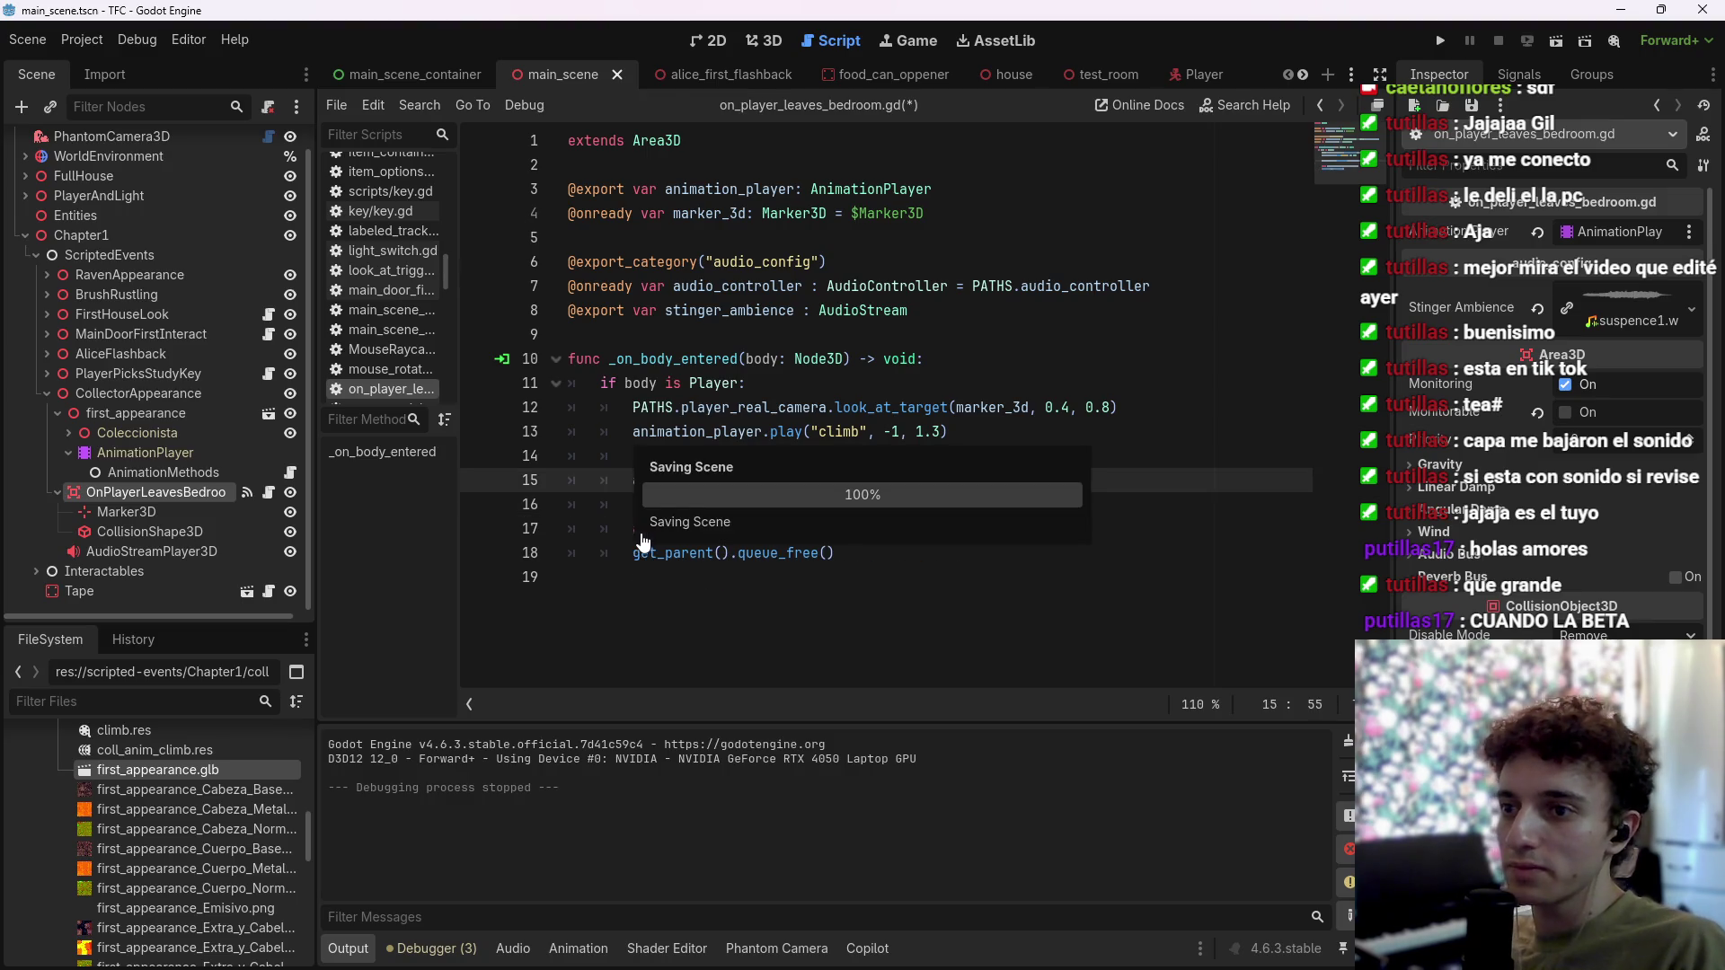
{"action": "left_click", "coordinate": [1041, 530]}
{"action": "key", "text": "Return"}
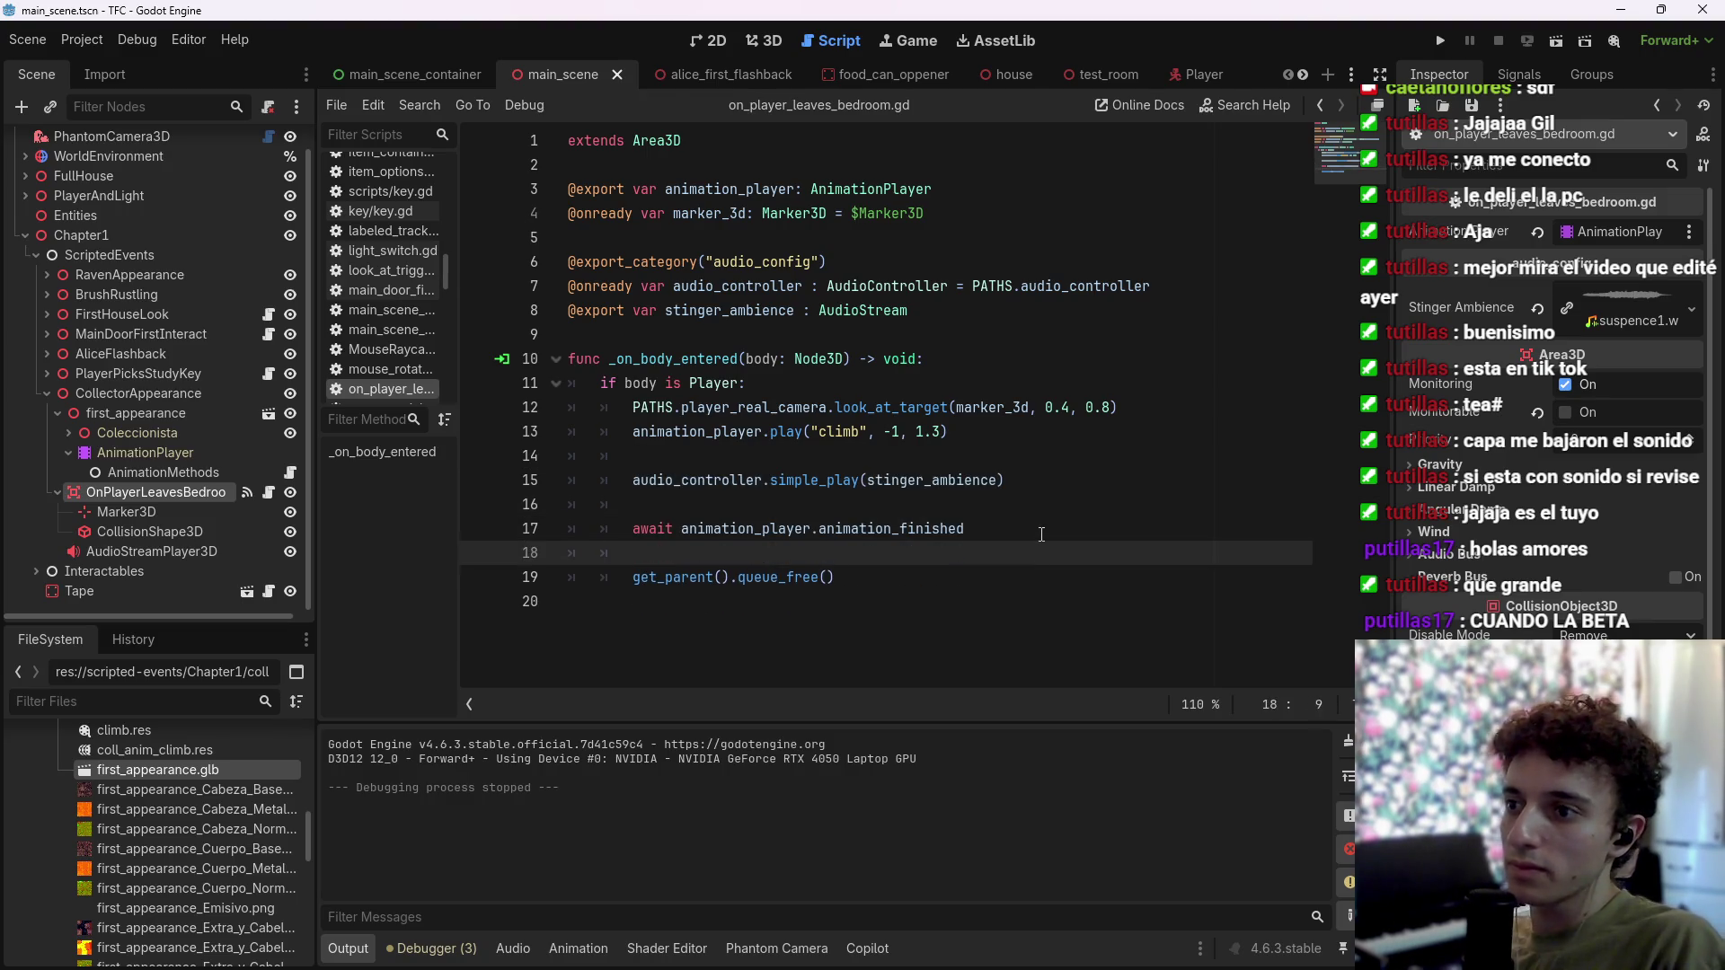
{"action": "key", "text": "ctrl+v"}
{"action": "key", "text": "ctrl+s"}
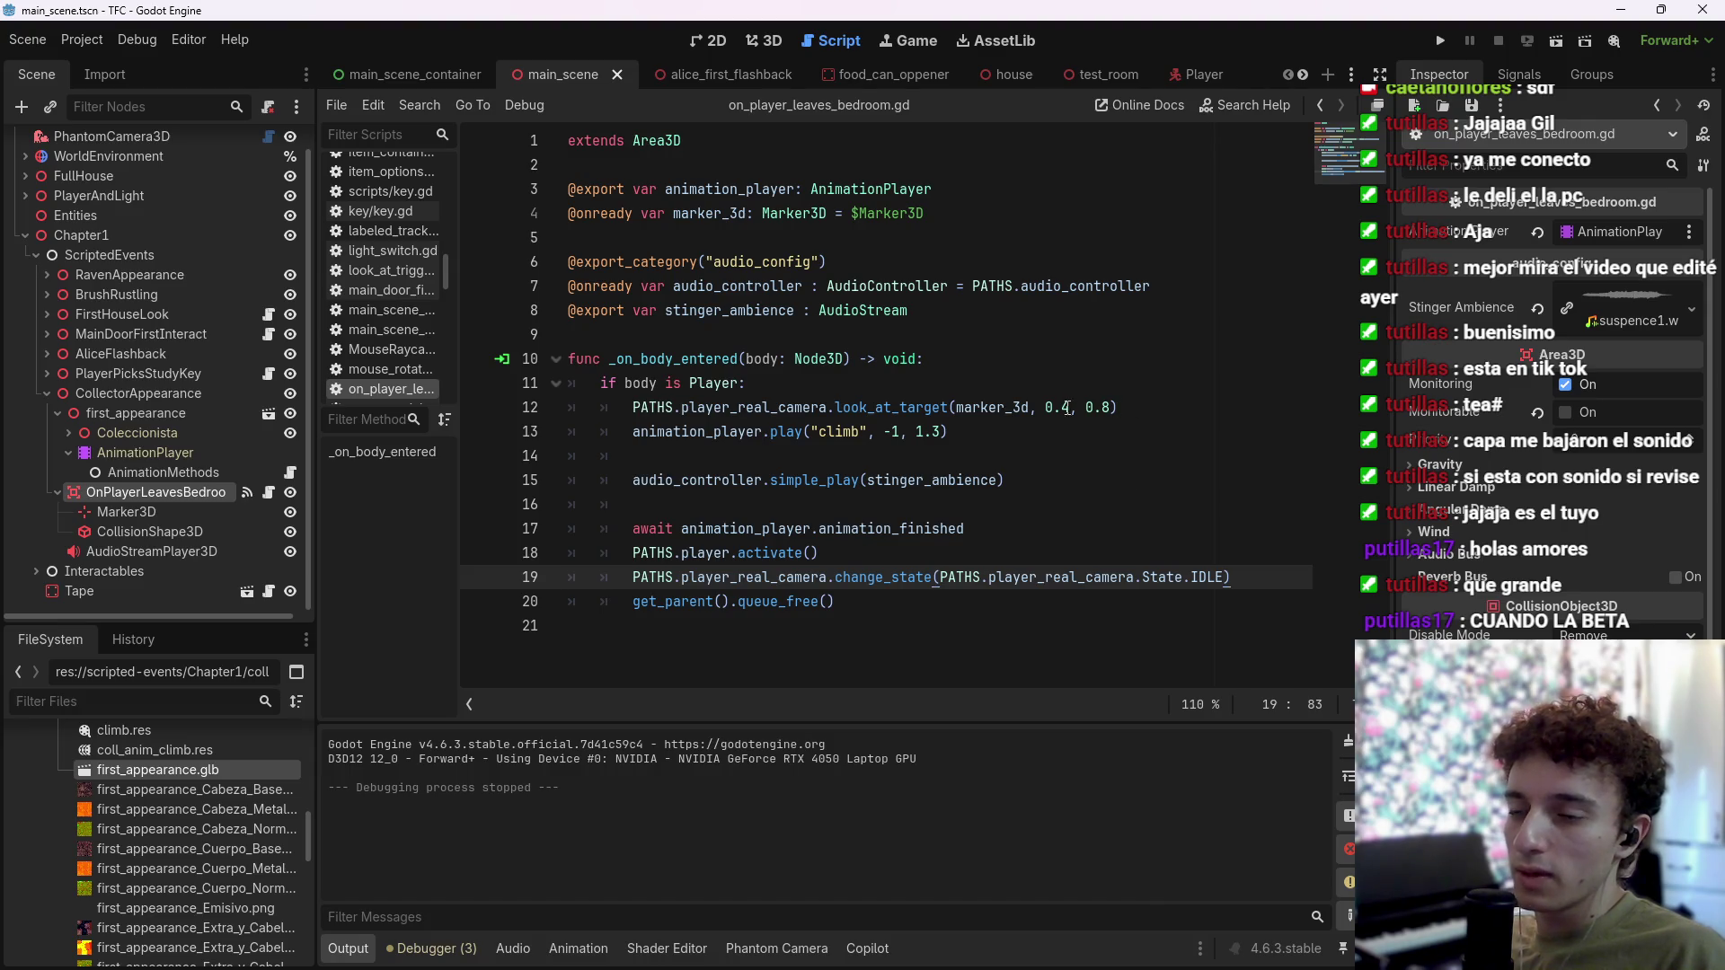
Step: Set the look-at duration on line 12 to 4.0, add a blank line after the await, and save
{"action": "left_click_drag", "start_coordinate": [1069, 406], "coordinate": [1052, 407]}
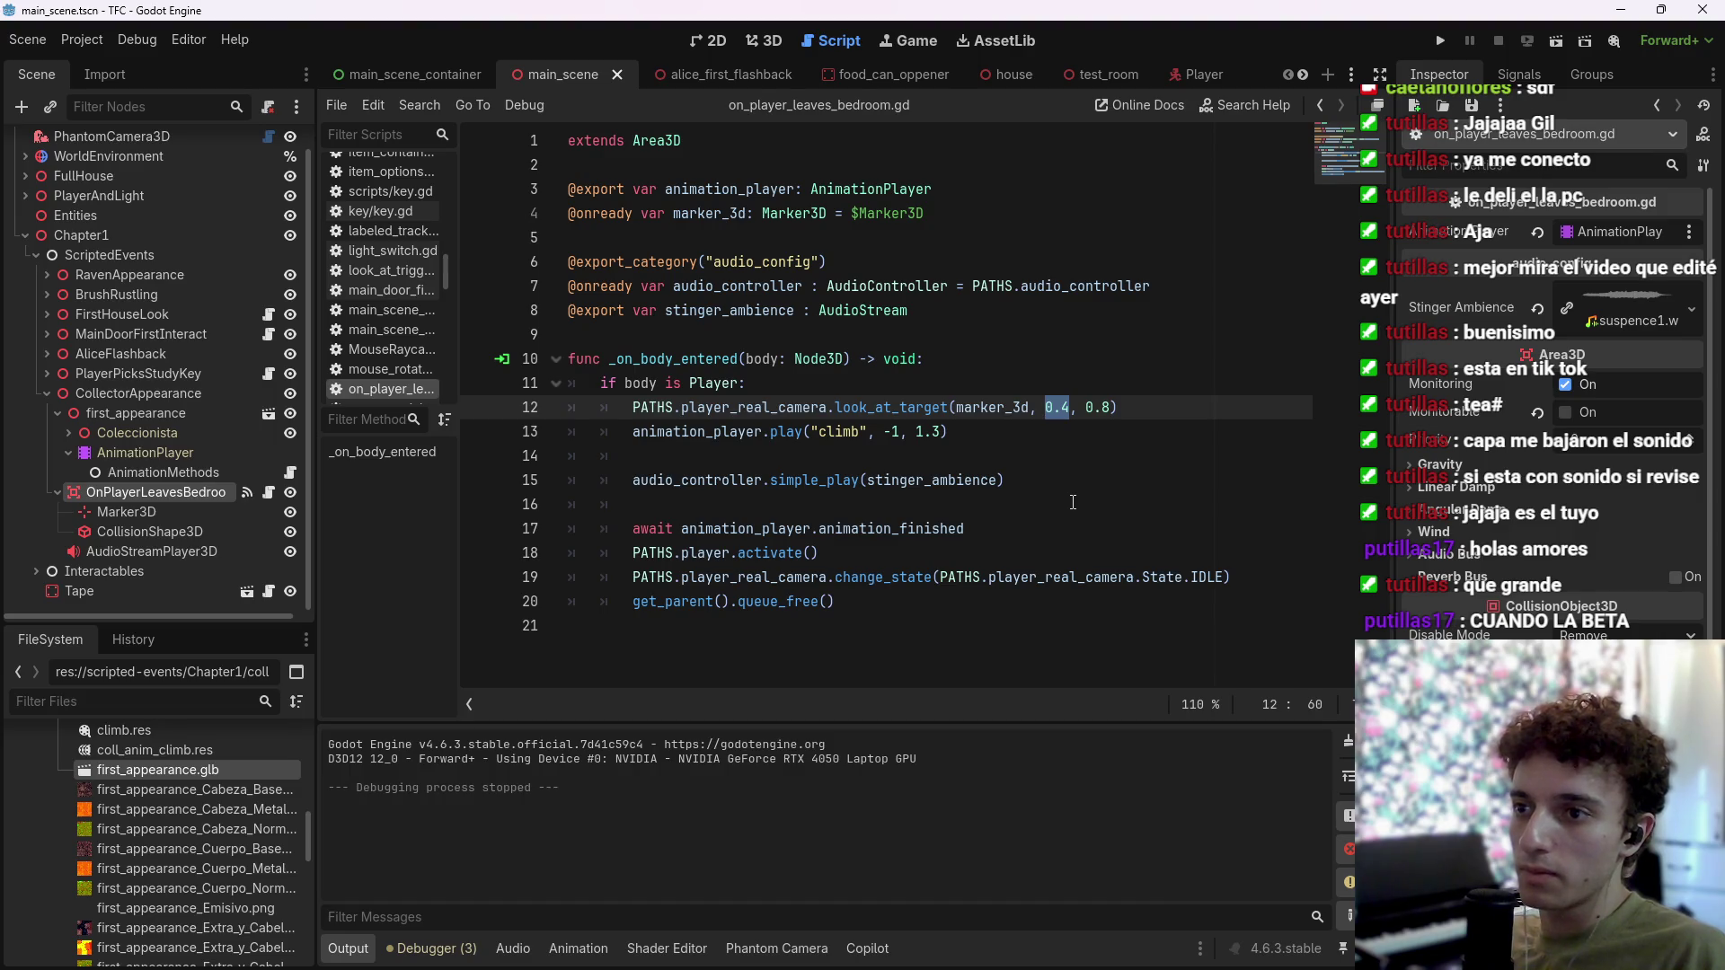
{"action": "type", "text": "3.0"}
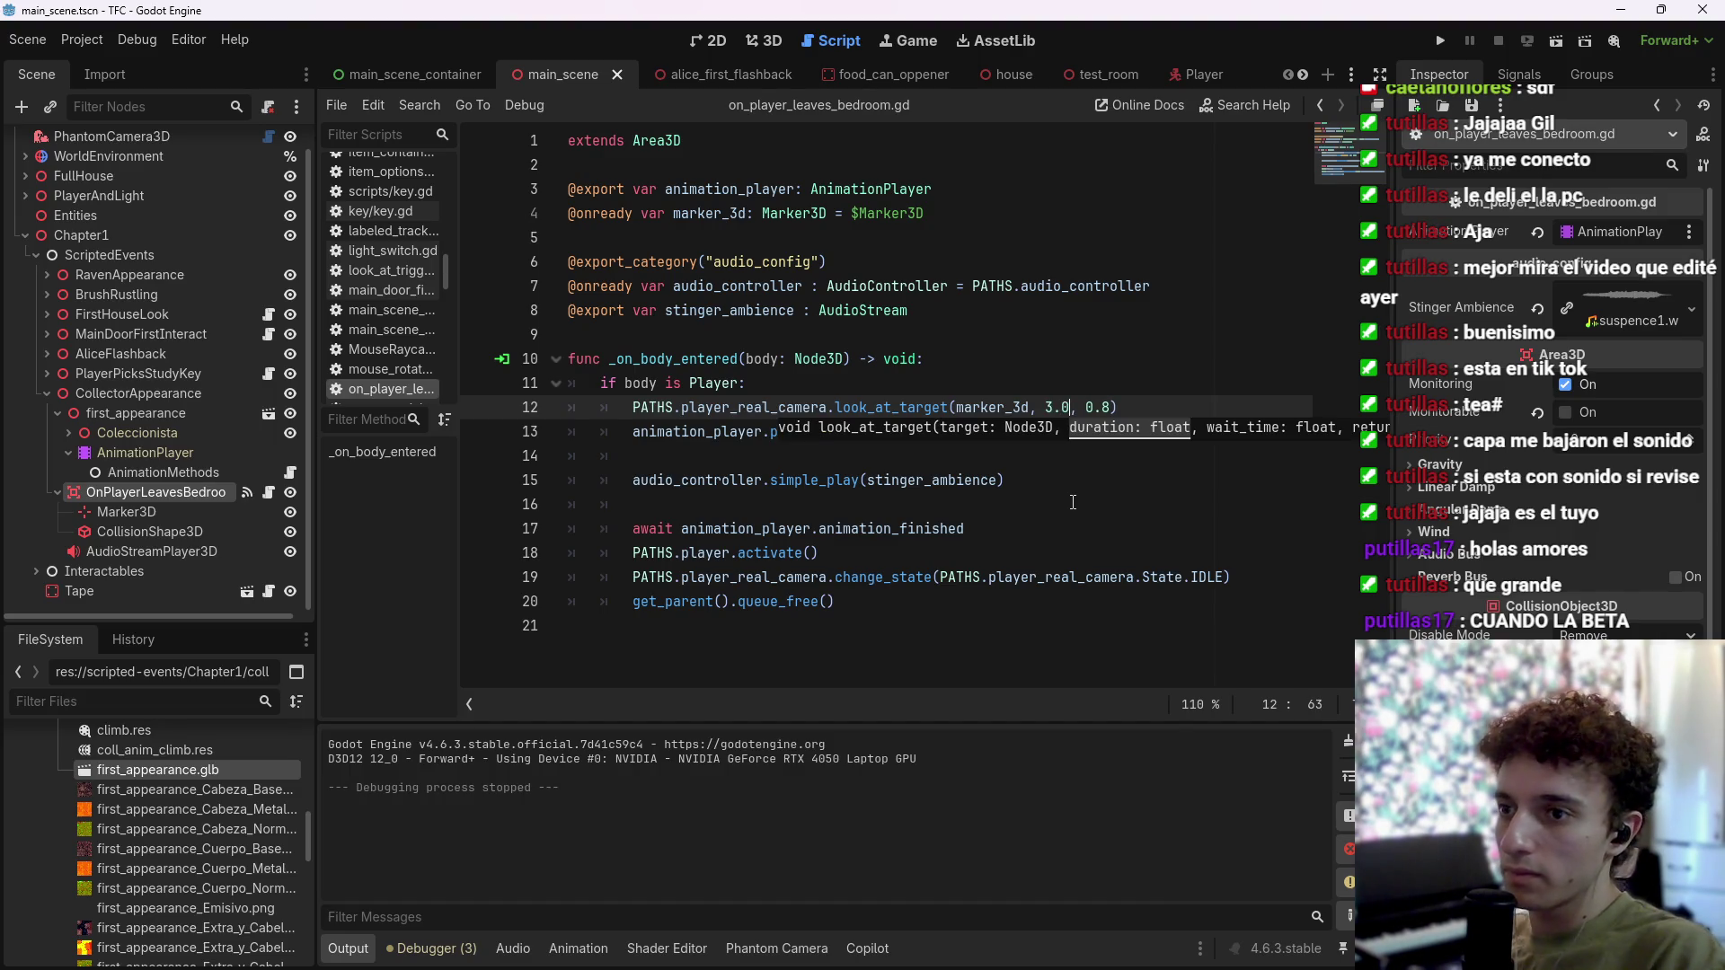
{"action": "key", "text": "ctrl+s"}
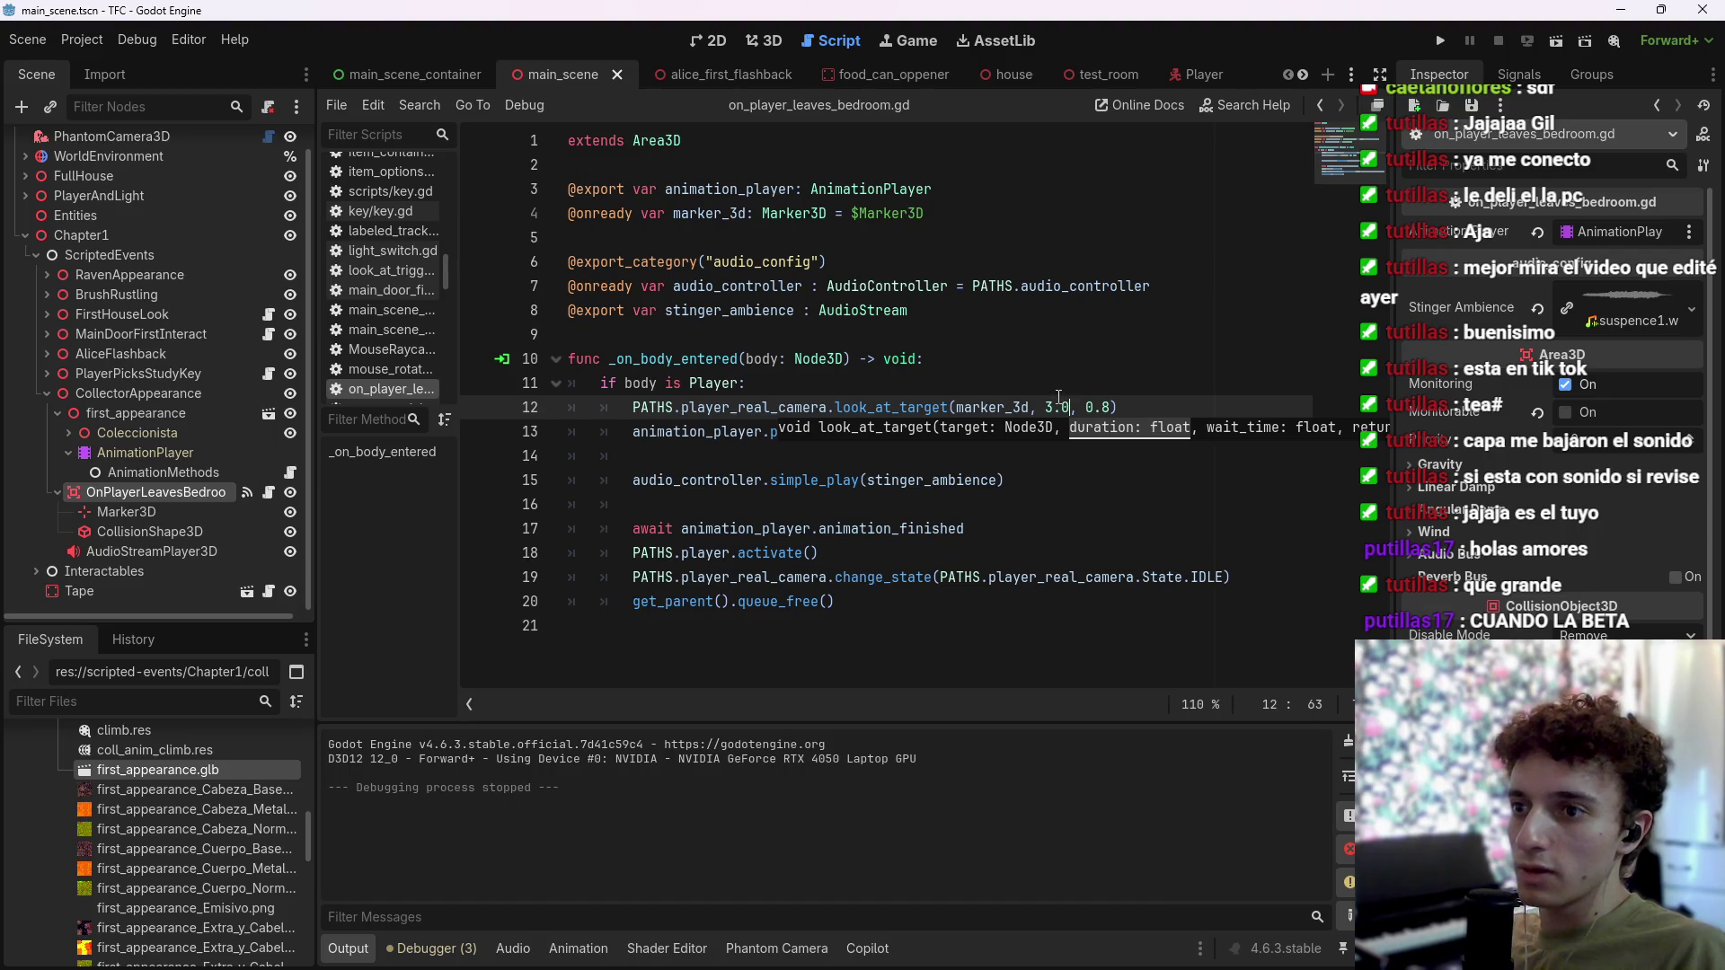
{"action": "left_click", "coordinate": [1058, 396]}
{"action": "key", "text": "BackSpace"}
{"action": "type", "text": "4"}
{"action": "key", "text": "ctrl+s"}
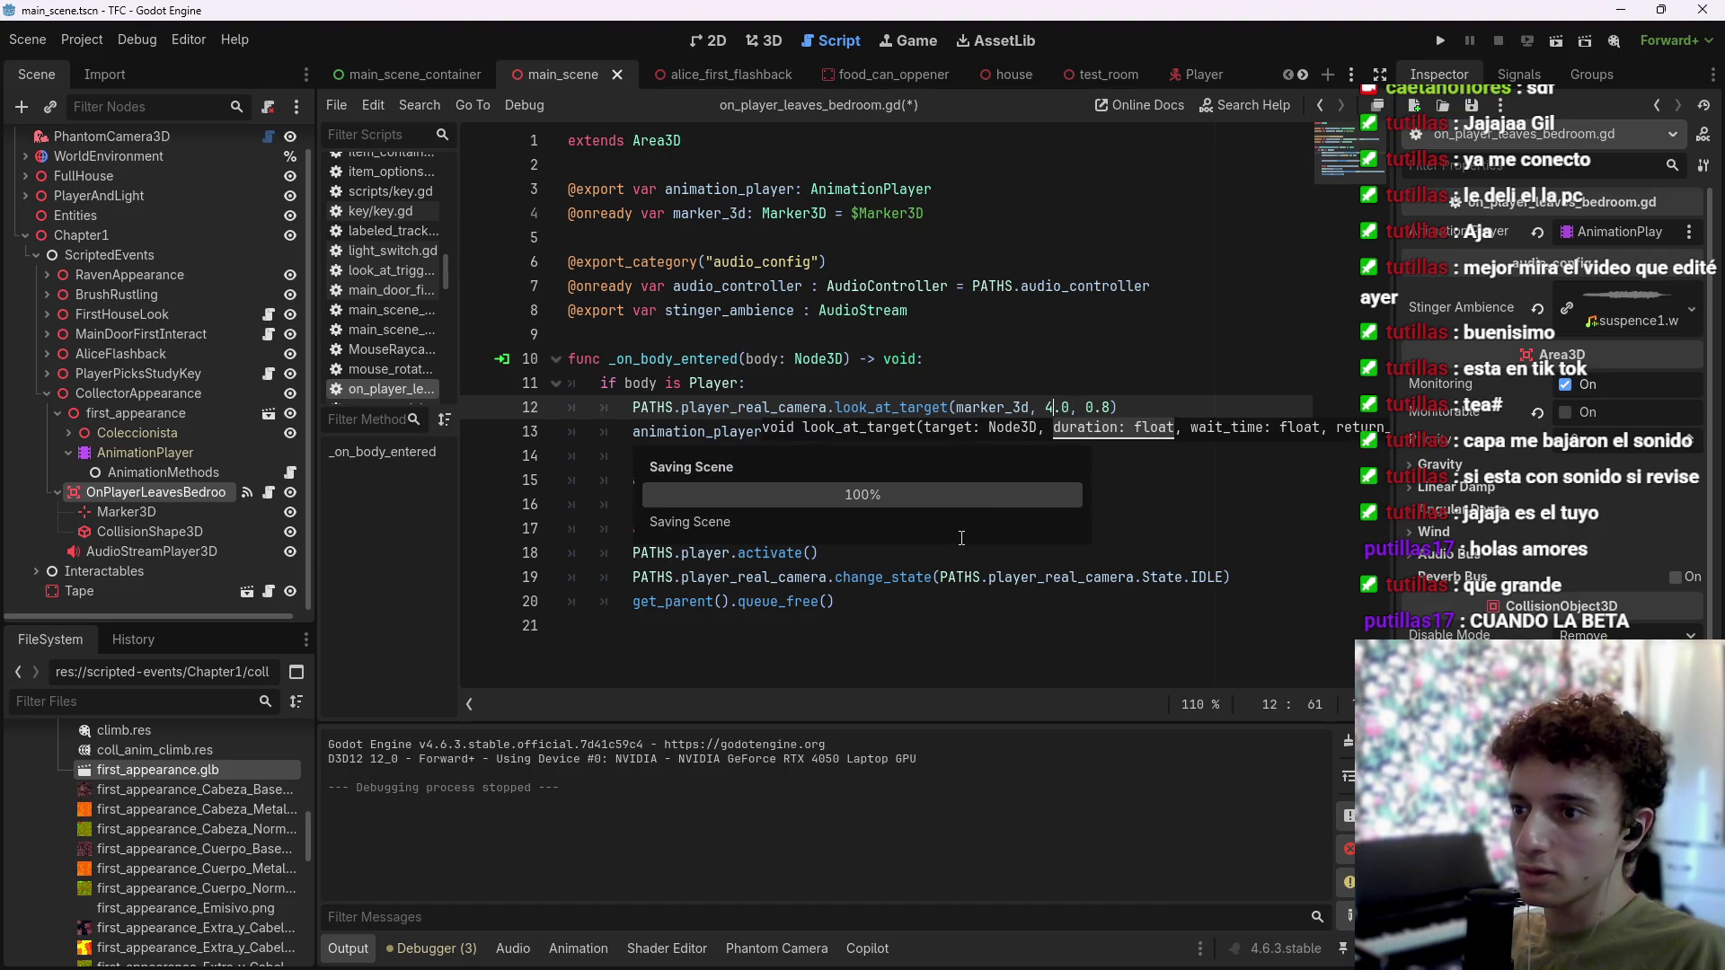
{"action": "left_click", "coordinate": [961, 537]}
{"action": "key", "text": "Return"}
{"action": "key", "text": "ctrl+s"}
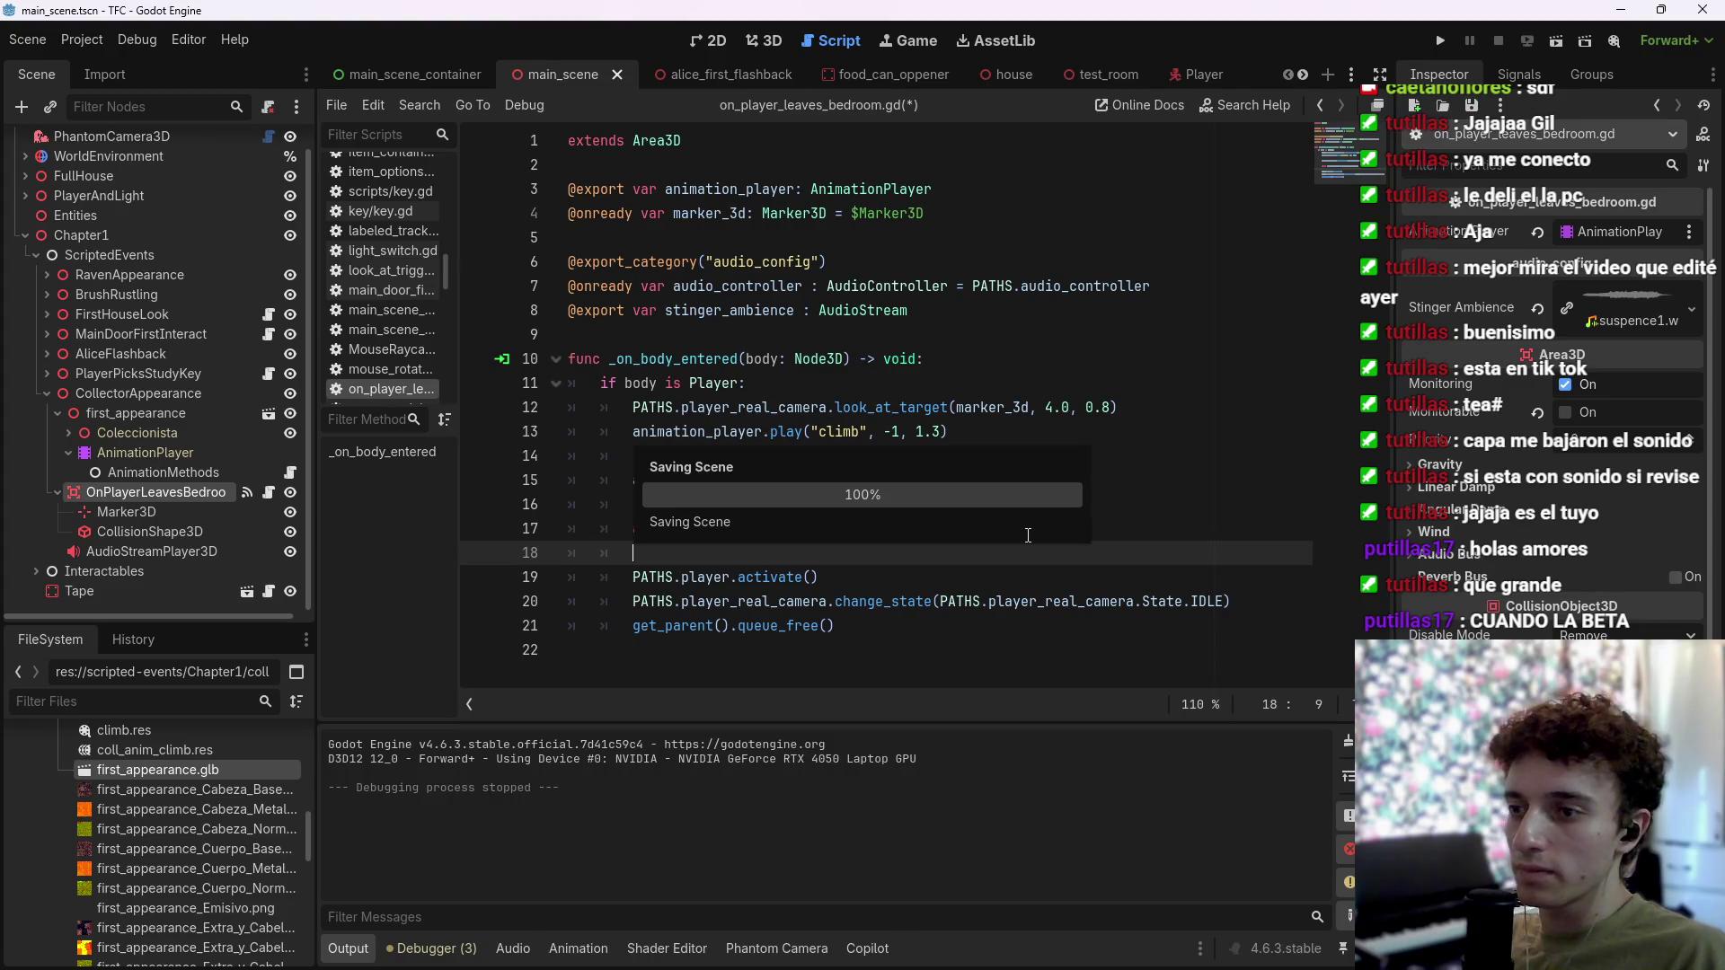
Step: Play-test the climb scene twice, stopping each run with F8
{"action": "left_click", "coordinate": [1436, 41]}
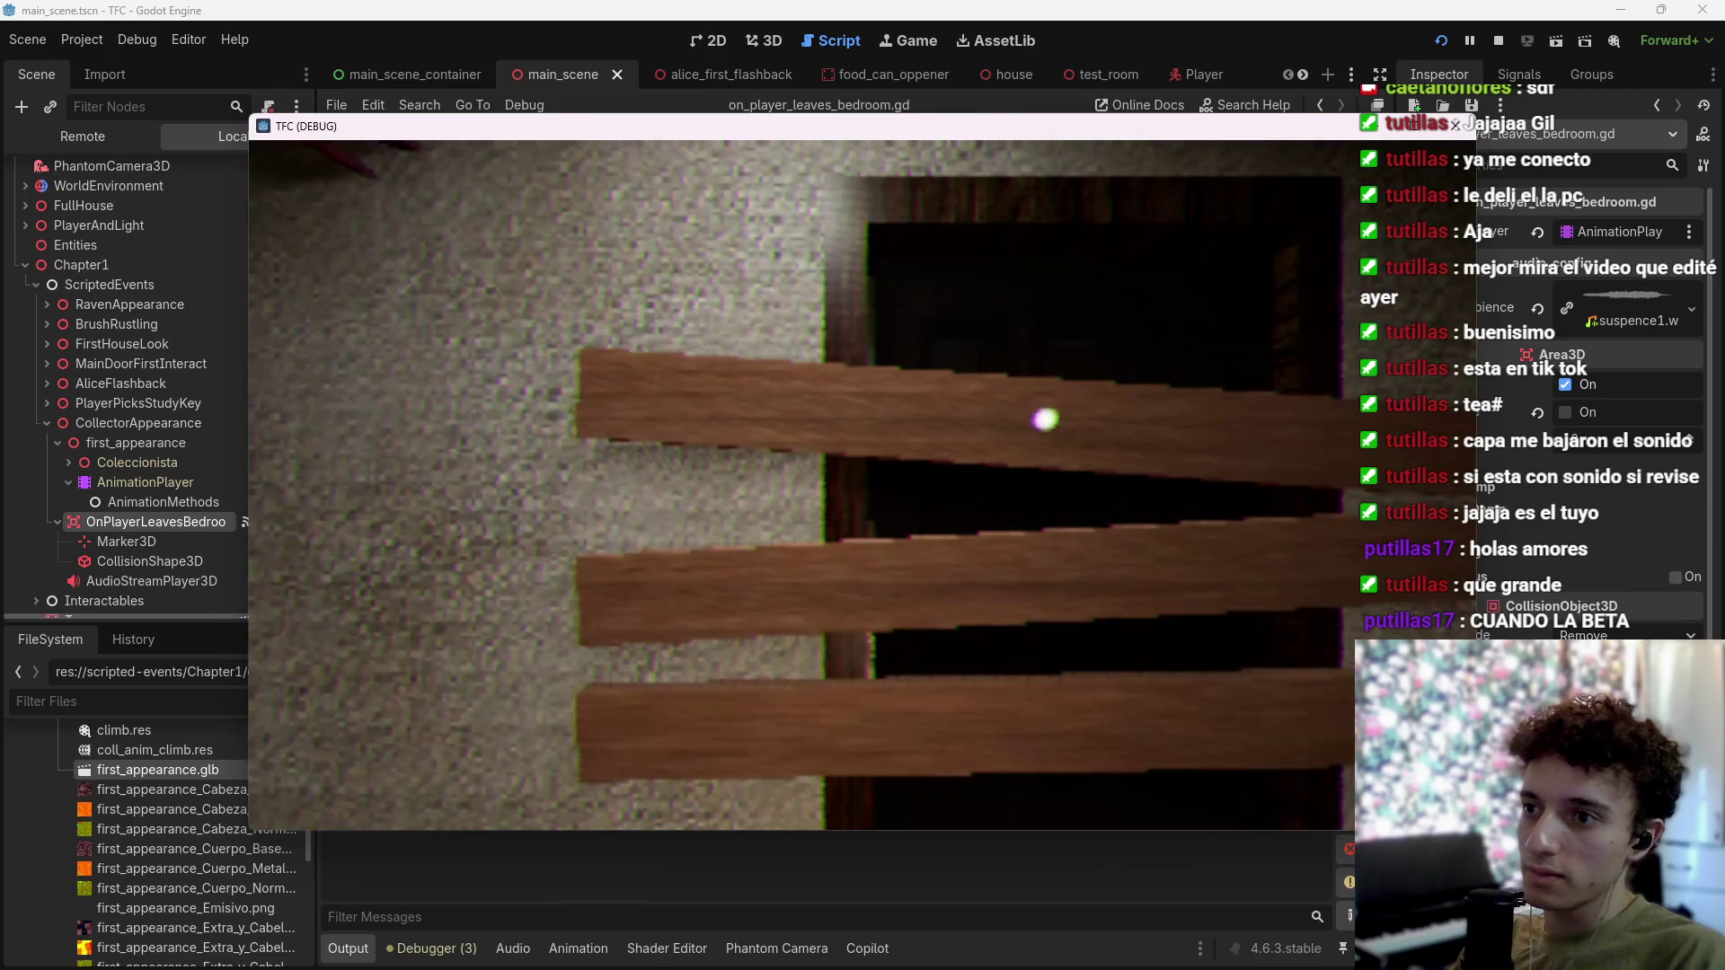
{"action": "key", "text": "F8"}
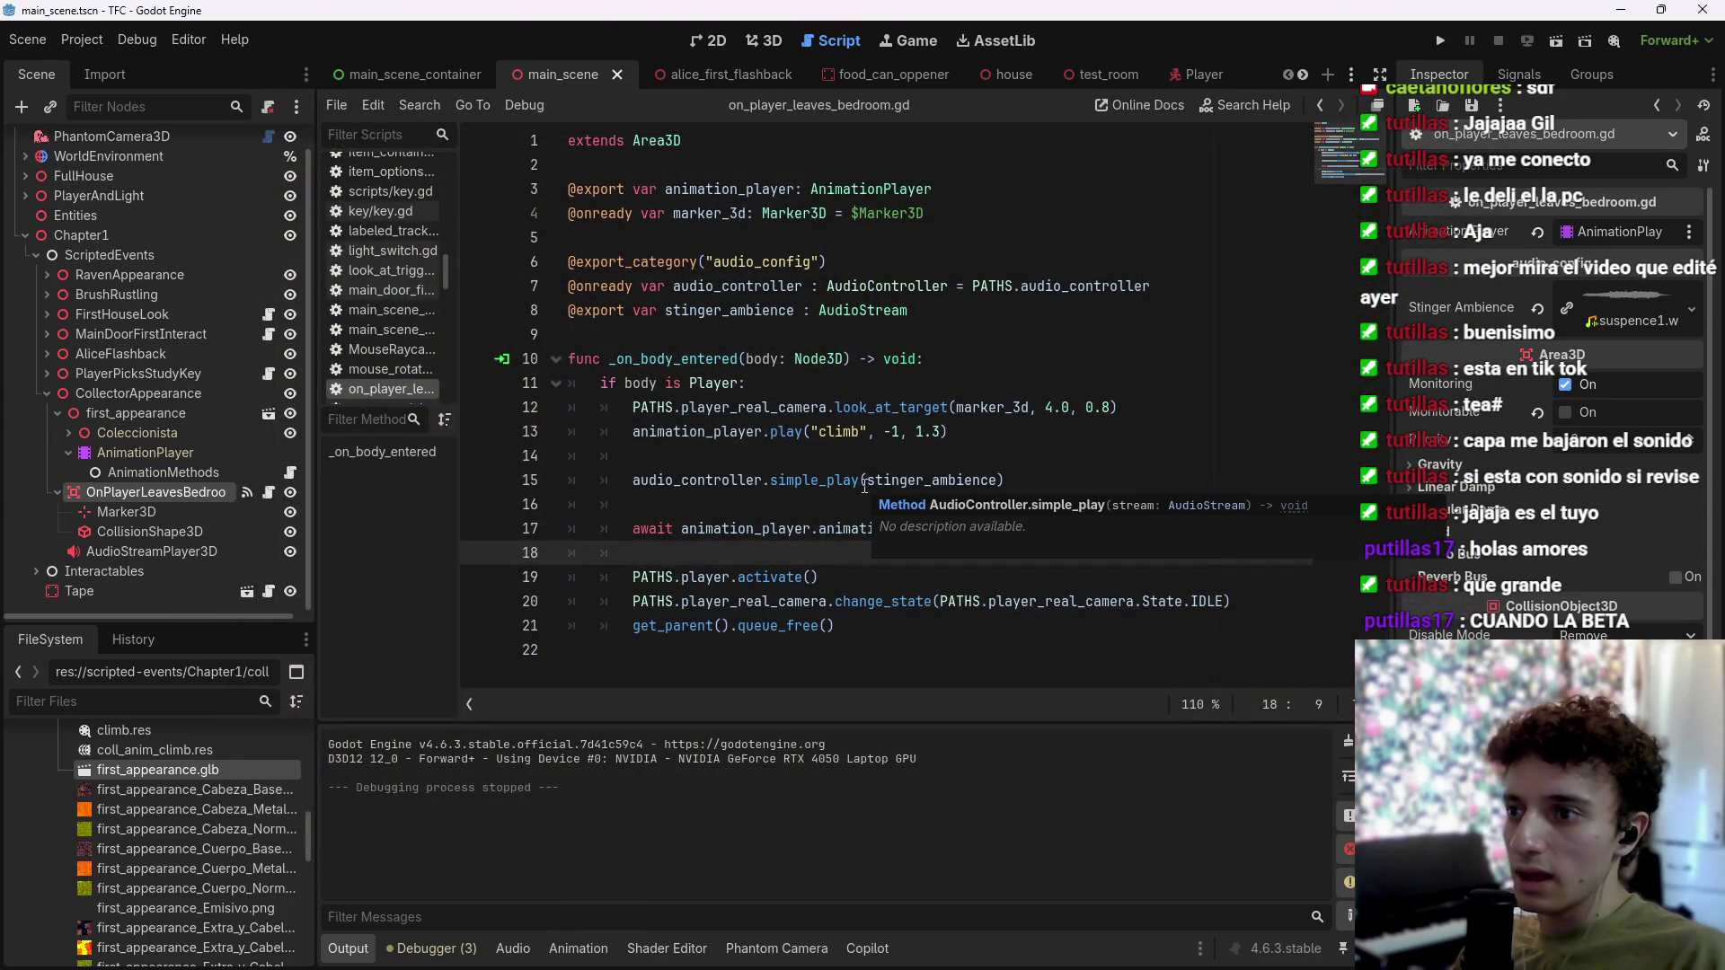
{"action": "key", "text": "F5"}
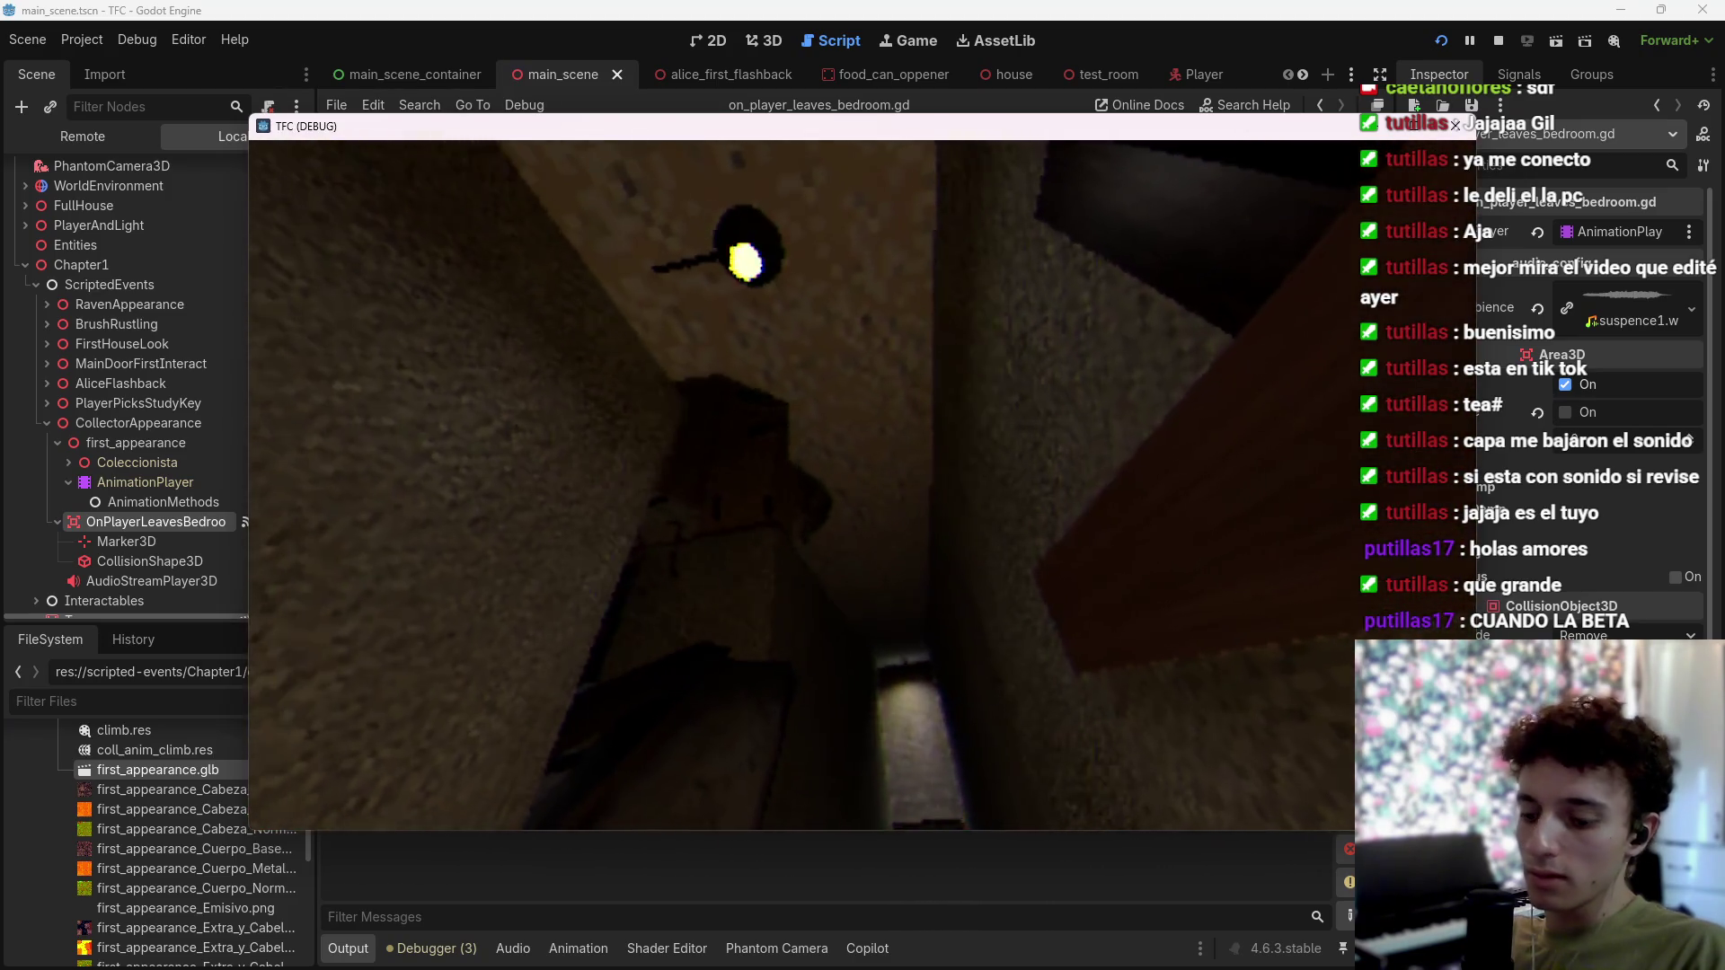
{"action": "key", "text": "F8"}
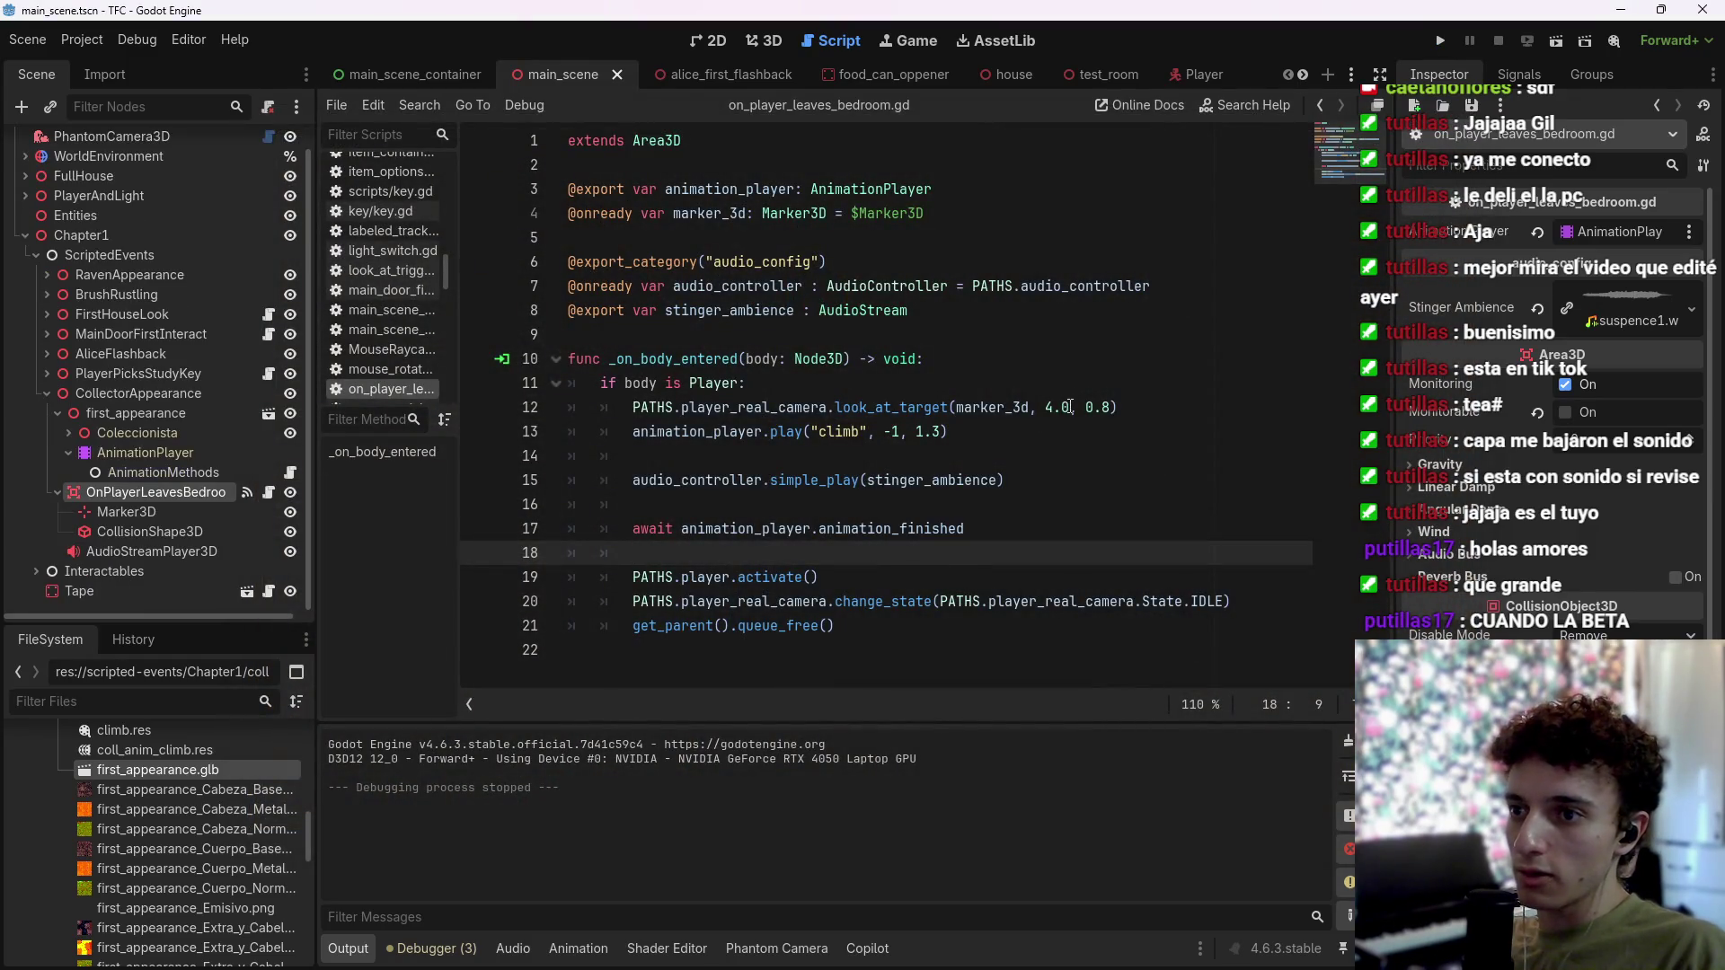
Step: Change line 12 to look_at_target(marker_3d, 0.4, 4.0), save, and run the game again
{"action": "left_click_drag", "start_coordinate": [1069, 407], "coordinate": [1055, 407]}
{"action": "key", "text": "ctrl+z"}
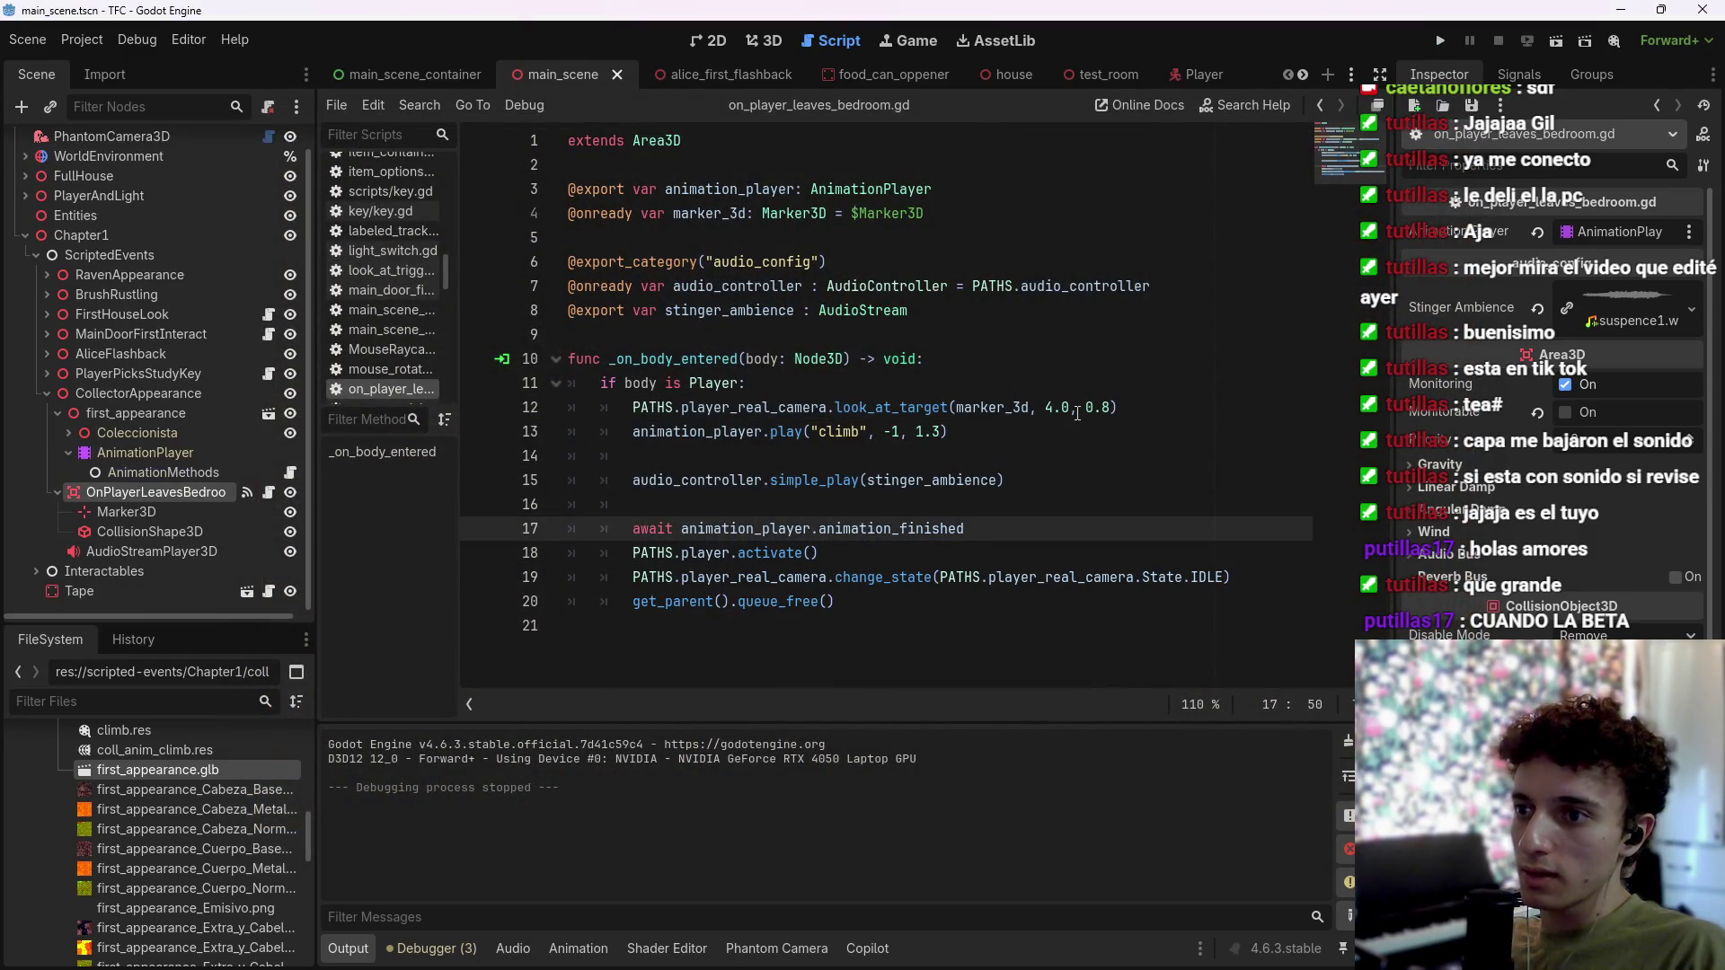
{"action": "key", "text": "Return"}
{"action": "left_click_drag", "start_coordinate": [1070, 407], "coordinate": [1055, 407]}
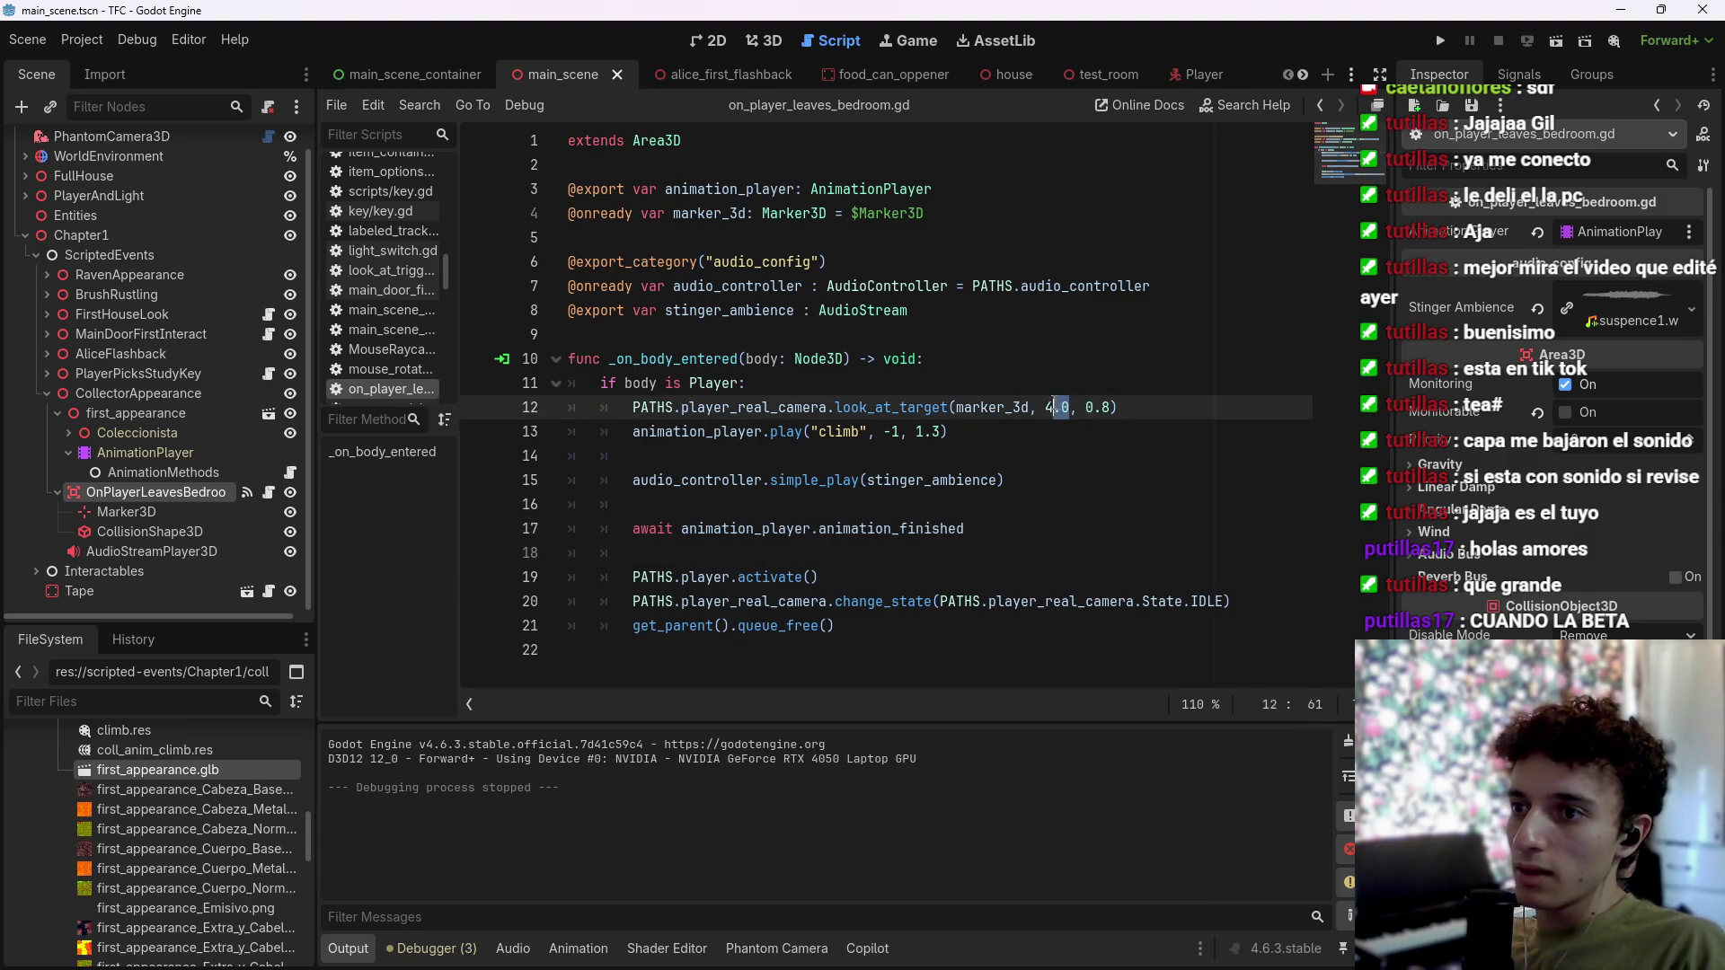
{"action": "key", "text": "Right"}
{"action": "key", "text": "Right"}
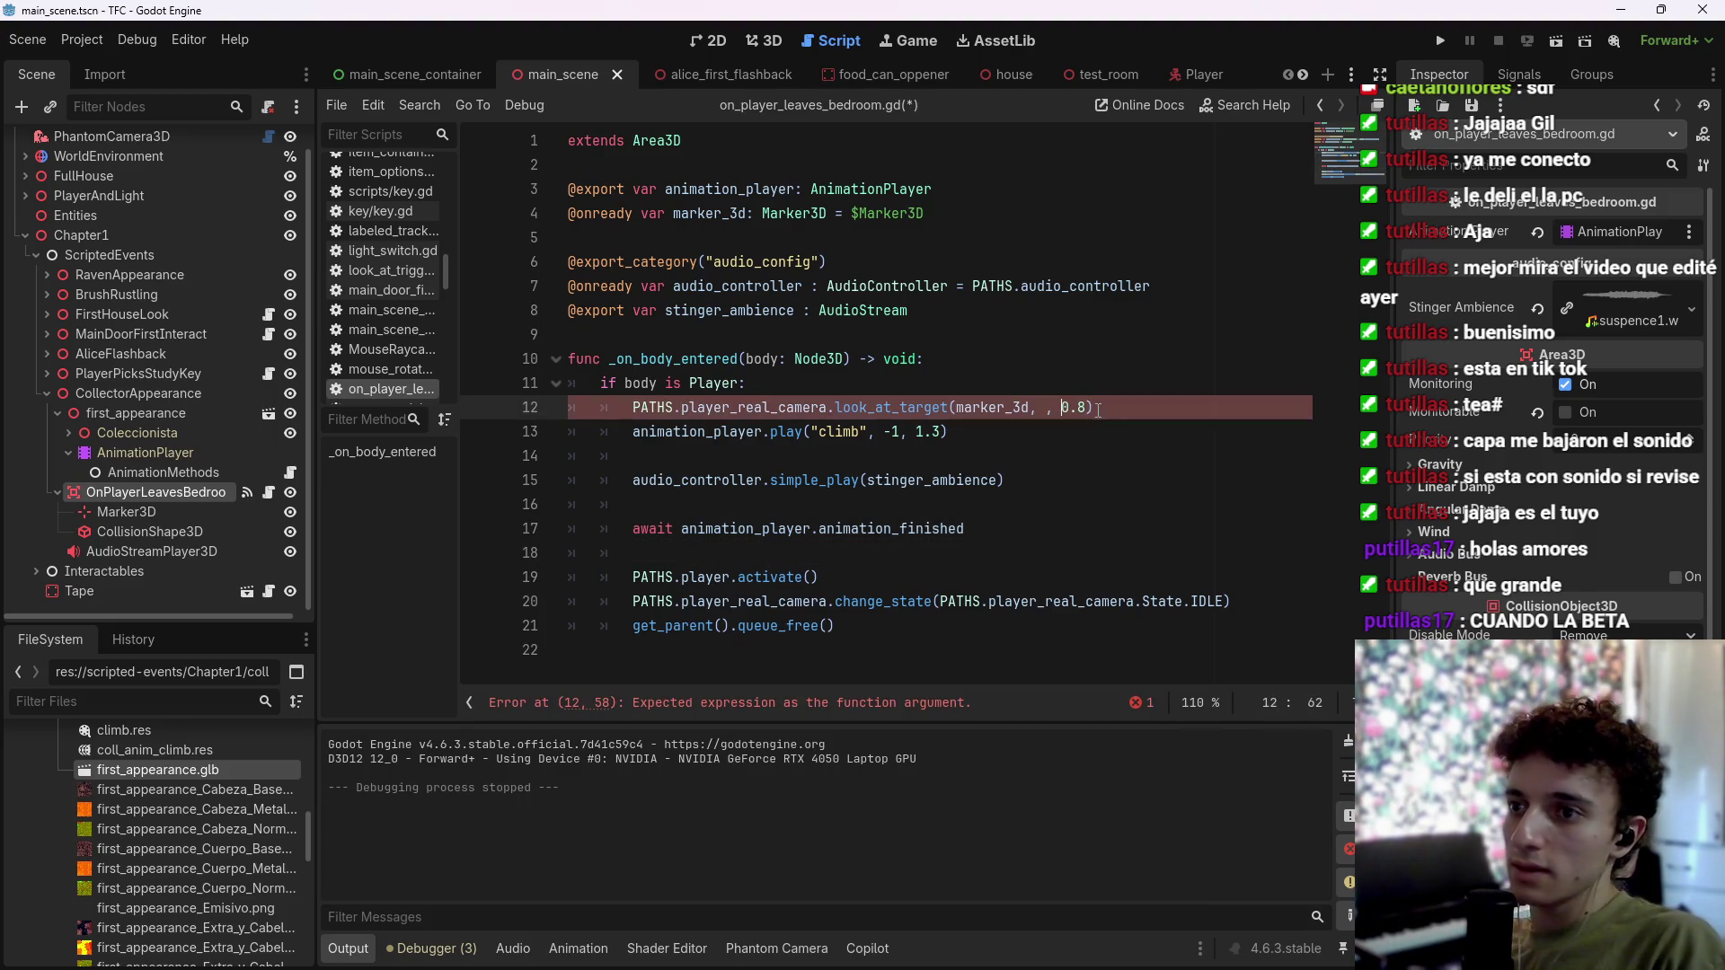
{"action": "type", "text": "0.4, "}
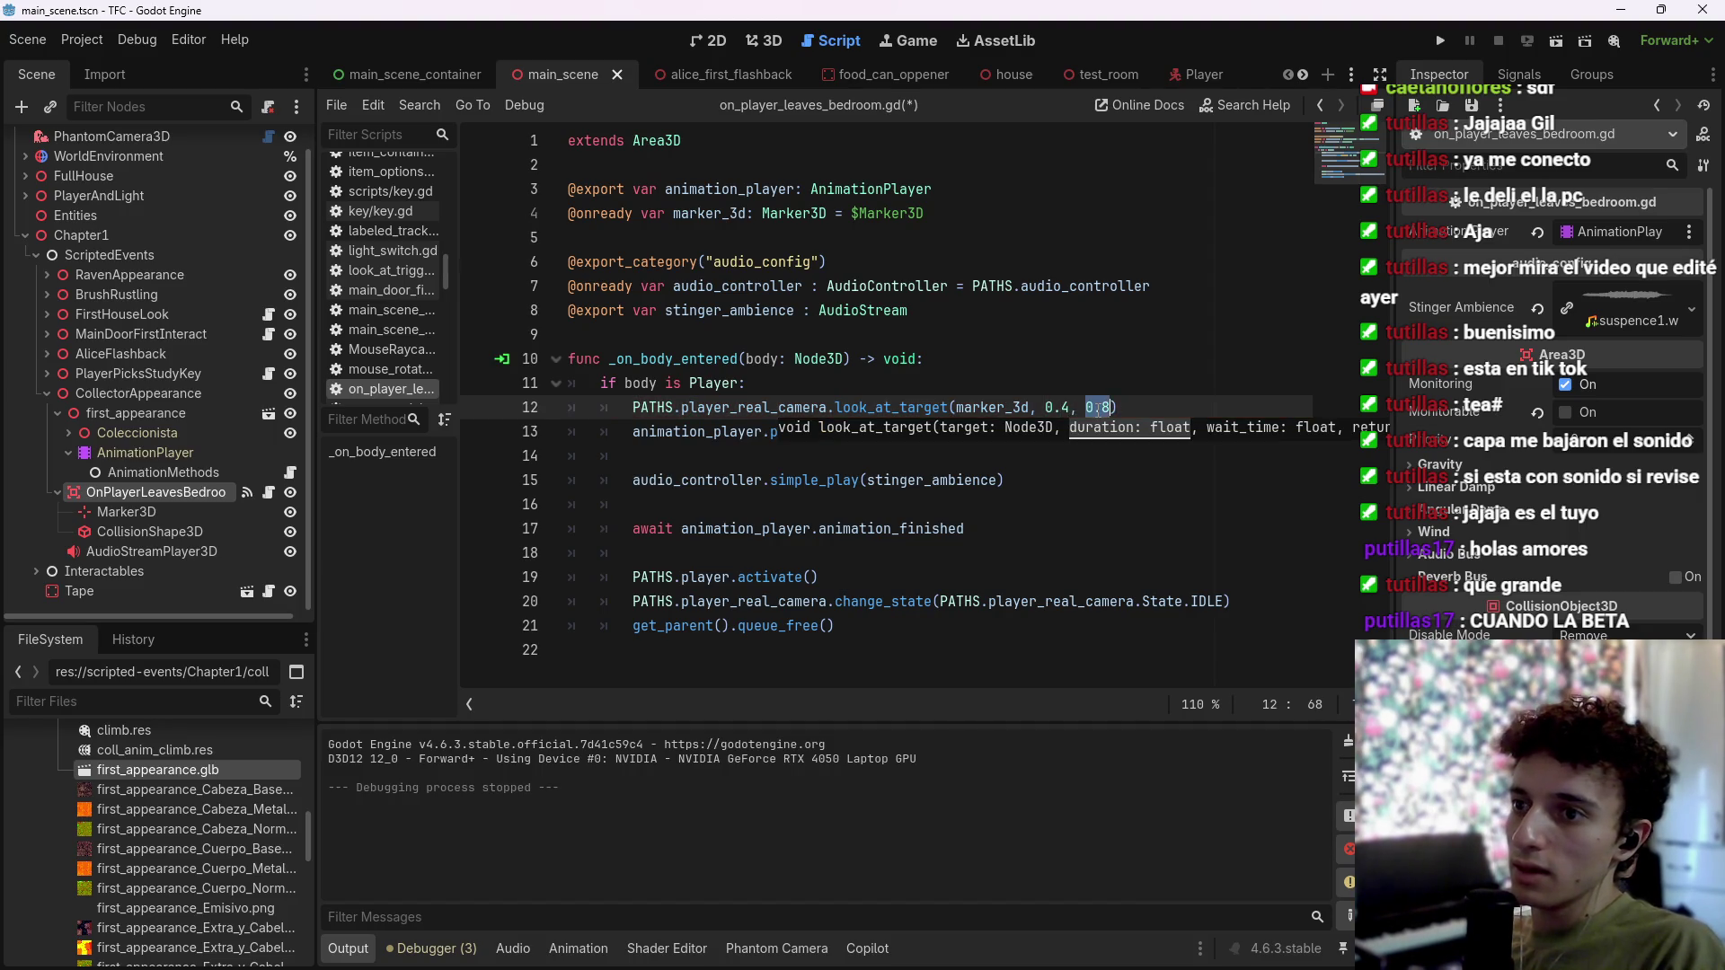
{"action": "type", "text": "4.0"}
{"action": "key", "text": "ctrl+s"}
{"action": "left_click", "coordinate": [1134, 416]}
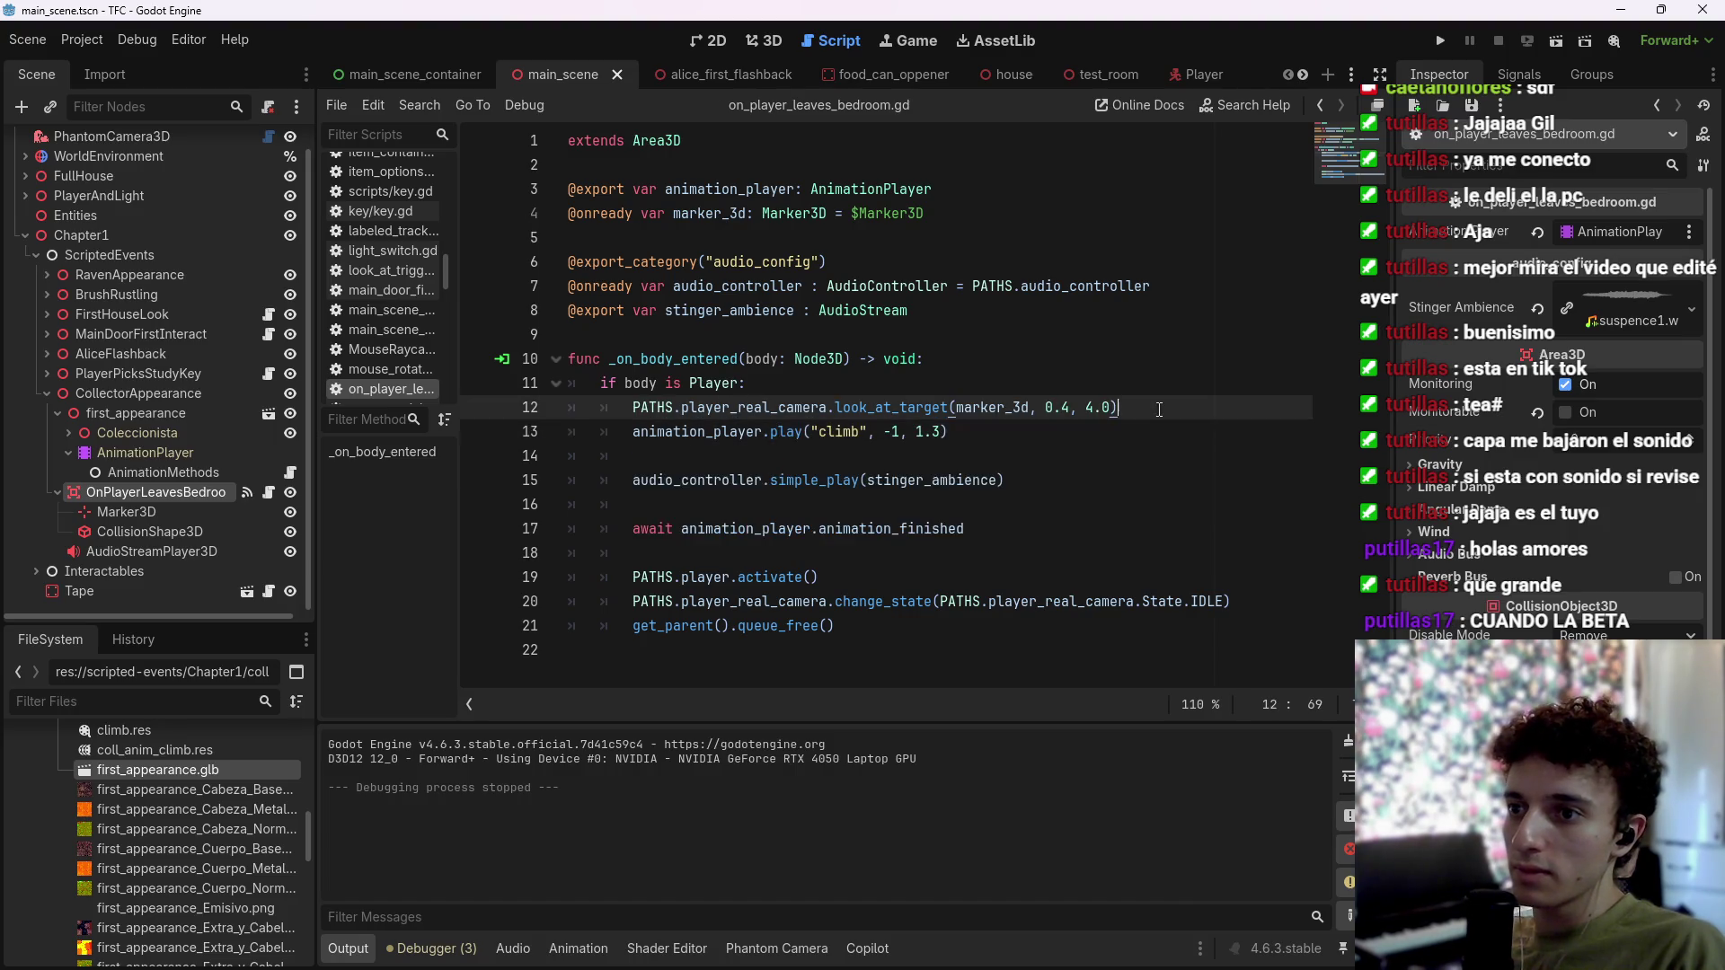
{"action": "left_click", "coordinate": [1438, 43]}
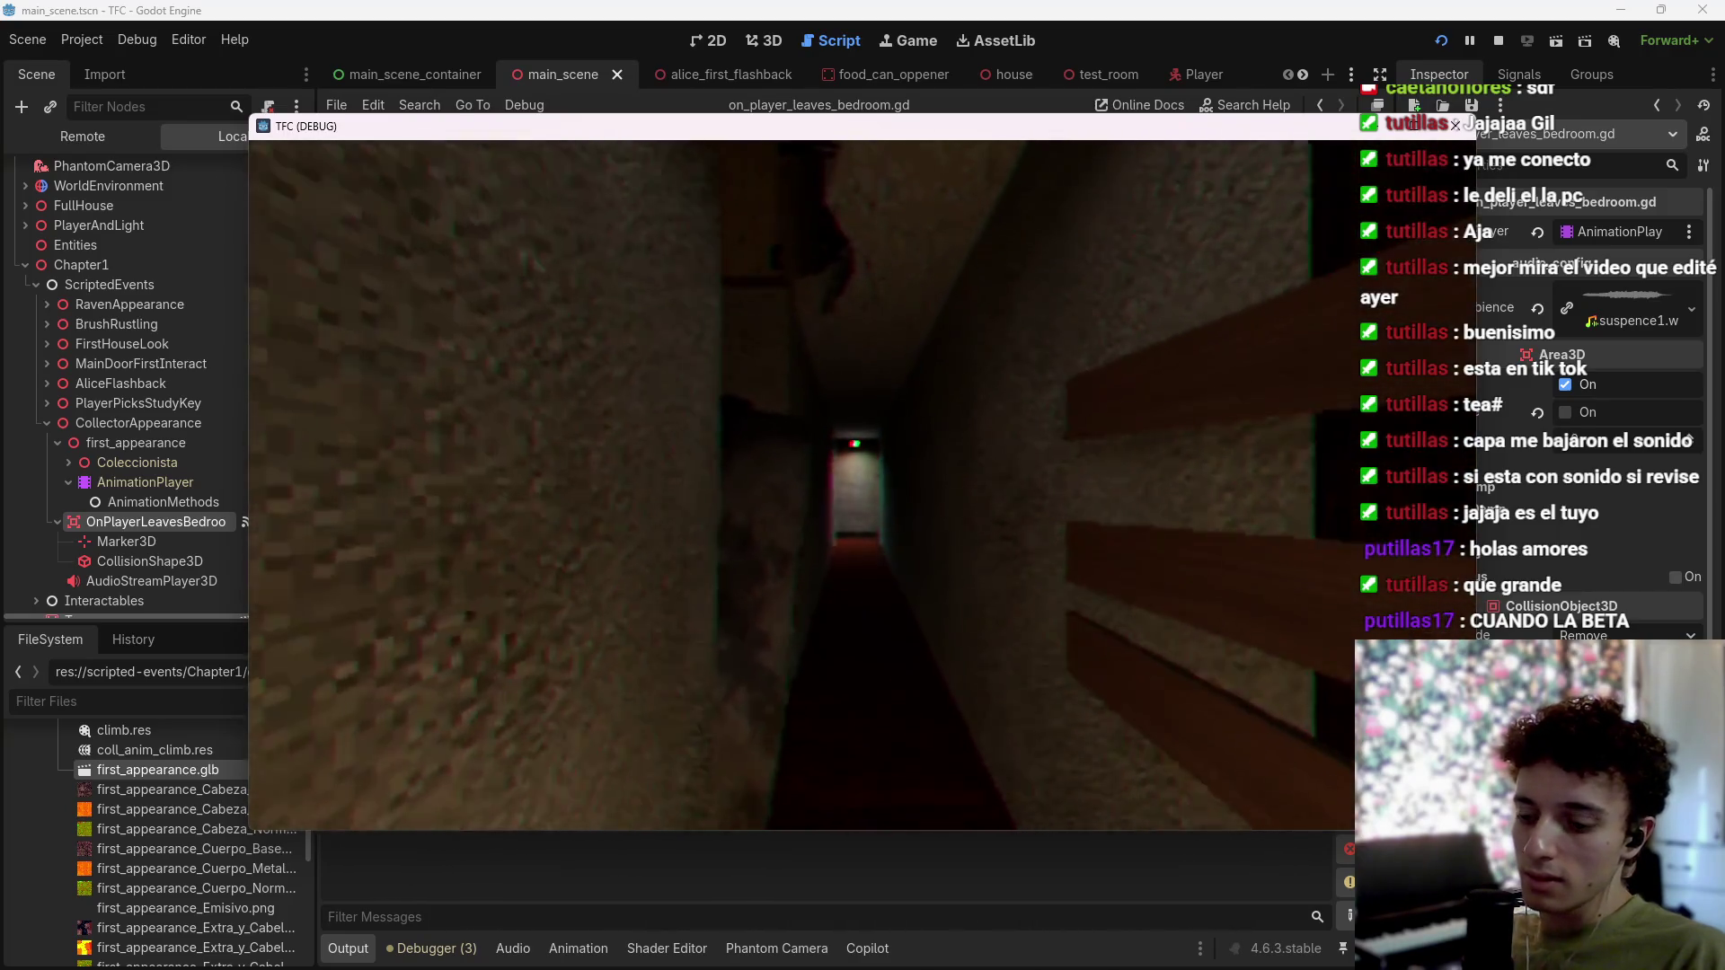
Step: Restart the game and play until the debugger halts at main_scene_container.gd line 107
{"action": "key", "text": "F8"}
{"action": "left_click", "coordinate": [1439, 40]}
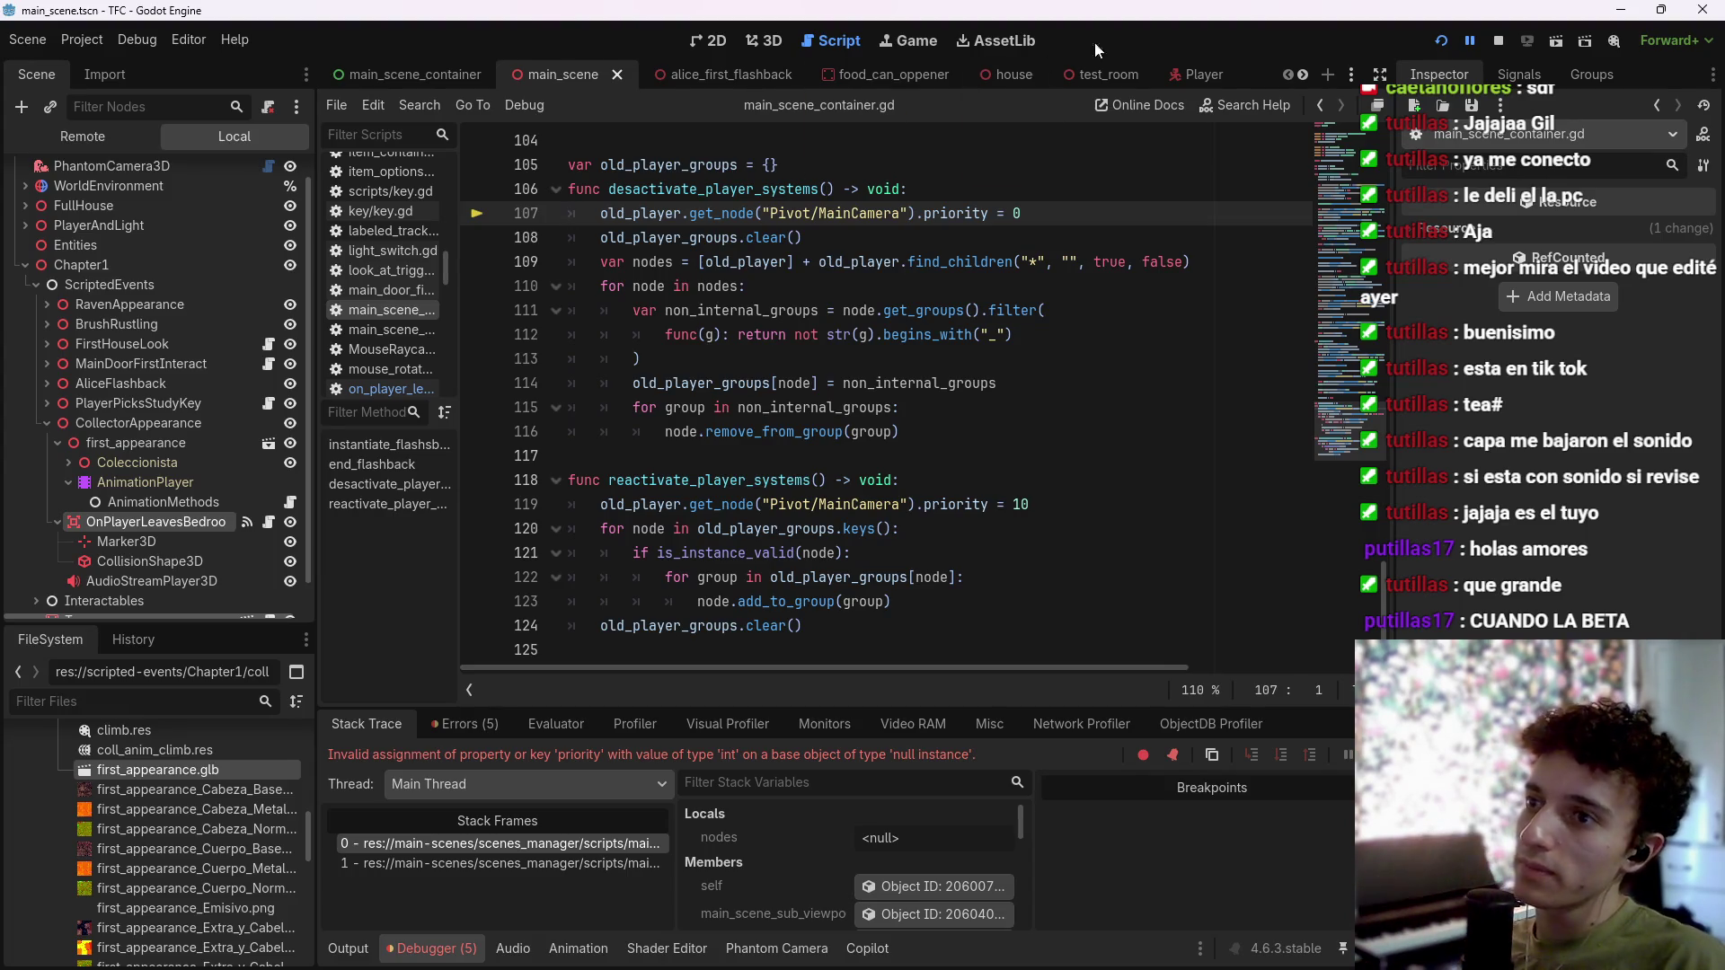
Step: Copy the PMainCamera node name and paste it over MainCamera on lines 107 and 119
{"action": "left_click", "coordinate": [1193, 74]}
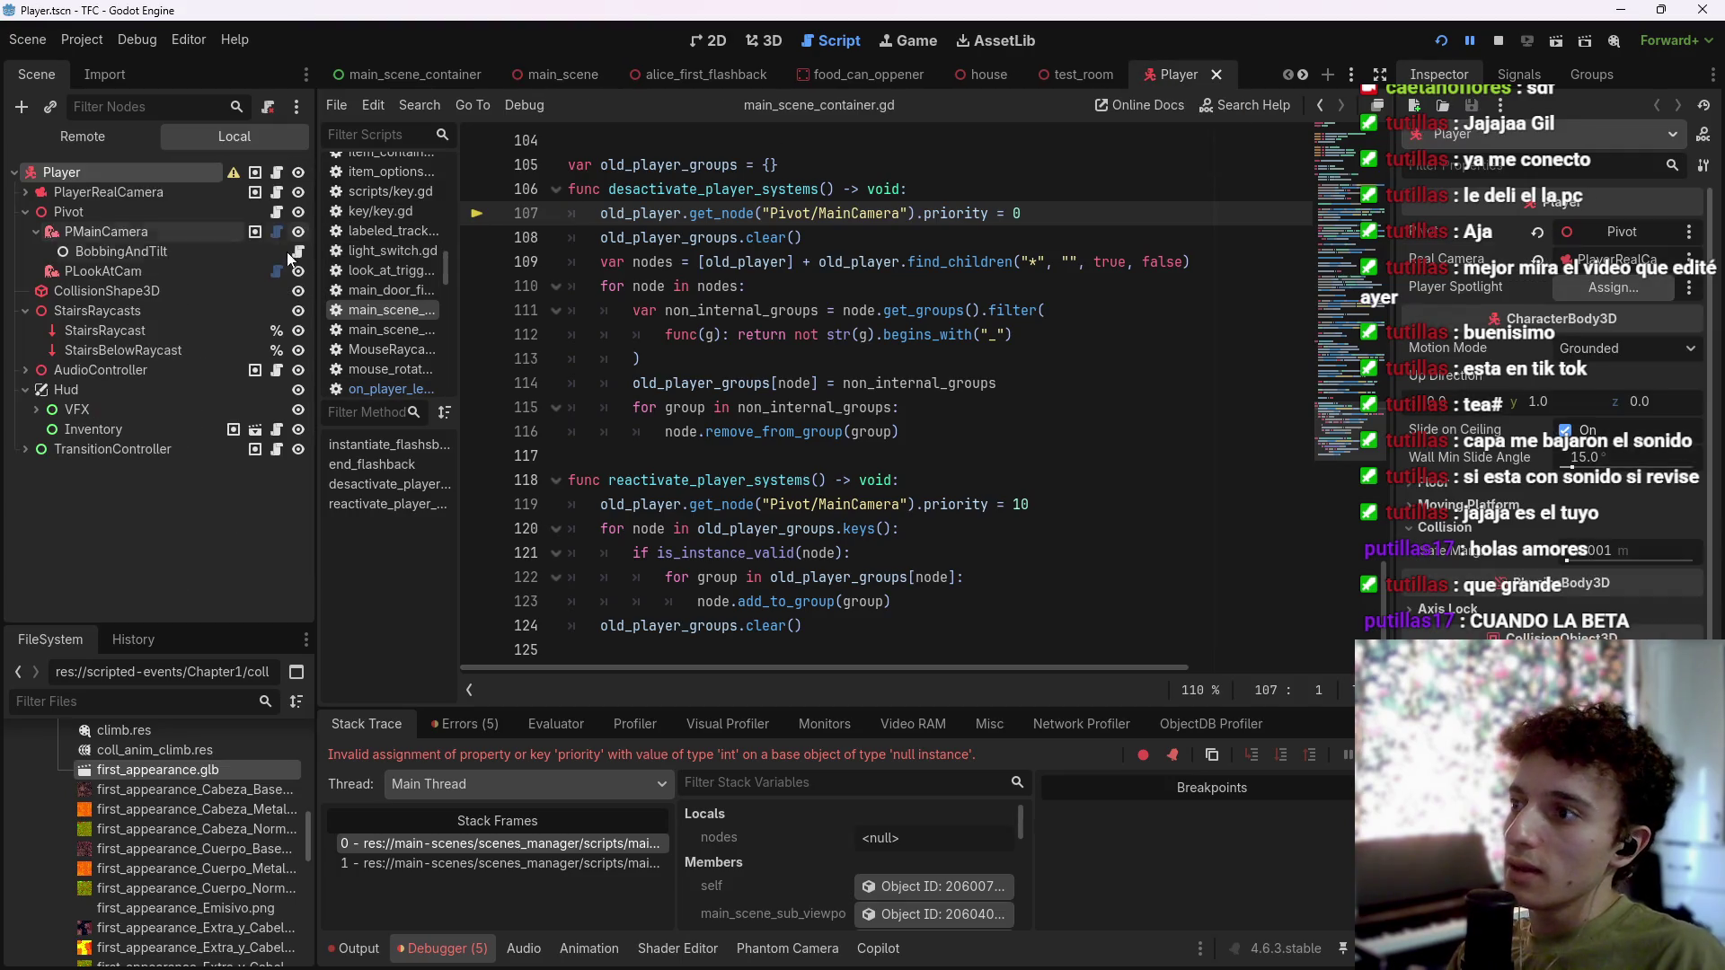
{"action": "double_click", "coordinate": [133, 231]}
{"action": "key", "text": "ctrl+c"}
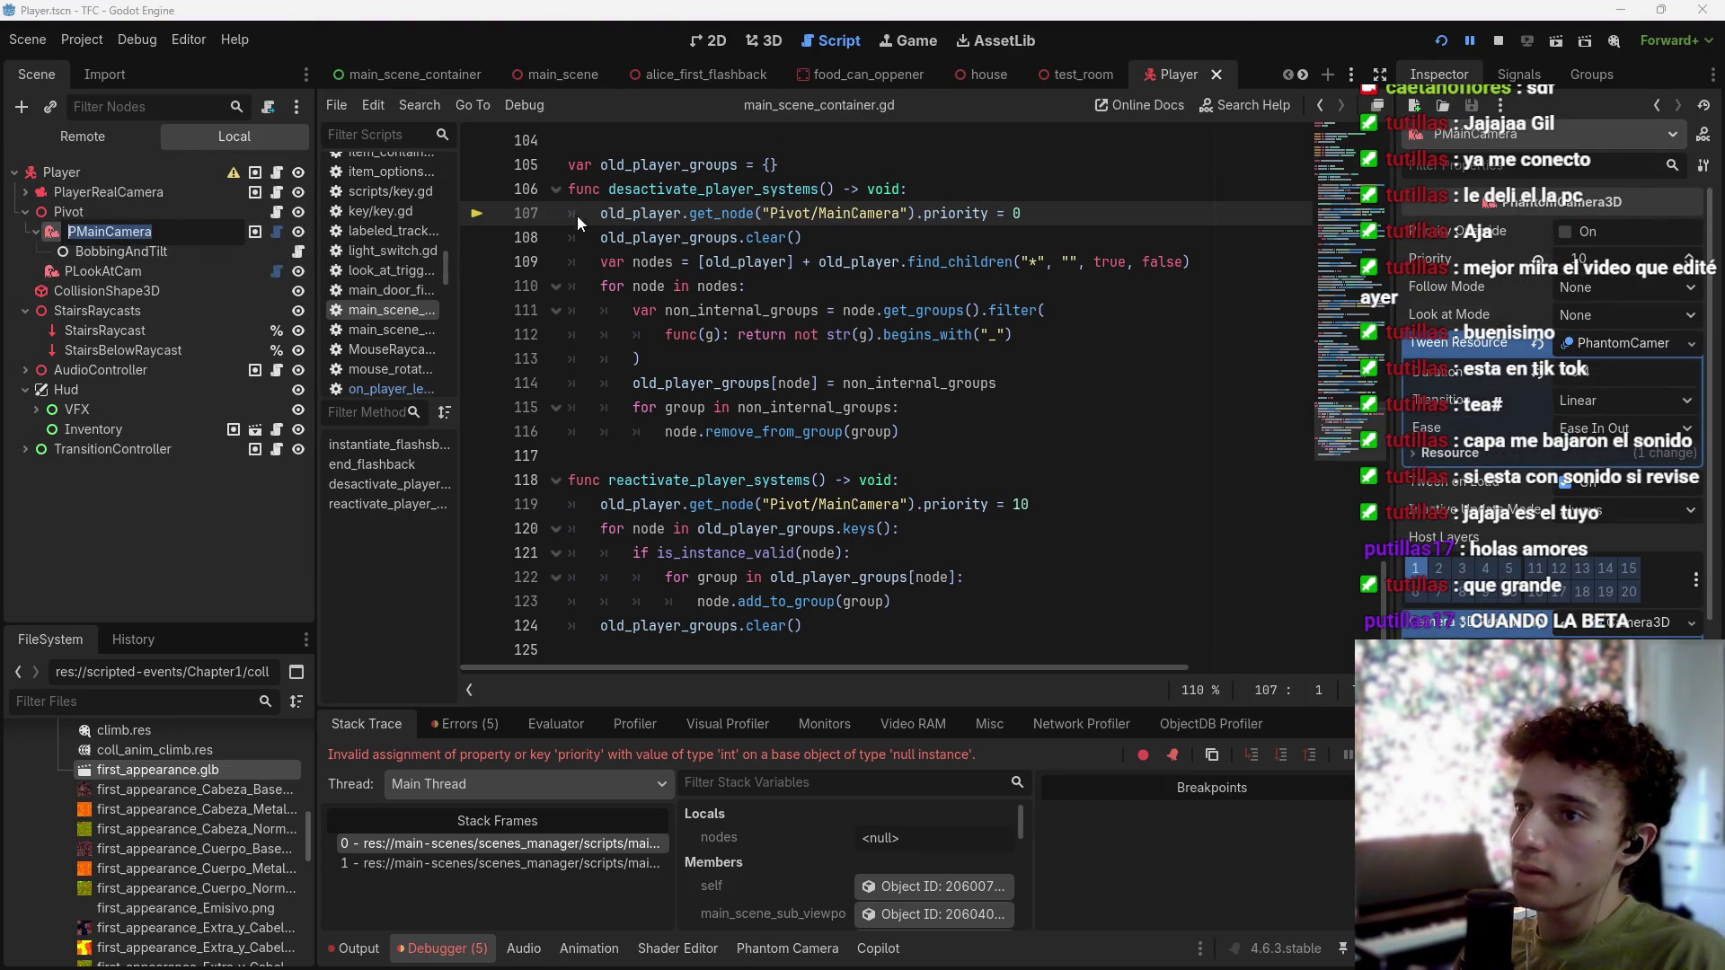
{"action": "key", "text": "Escape"}
{"action": "left_click_drag", "start_coordinate": [821, 212], "coordinate": [901, 213]}
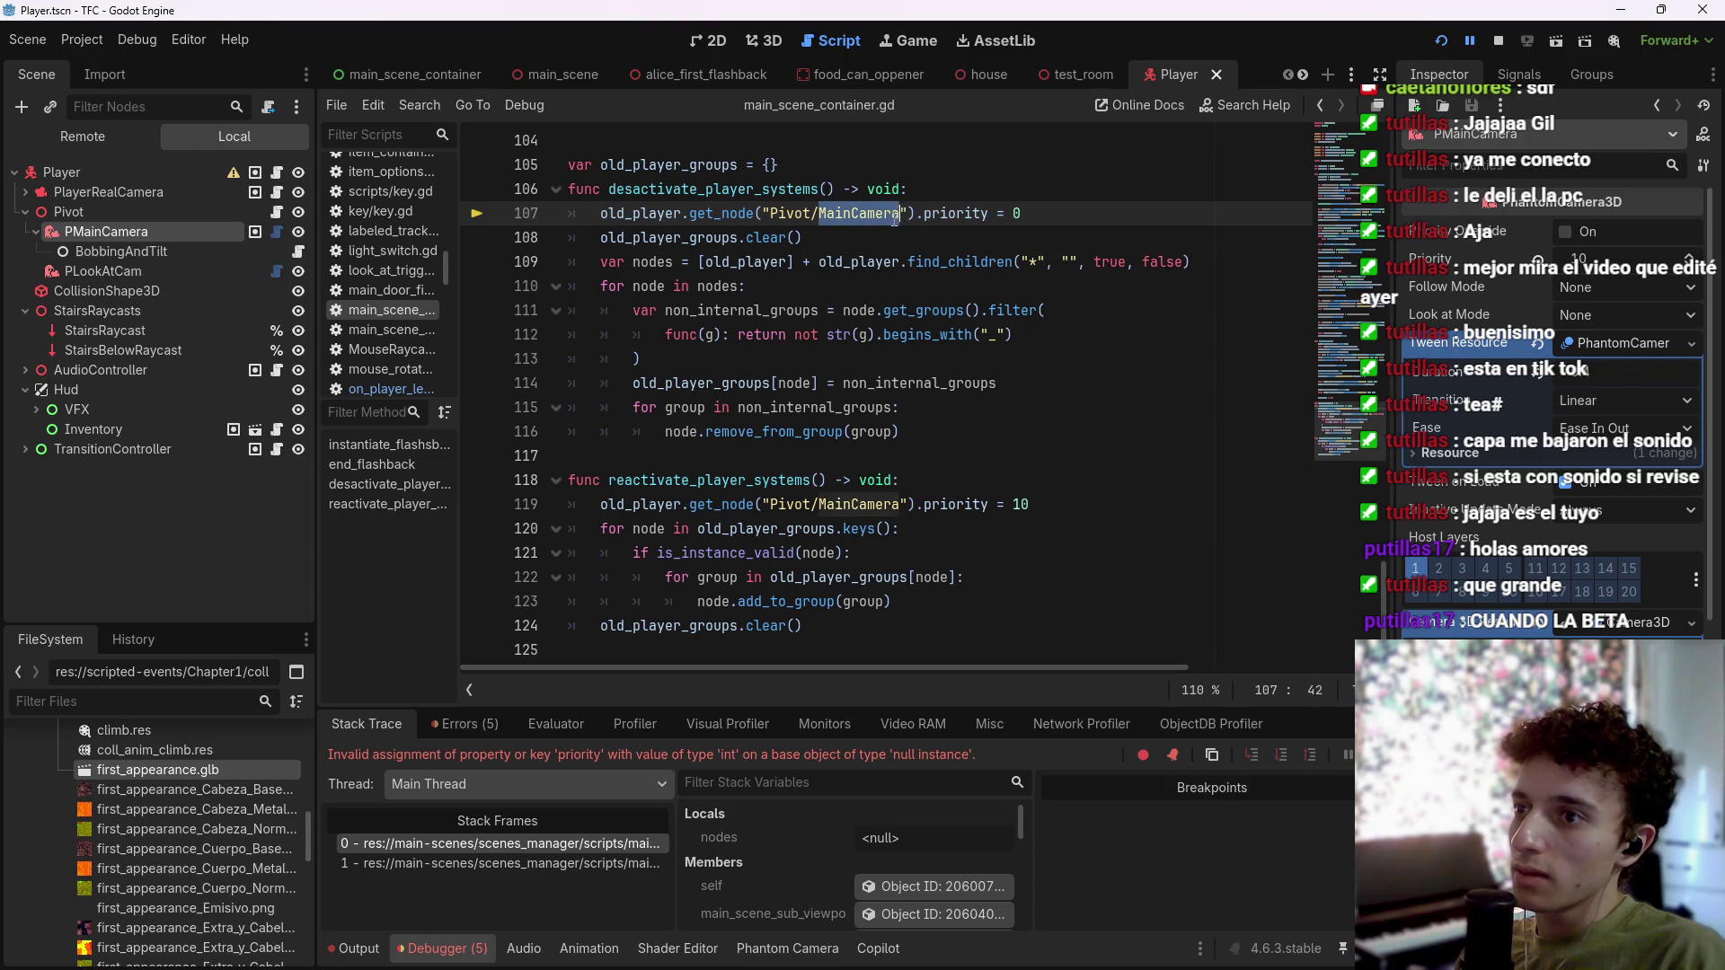
{"action": "key", "text": "ctrl+v"}
{"action": "left_click_drag", "start_coordinate": [818, 504], "coordinate": [895, 506]}
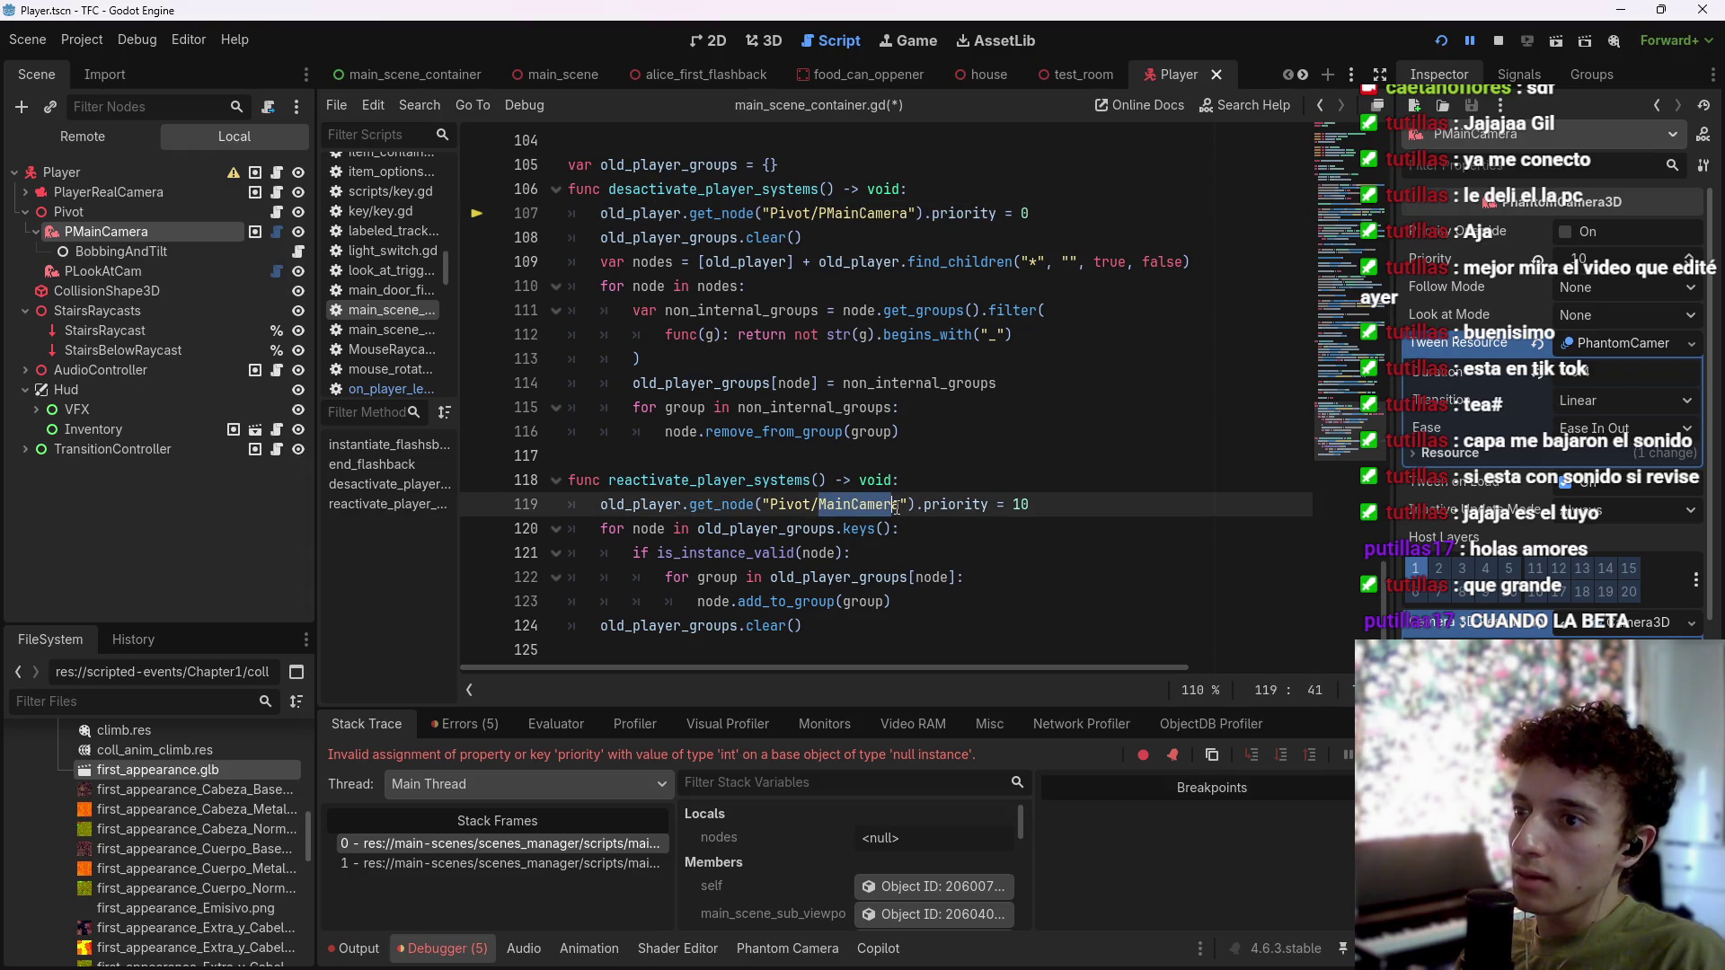
{"action": "key", "text": "ctrl+v"}
{"action": "key", "text": "ctrl+s"}
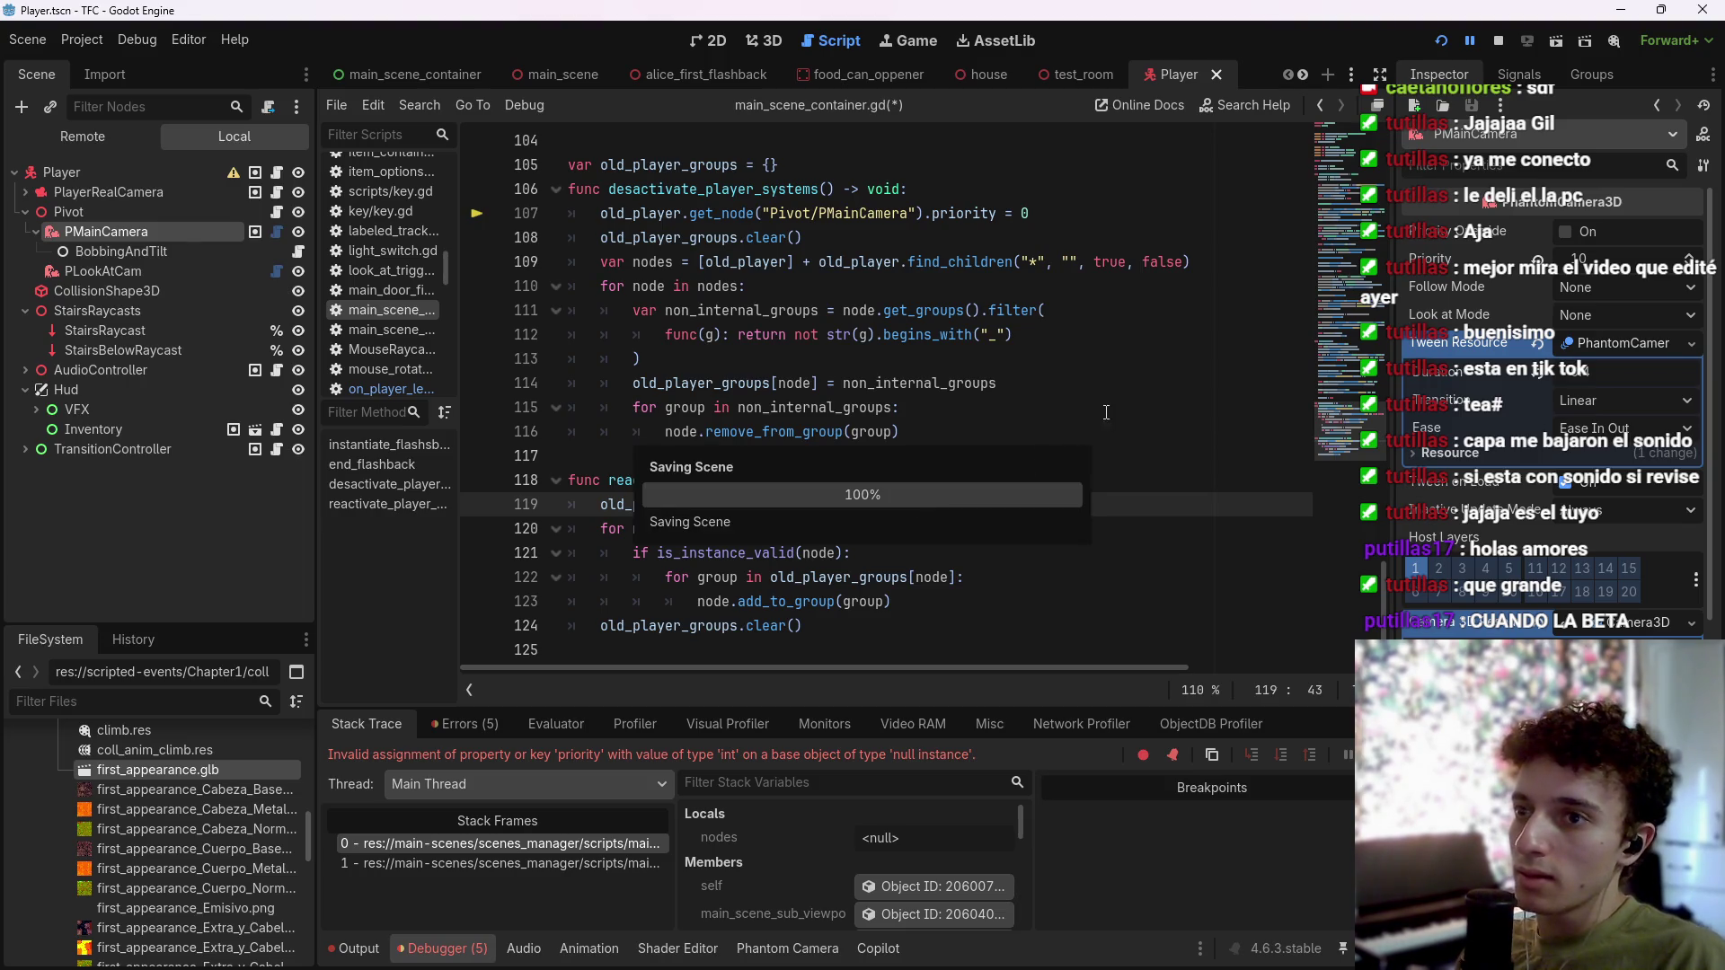
Step: Replace MainCamera with PMainCamera on line 95, save, and run the game to test the fix
{"action": "scroll", "coordinate": [919, 449], "scroll_direction": "up", "scroll_amount": 8}
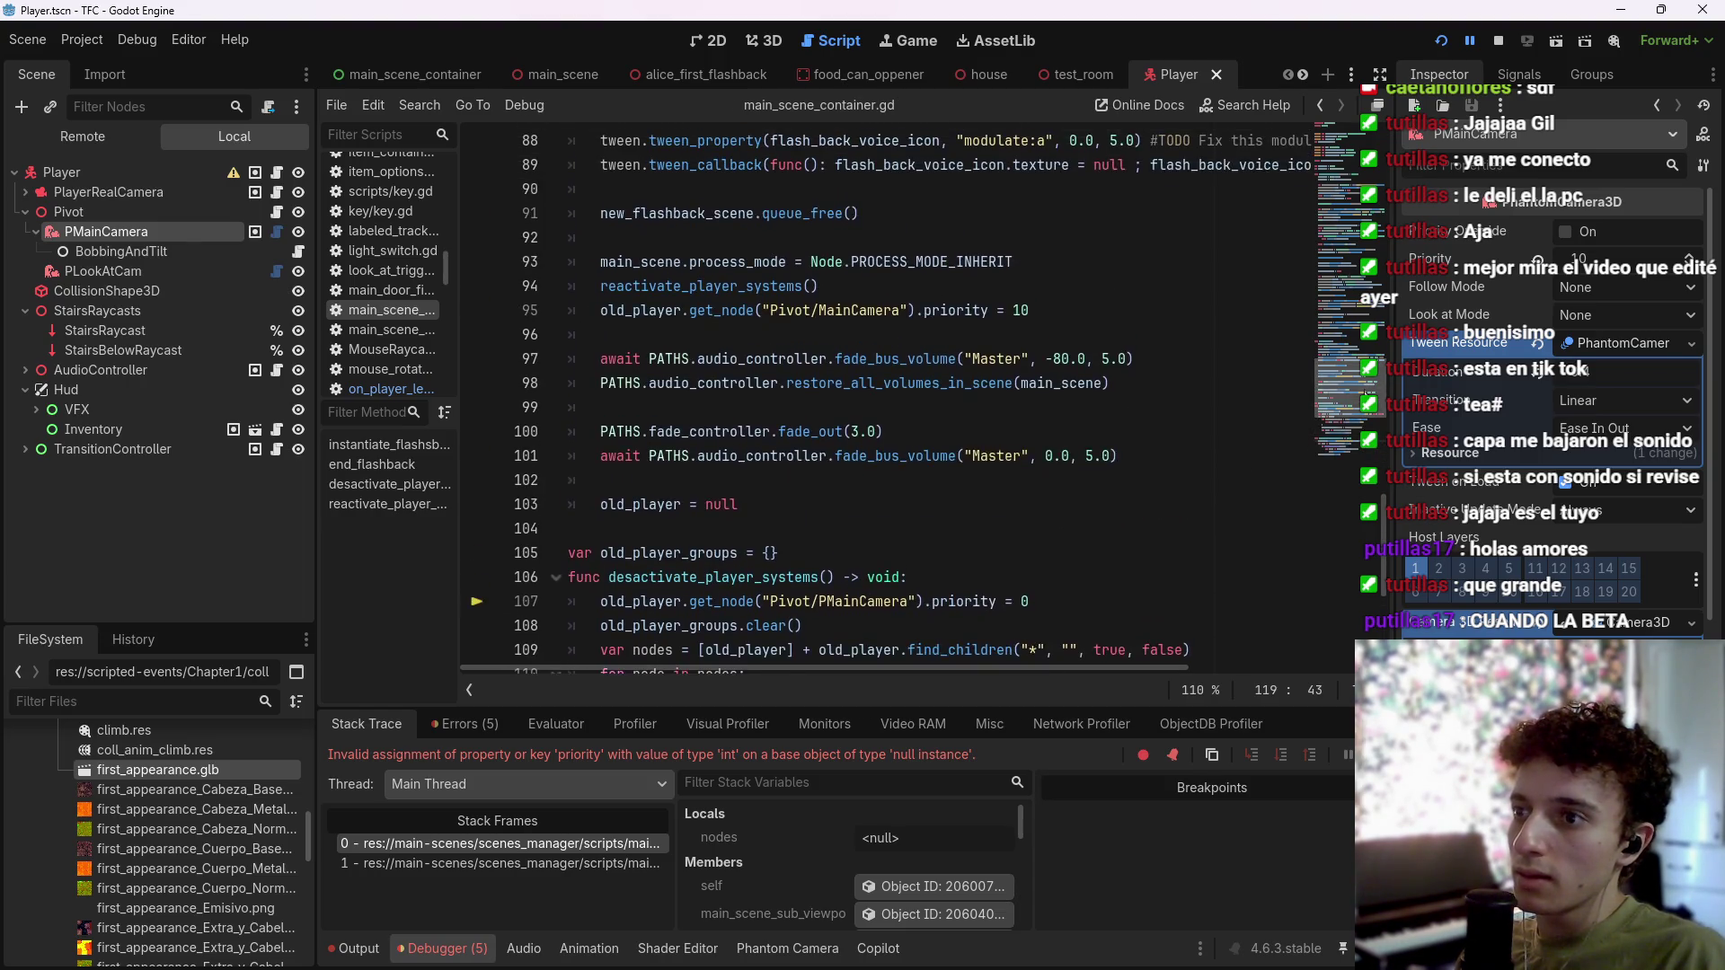
{"action": "double_click", "coordinate": [898, 513]}
{"action": "key", "text": "ctrl+v"}
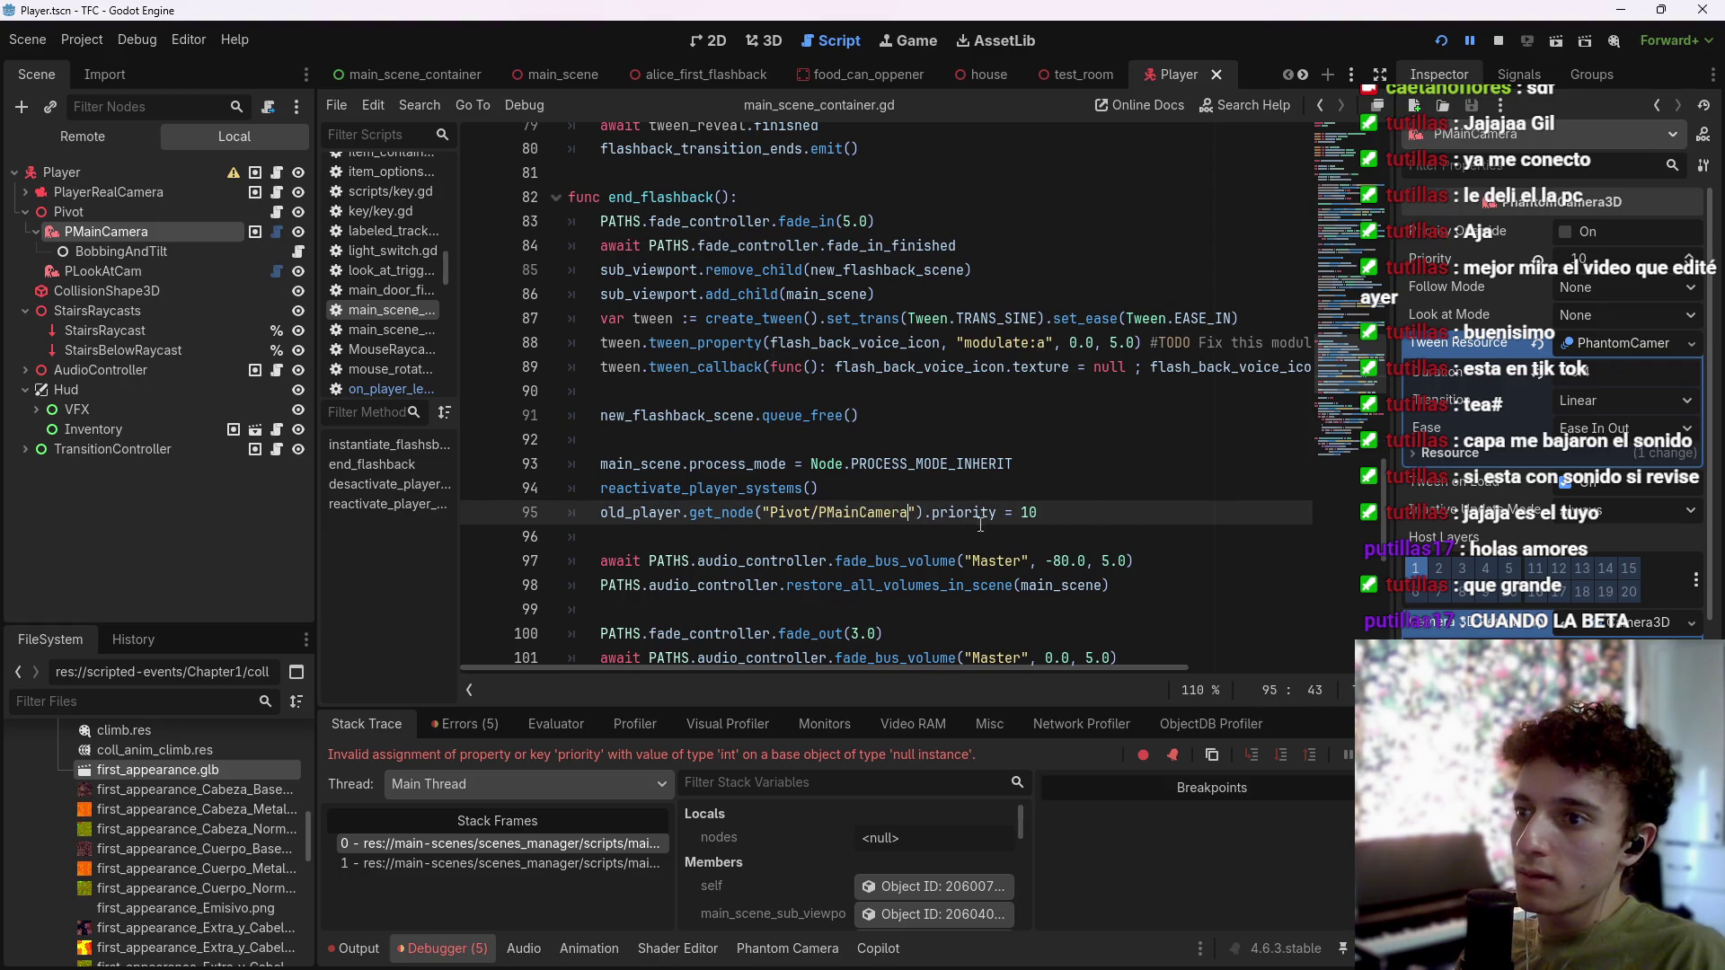
{"action": "key", "text": "ctrl+s"}
{"action": "scroll", "coordinate": [1350, 371], "scroll_direction": "up", "scroll_amount": 8}
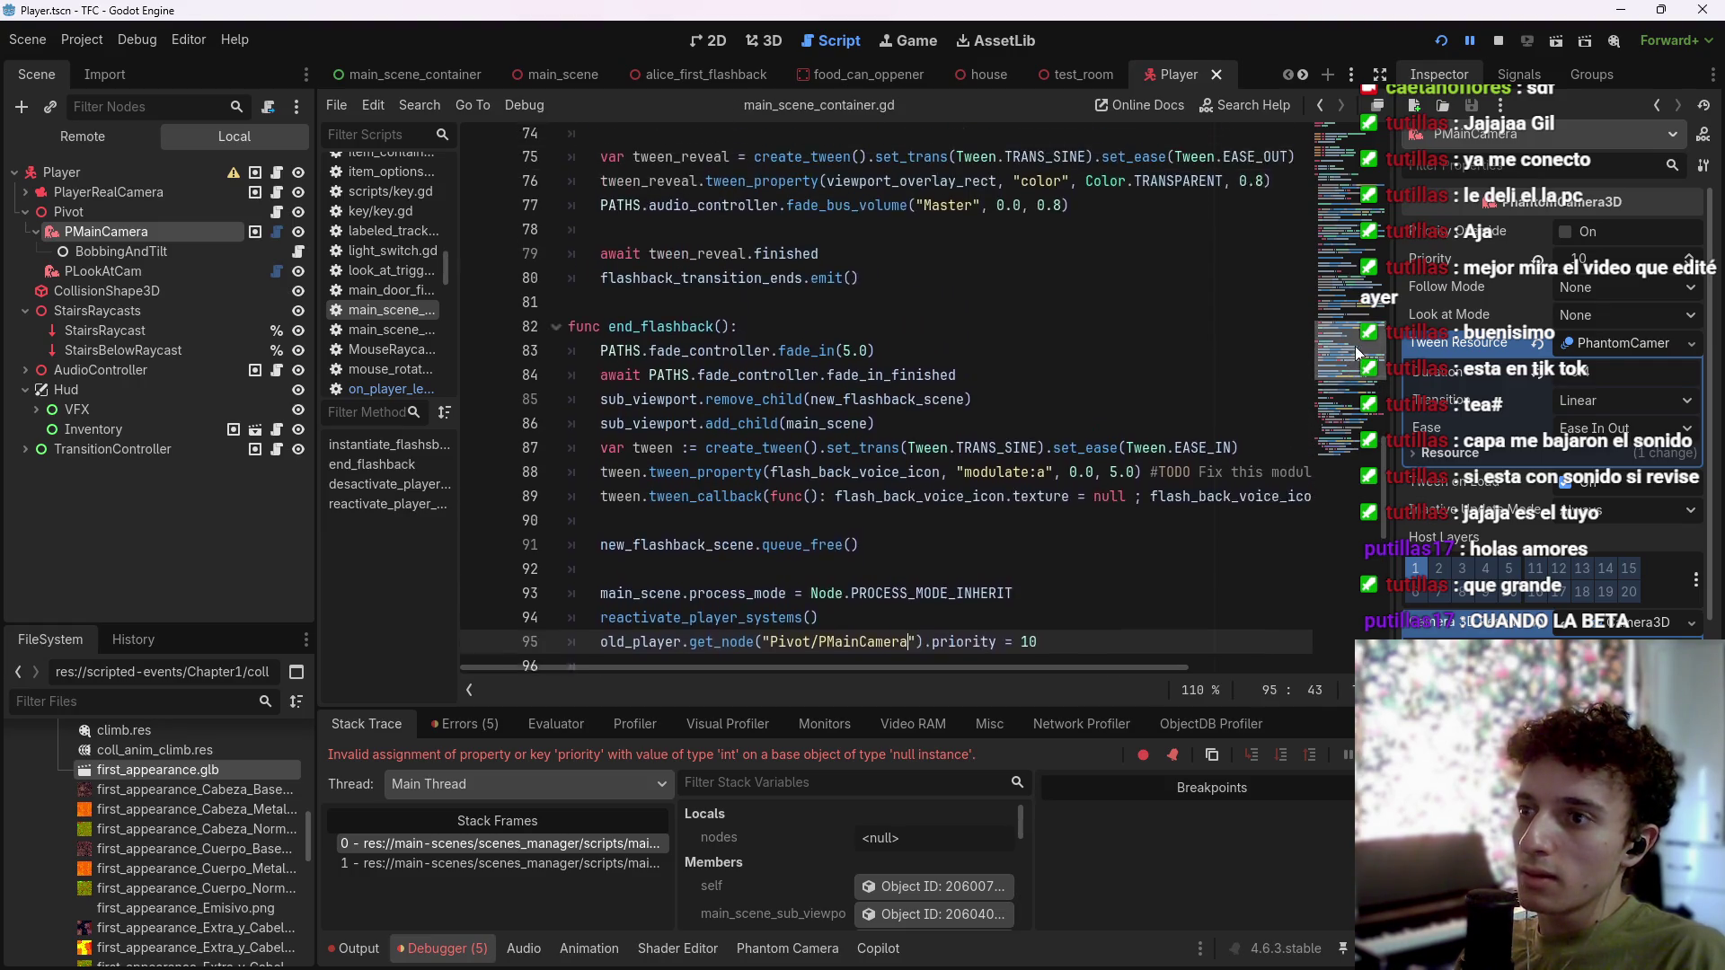
{"action": "left_click_drag", "start_coordinate": [1362, 303], "coordinate": [1353, 130]}
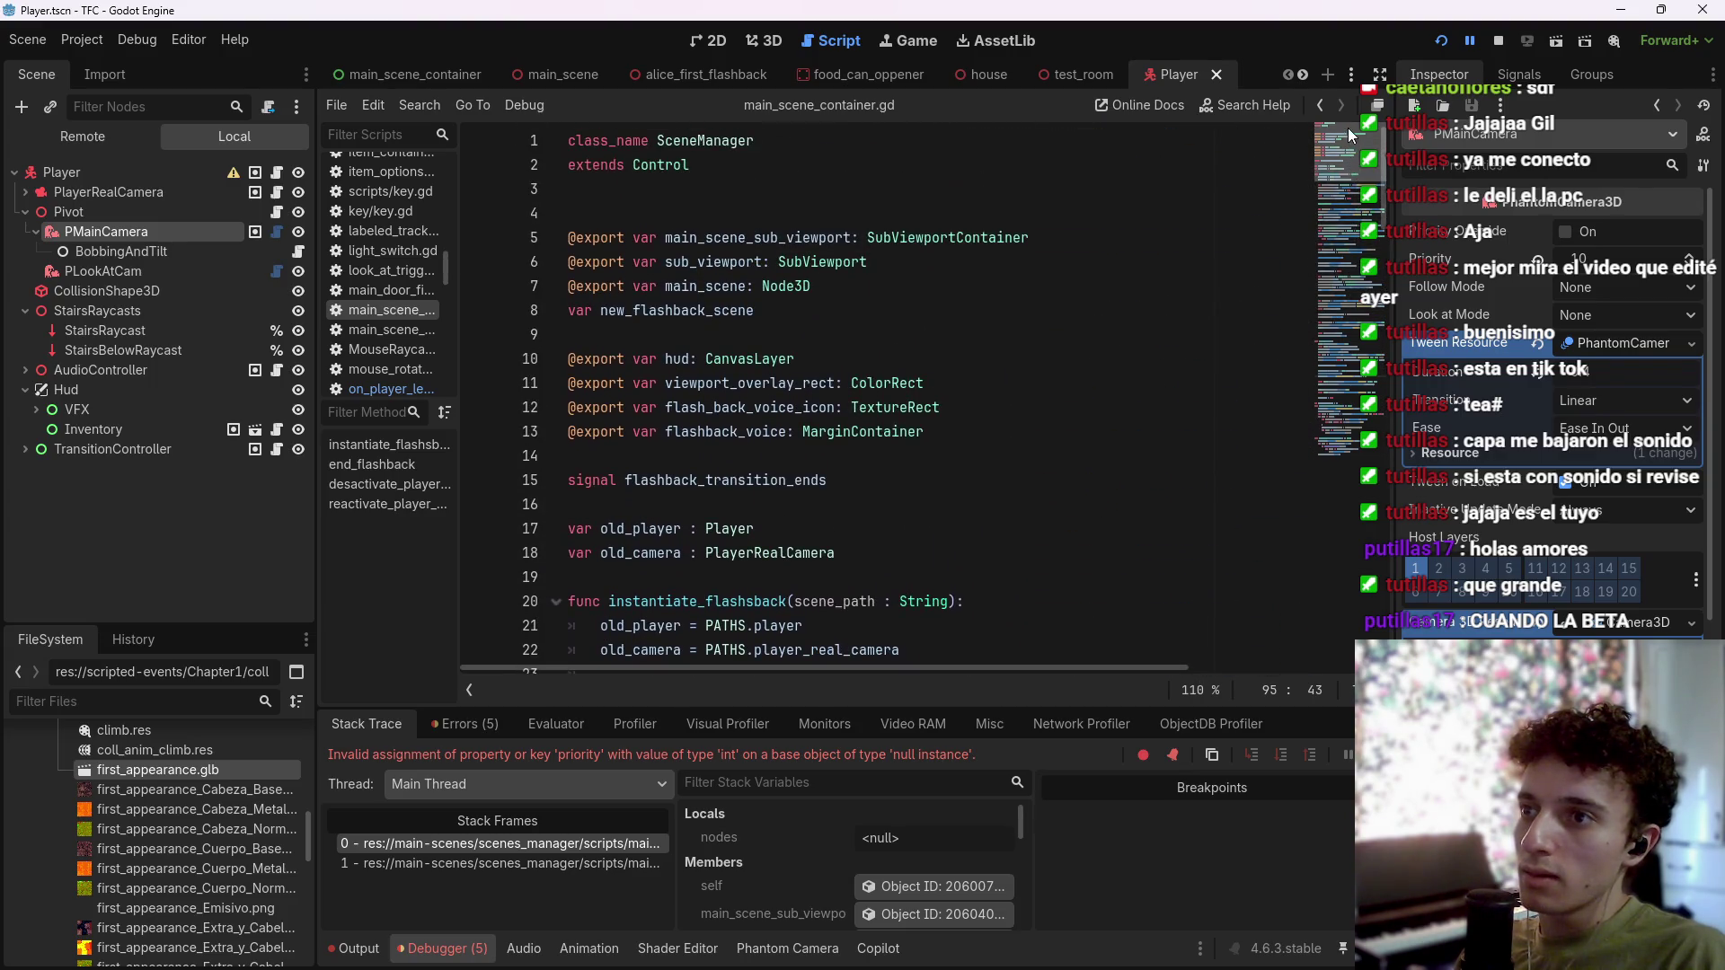
{"action": "left_click", "coordinate": [1441, 40]}
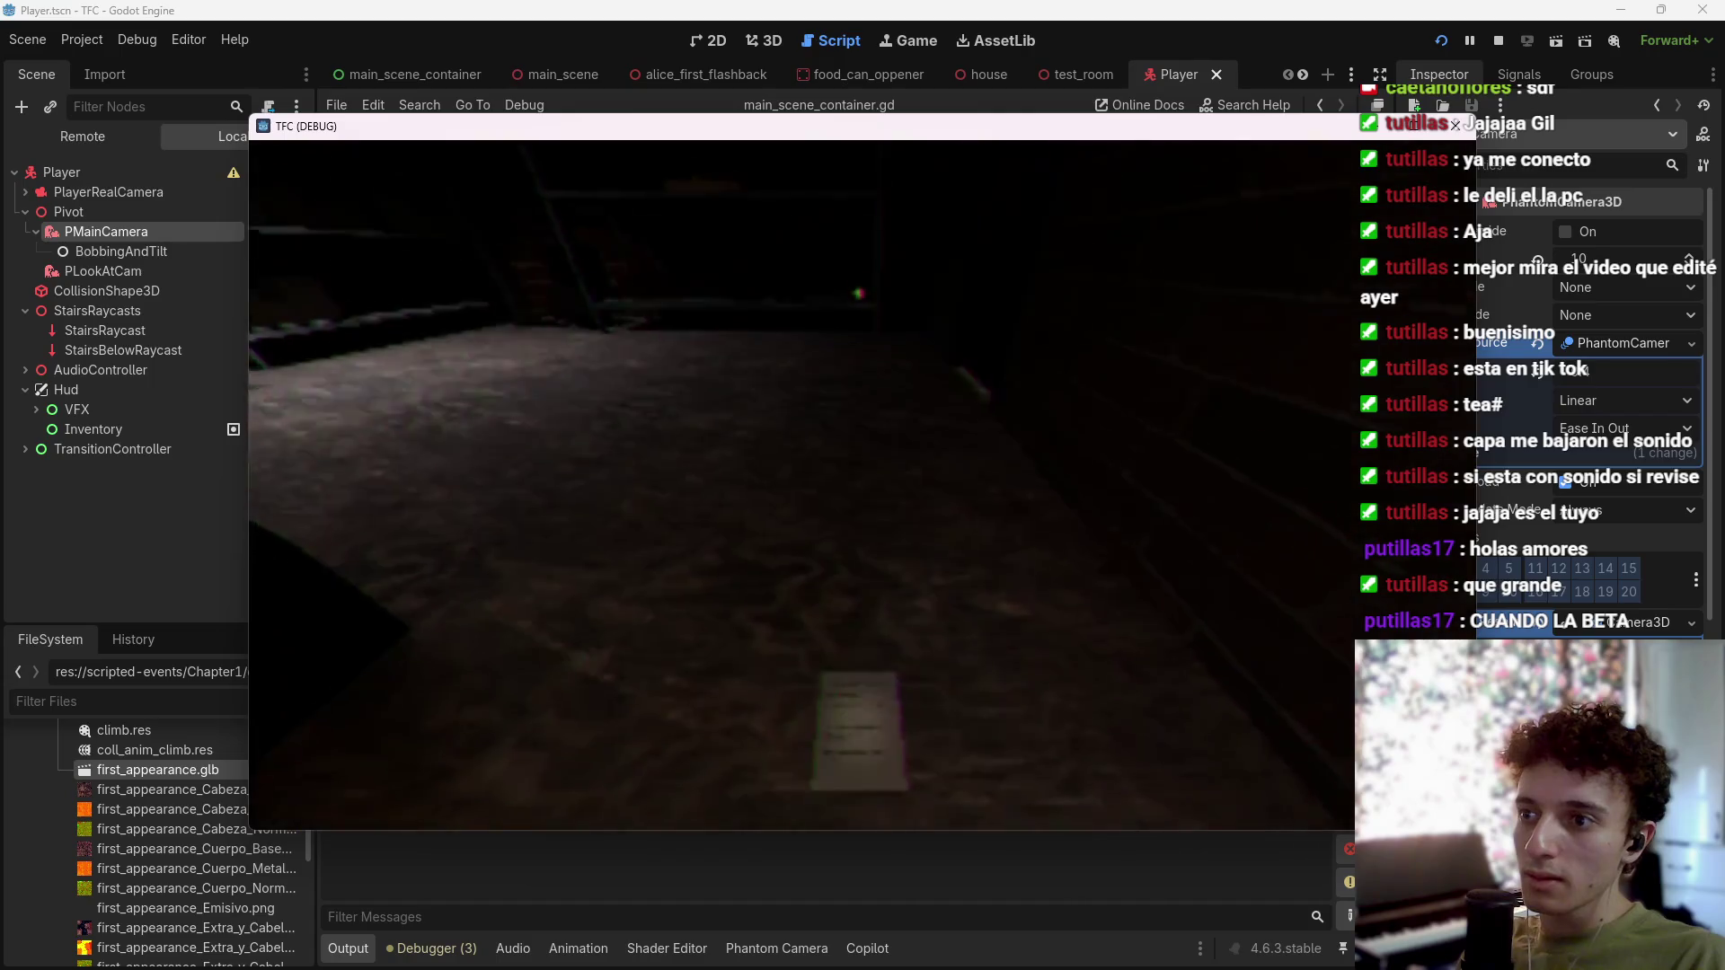
Step: Pick up and read the floor note in the running game, then stop the session with F8
{"action": "key", "text": "e"}
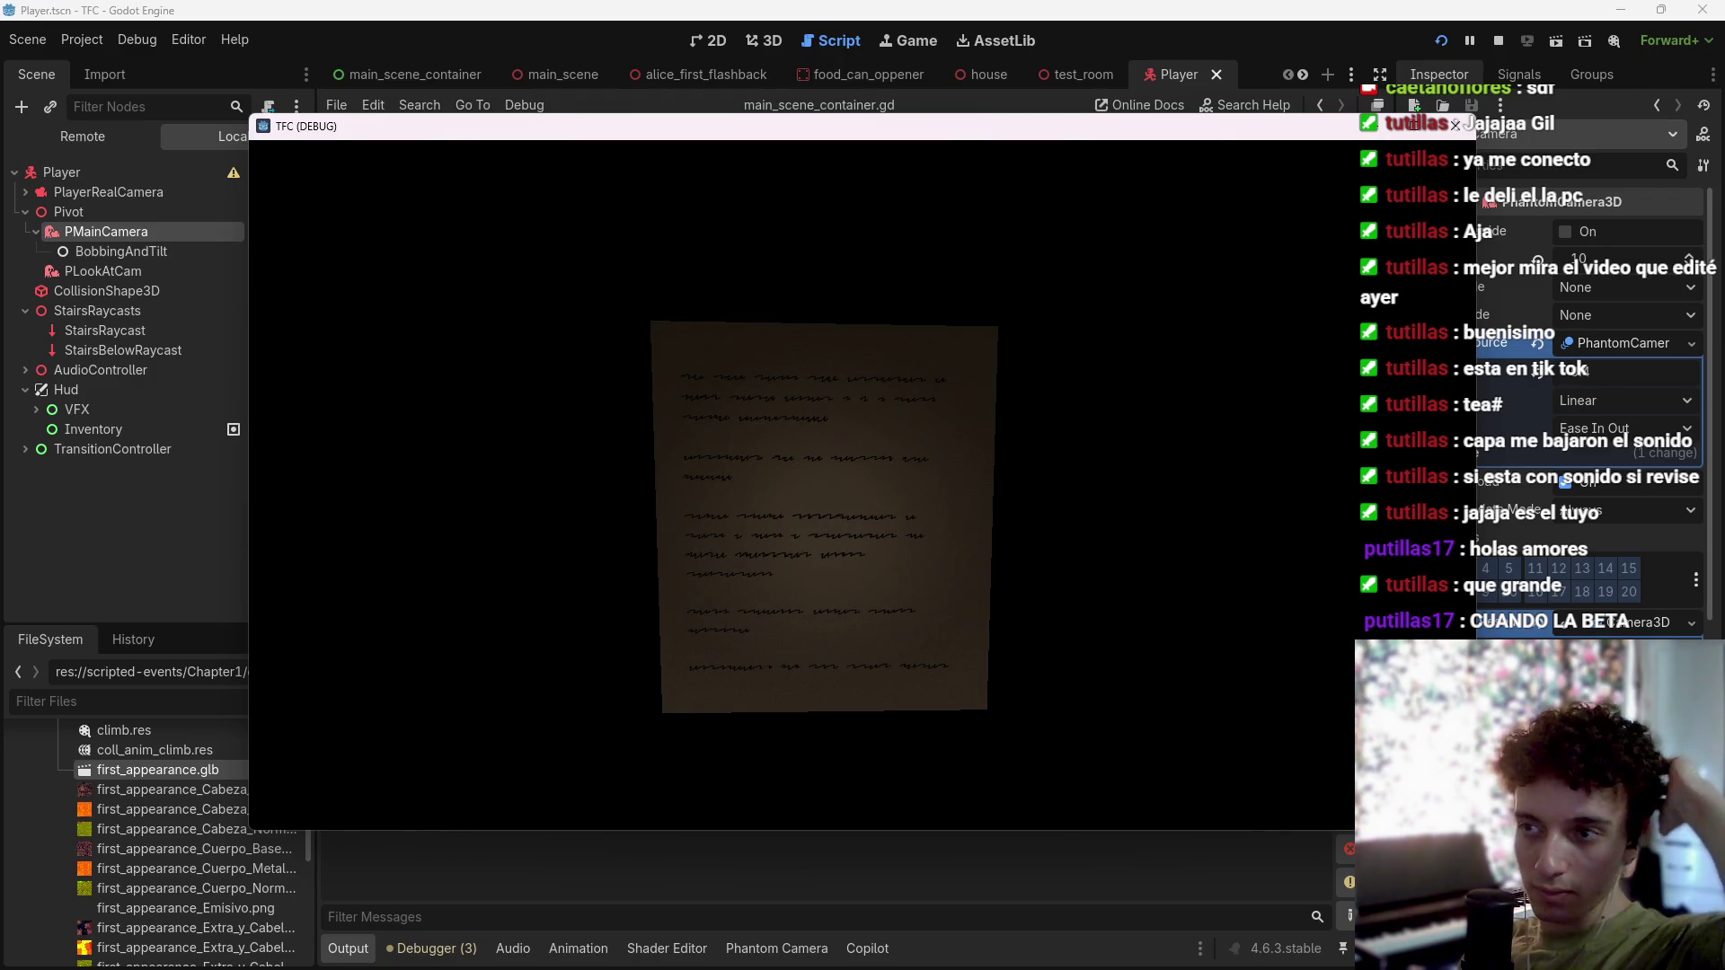
{"action": "key", "text": "e"}
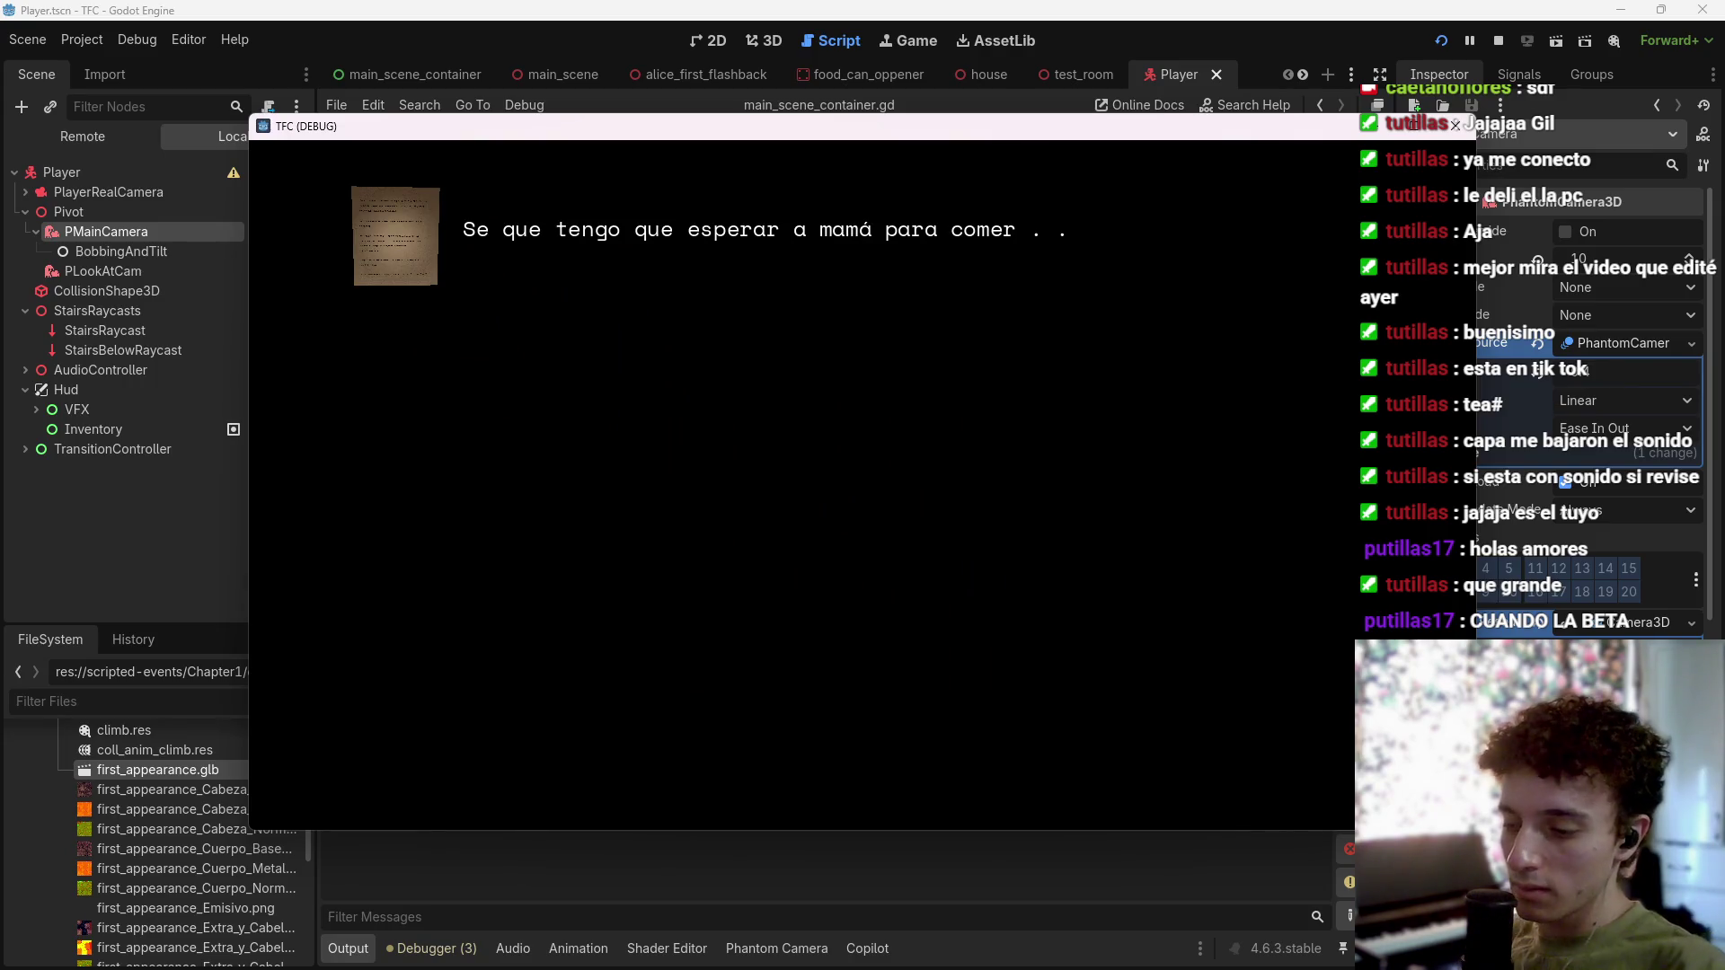
{"action": "key", "text": "F8"}
{"action": "key", "text": "ctrl+s"}
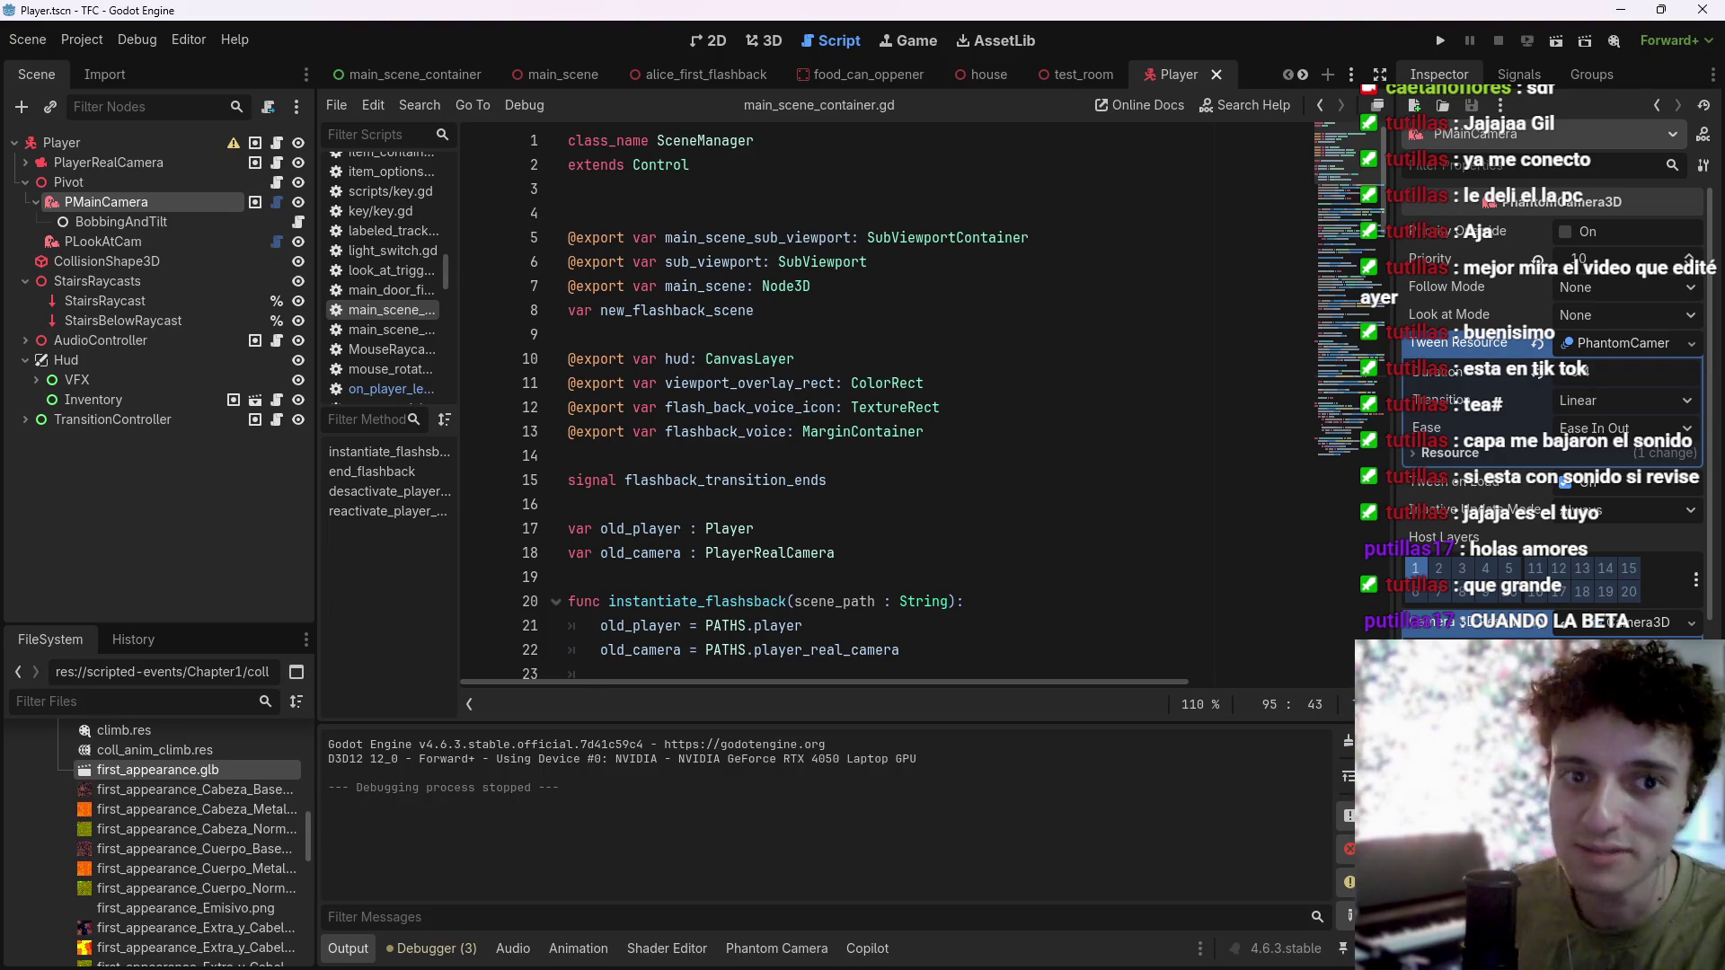
Step: Switch to the Trello Programación board and move the Collector asomandose por la esquina card into Finalizadas
{"action": "mouse_move", "coordinate": [903, 961]}
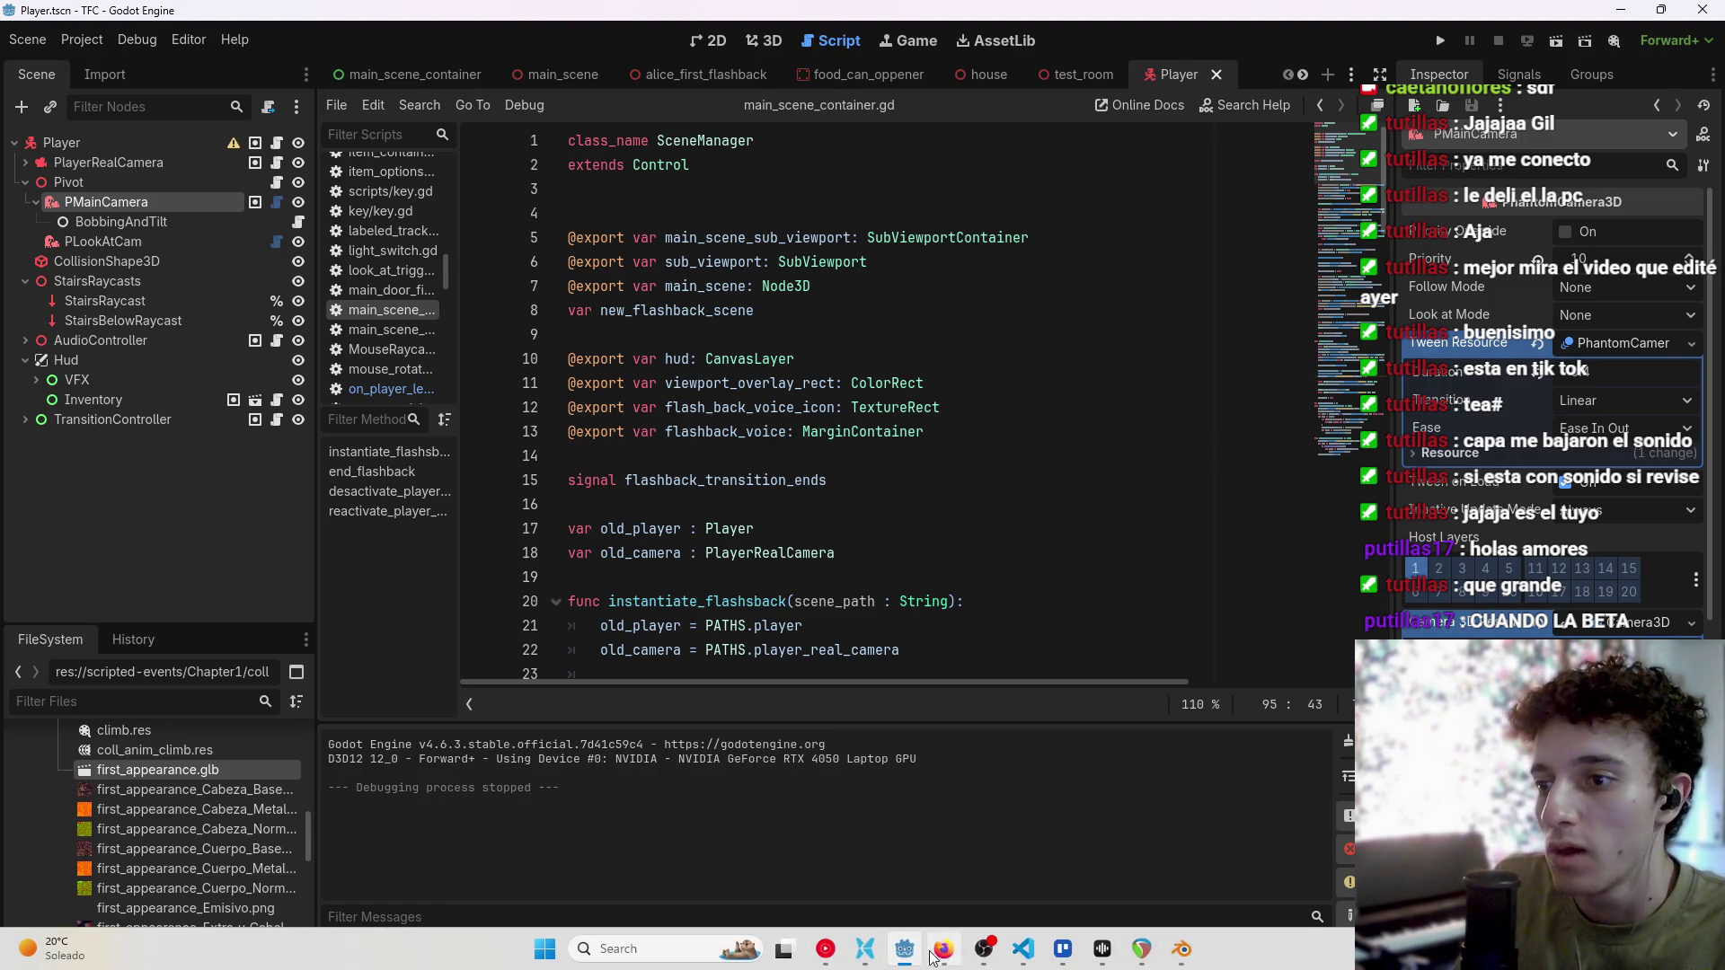
{"action": "left_click", "coordinate": [1063, 950]}
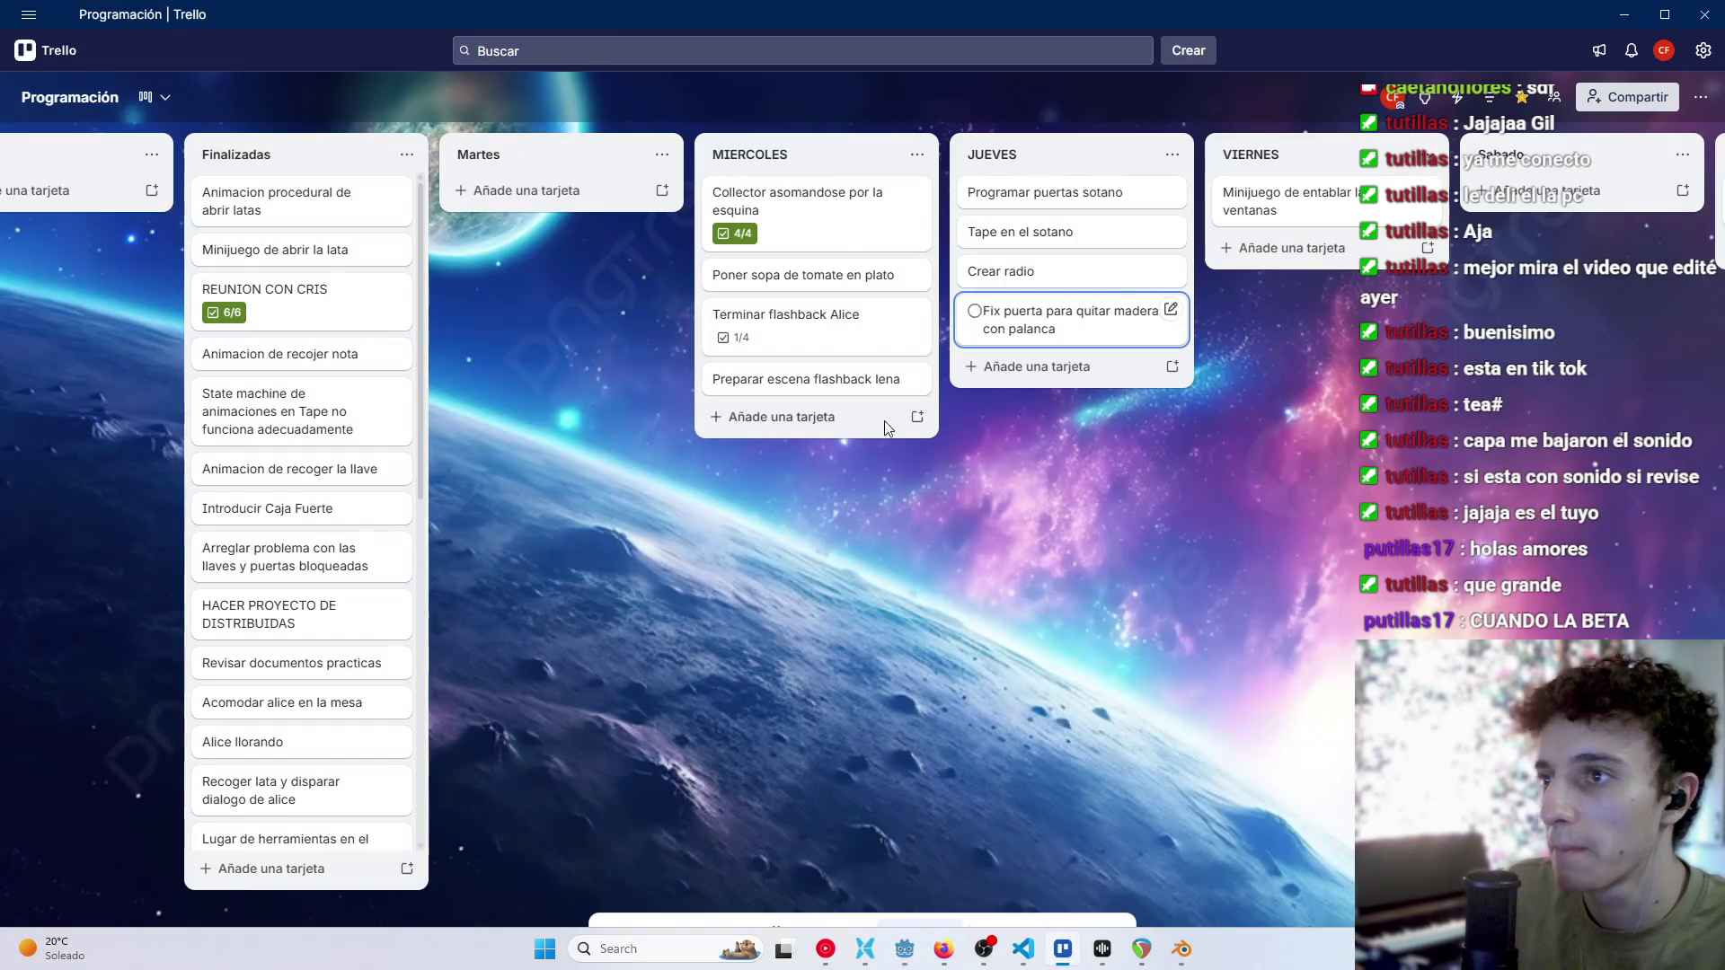
{"action": "left_click", "coordinate": [797, 227]}
{"action": "left_click", "coordinate": [721, 634]}
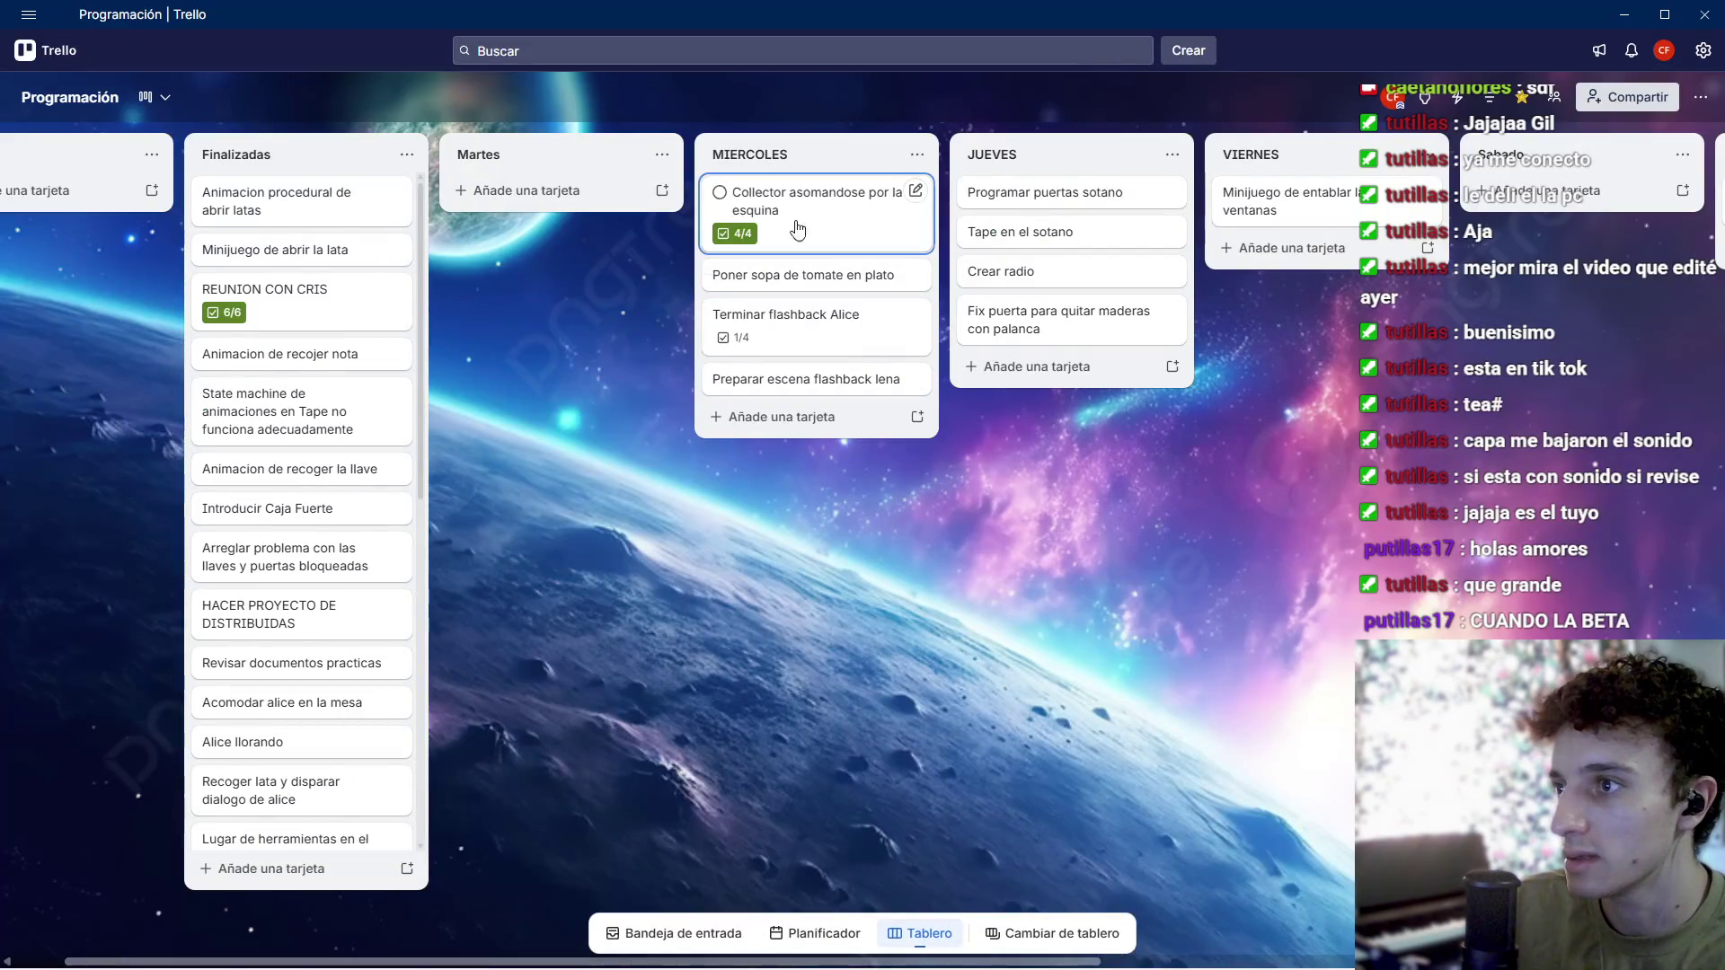
{"action": "left_click_drag", "start_coordinate": [793, 223], "coordinate": [359, 199]}
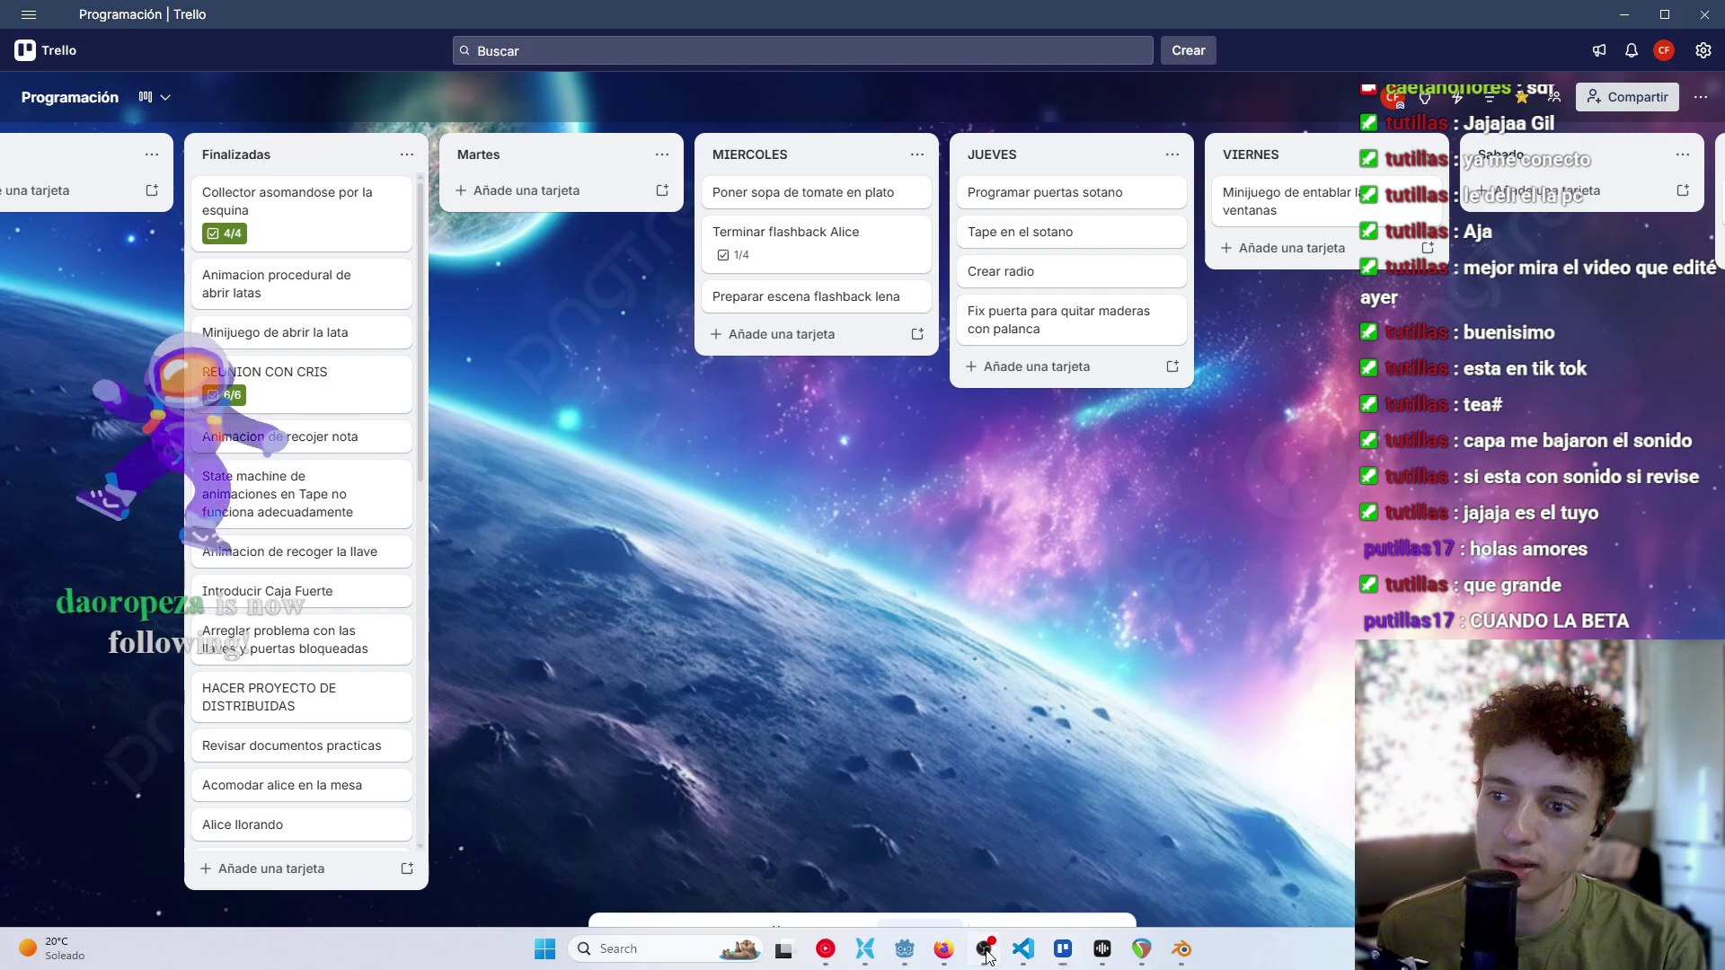
{"action": "left_click", "coordinate": [986, 952]}
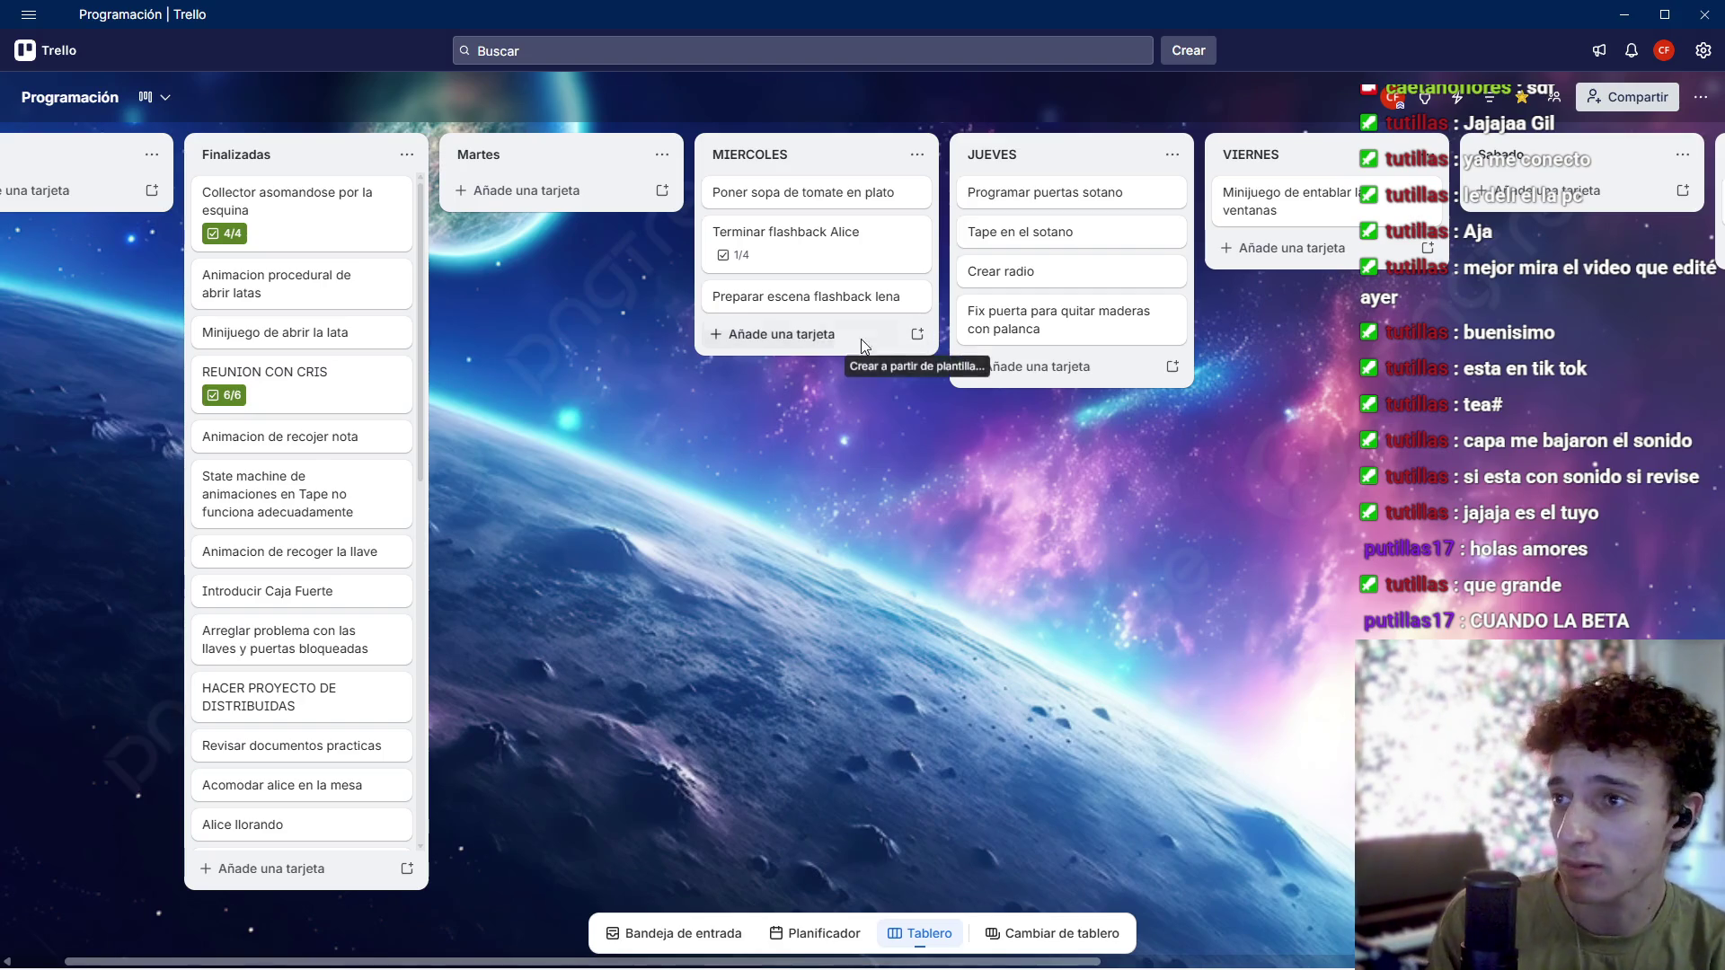
Step: Move Terminar flashback Alice to the top of JUEVES and mark Tape en el sotano complete
{"action": "left_click", "coordinate": [842, 252]}
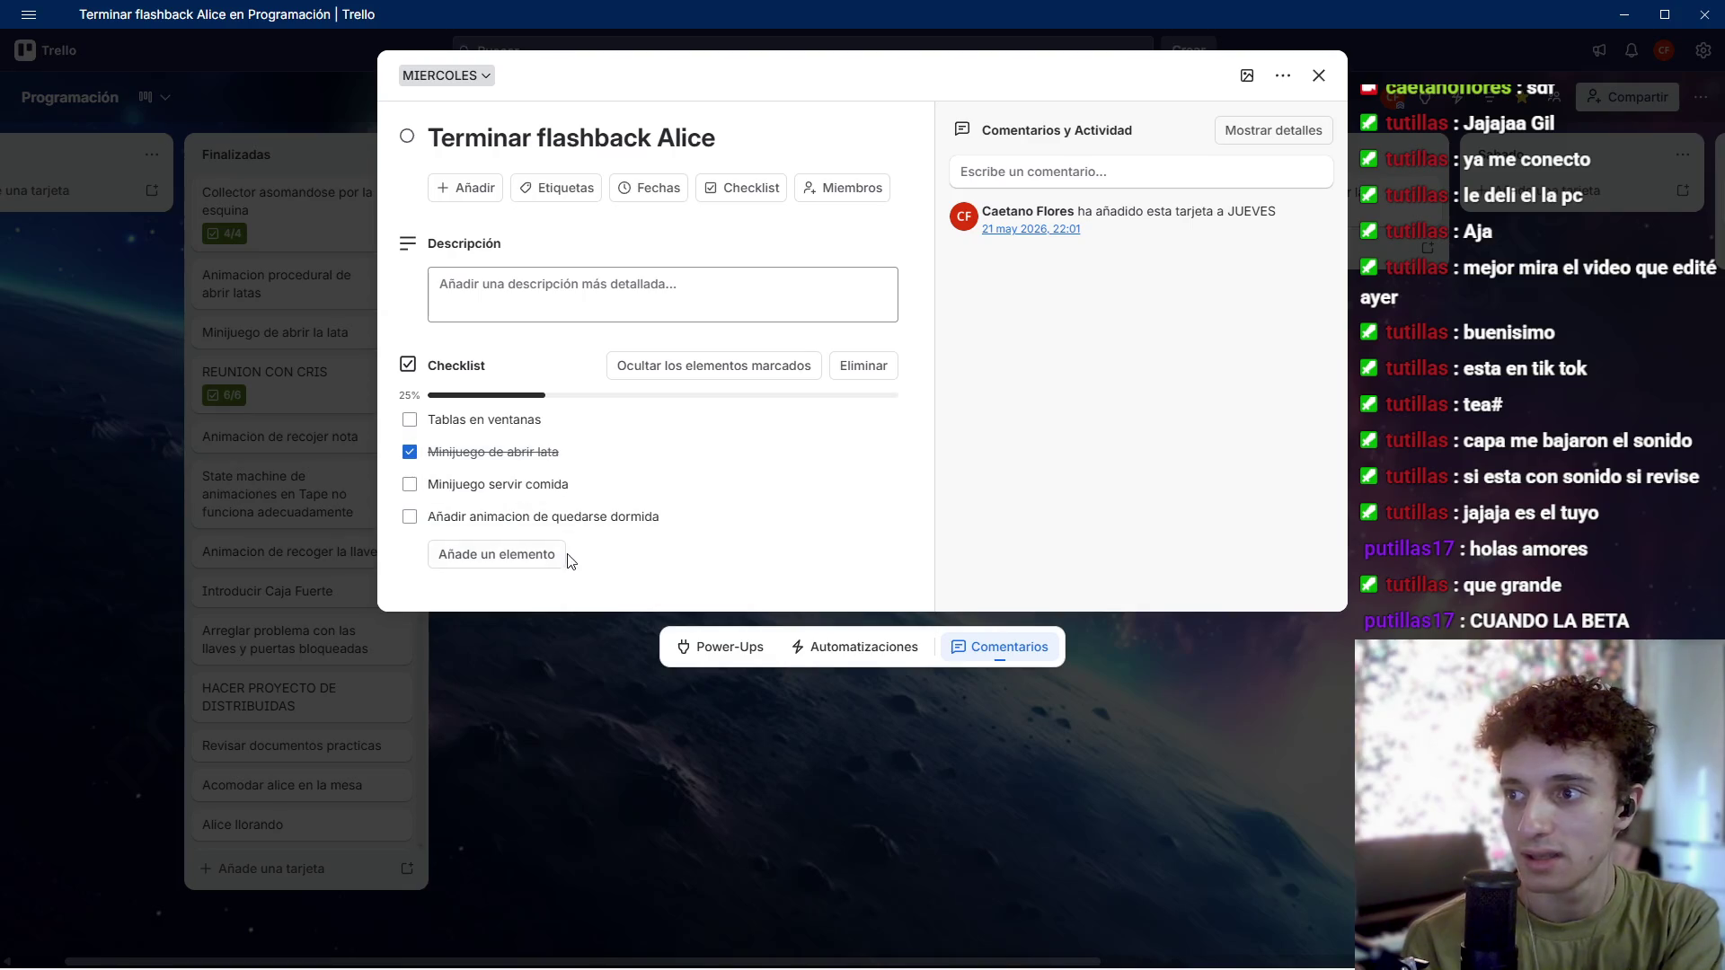
{"action": "key", "text": "Escape"}
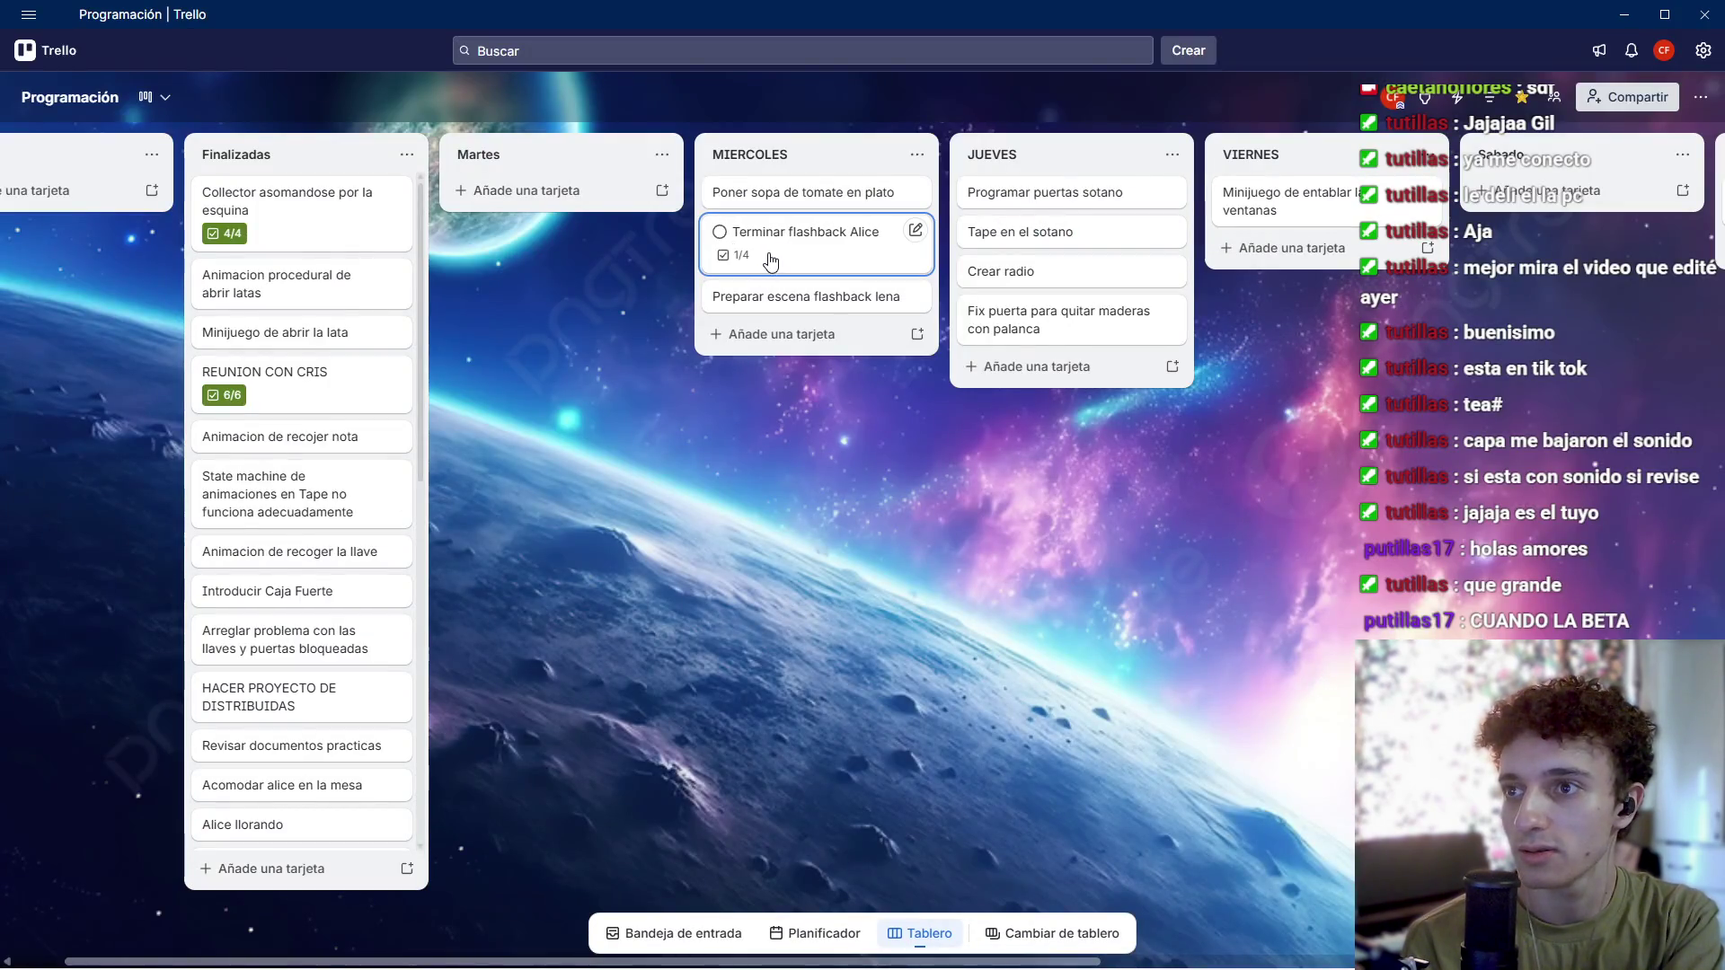
{"action": "left_click_drag", "start_coordinate": [773, 259], "coordinate": [1051, 196]}
{"action": "left_click", "coordinate": [975, 296]}
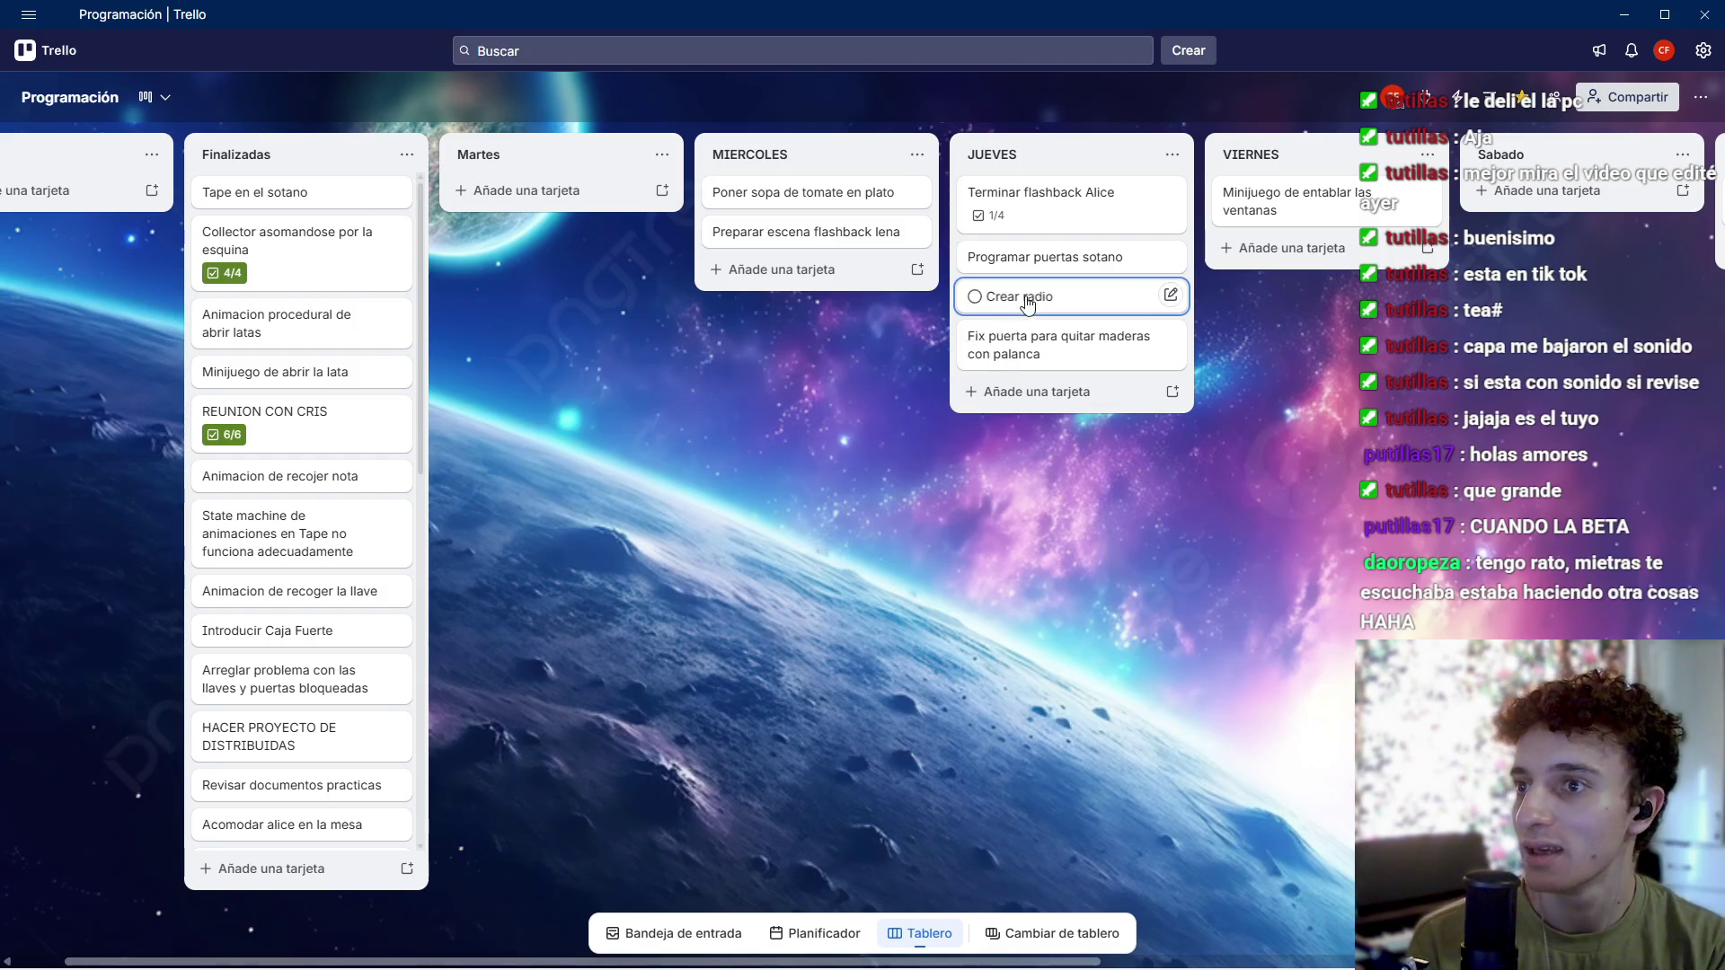
Step: Try rearranging the Crear radio and Fix puerta cards, leave Fix puerta in JUEVES, and return to Godot
{"action": "mouse_move", "coordinate": [1037, 303]}
{"action": "left_mouse_down"}
{"action": "mouse_move", "coordinate": [985, 354]}
{"action": "mouse_move", "coordinate": [1033, 303]}
{"action": "mouse_move", "coordinate": [827, 200]}
{"action": "mouse_move", "coordinate": [1033, 314]}
{"action": "left_mouse_up"}
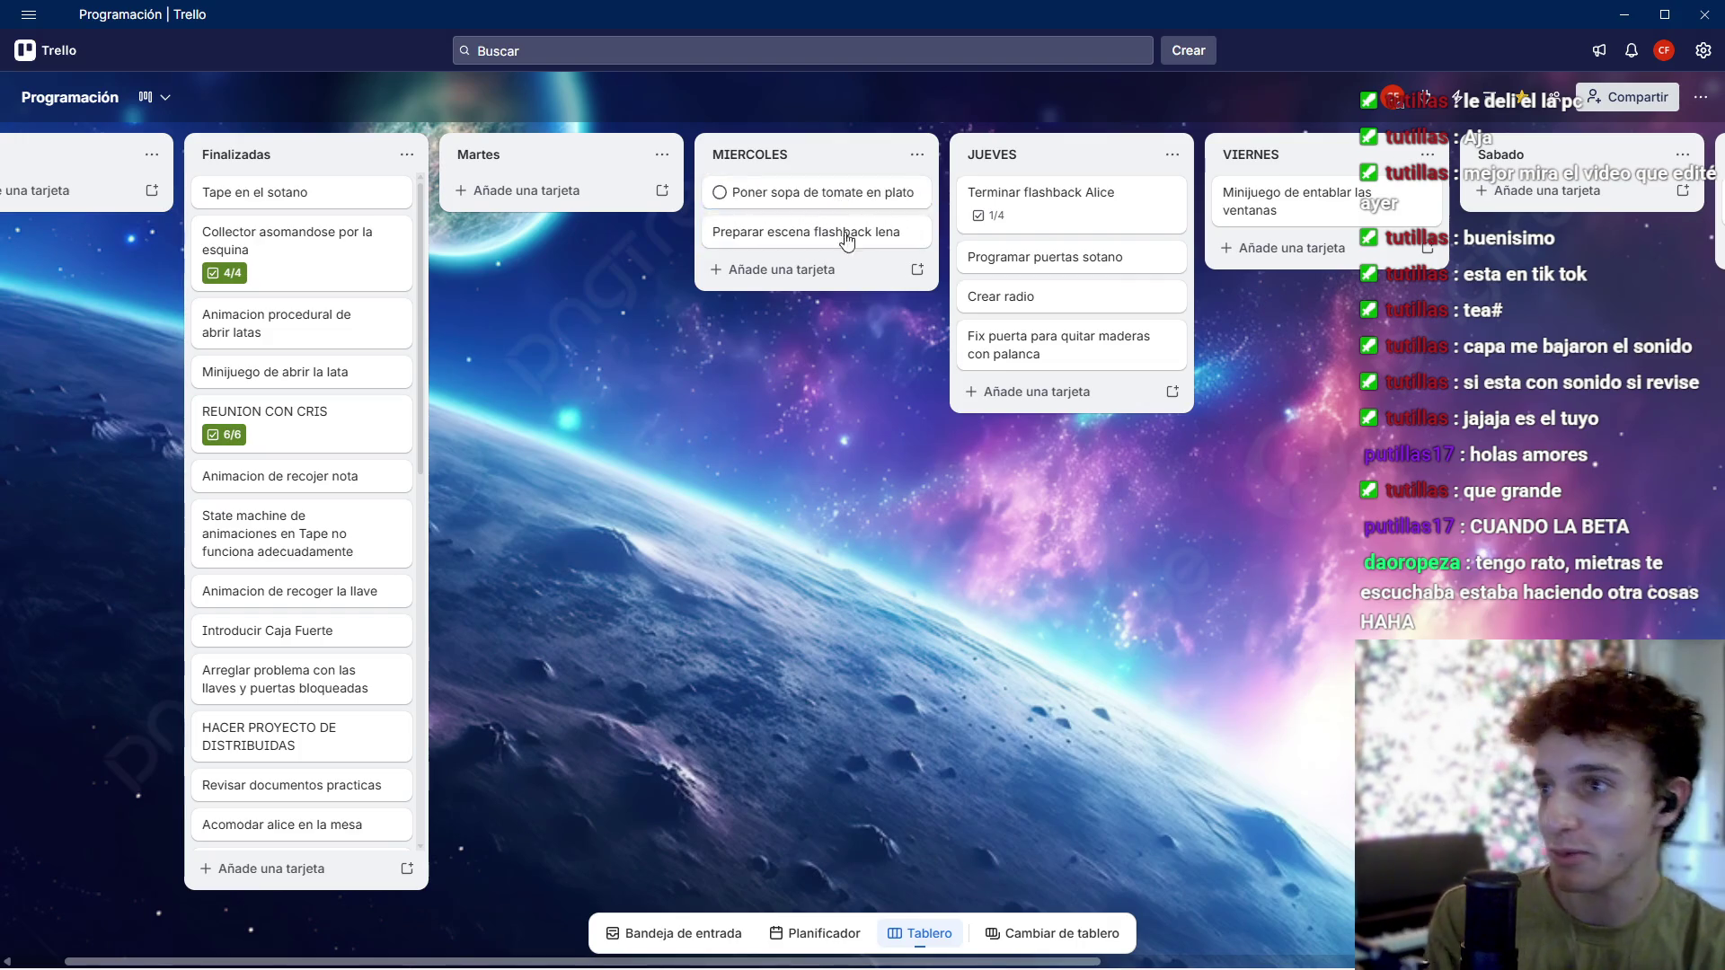
{"action": "left_click", "coordinate": [827, 196]}
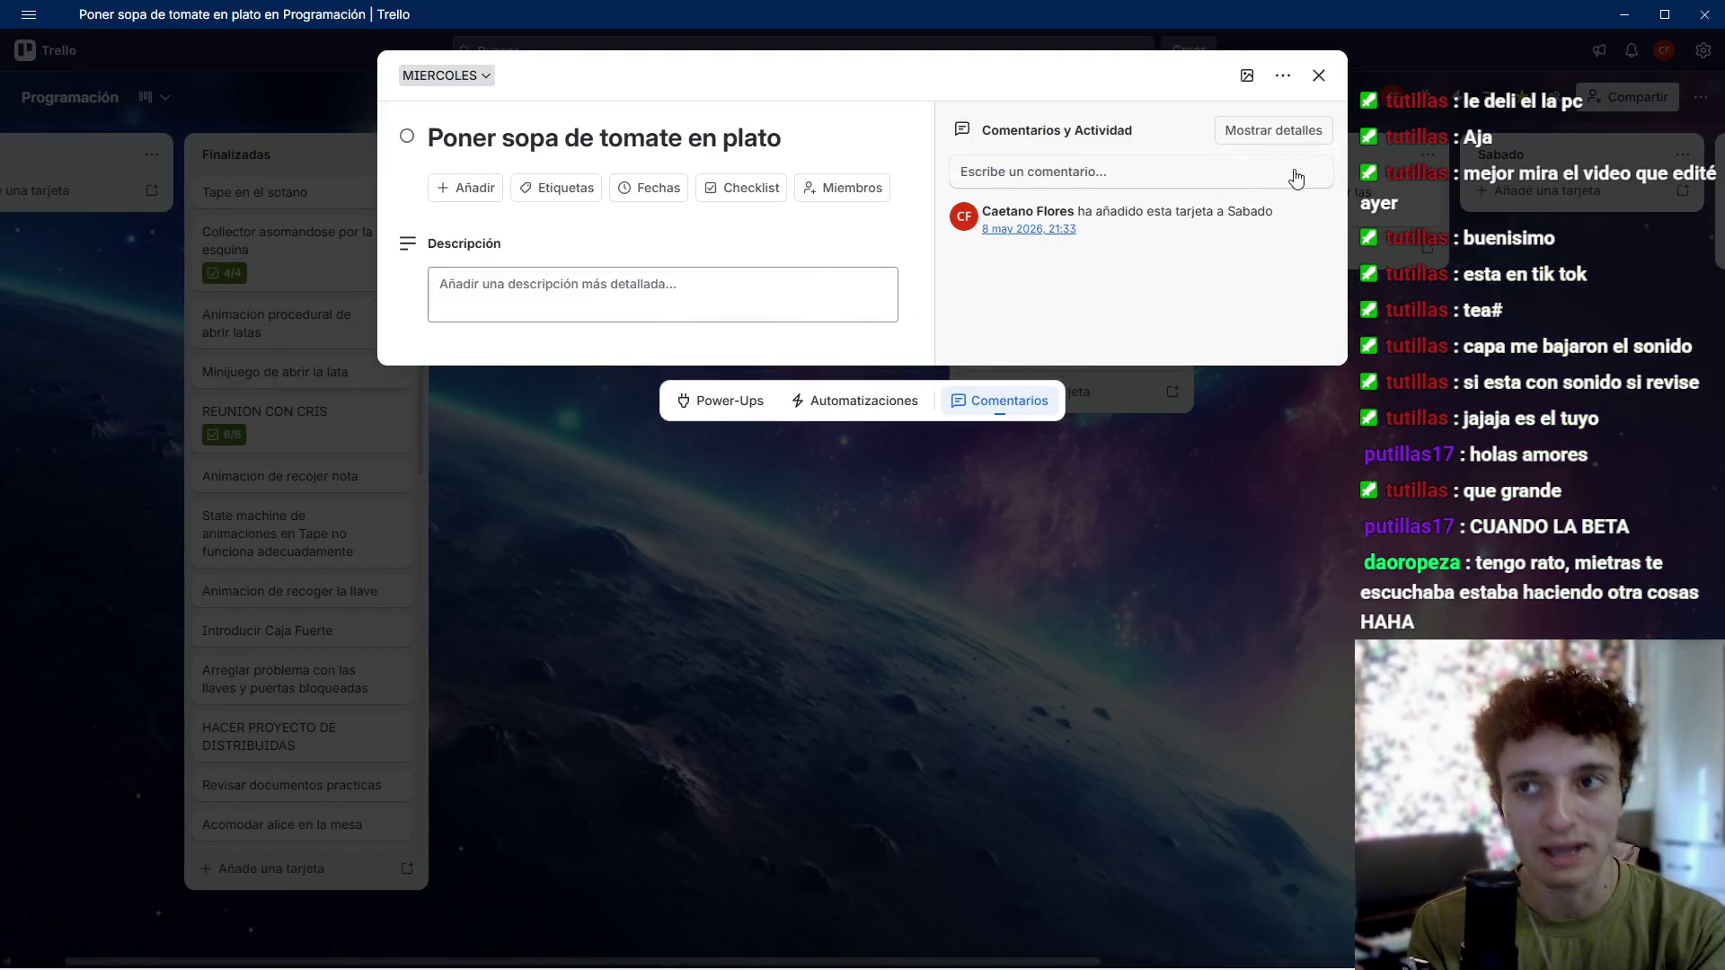
{"action": "left_click", "coordinate": [1313, 74]}
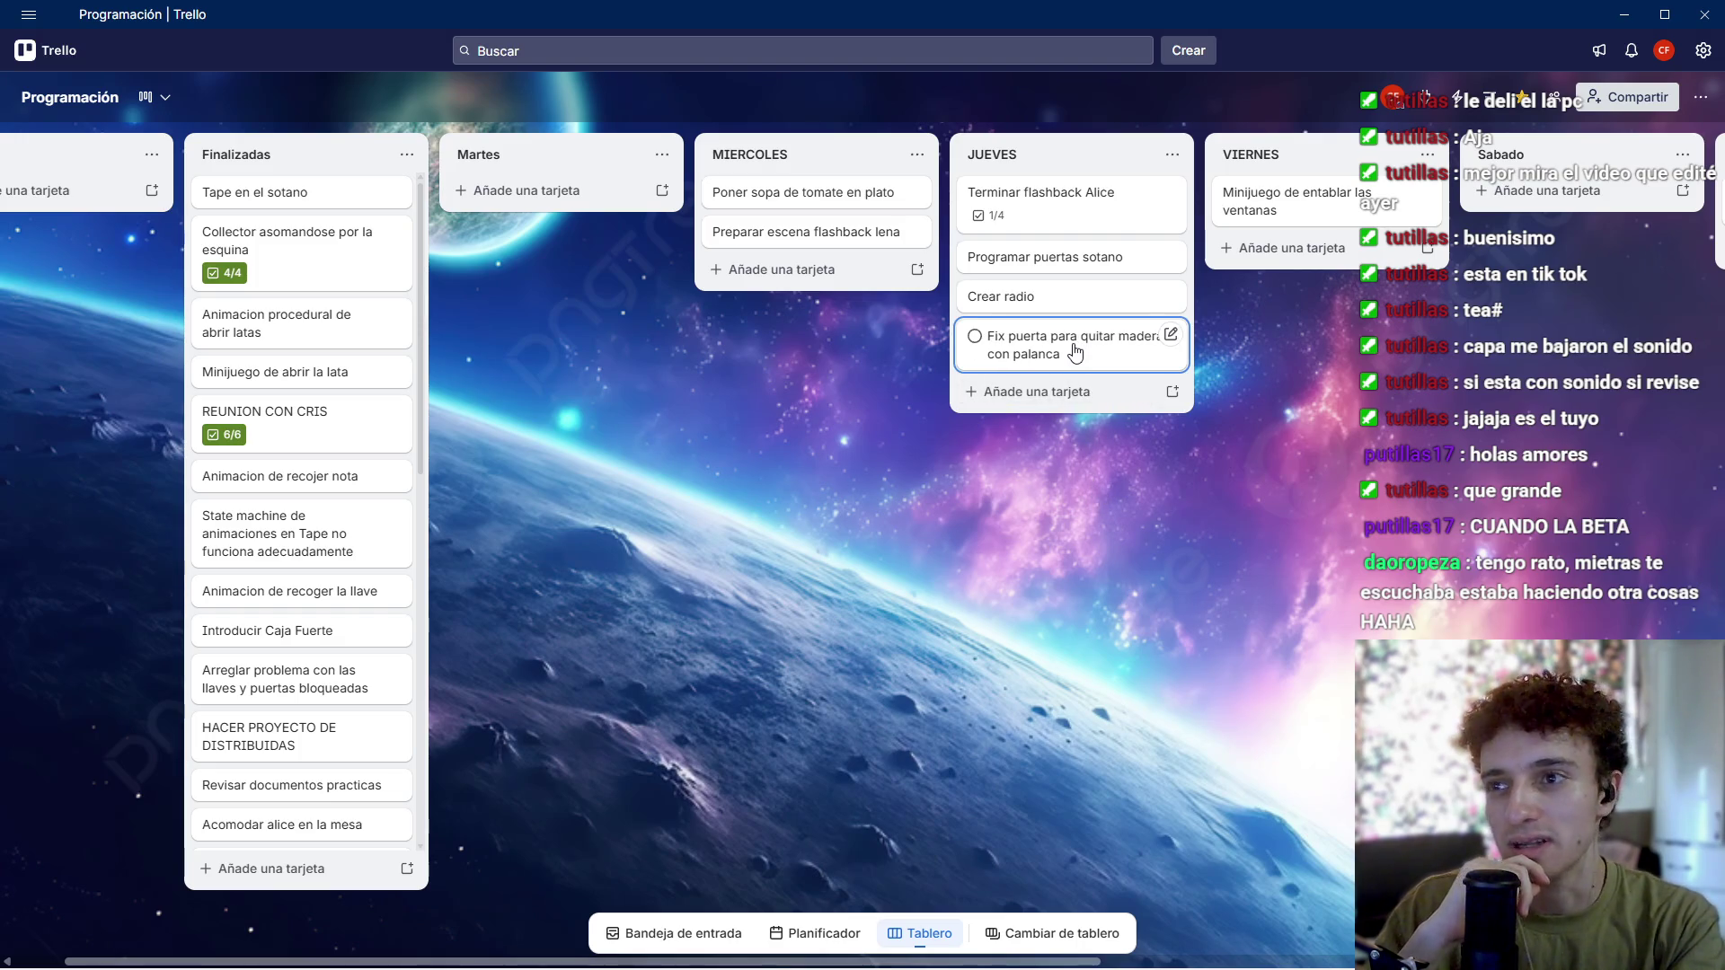
{"action": "mouse_move", "coordinate": [1062, 361]}
{"action": "left_mouse_down"}
{"action": "mouse_move", "coordinate": [1085, 357]}
{"action": "mouse_move", "coordinate": [855, 270]}
{"action": "mouse_move", "coordinate": [993, 315]}
{"action": "mouse_move", "coordinate": [856, 285]}
{"action": "mouse_move", "coordinate": [1029, 346]}
{"action": "mouse_move", "coordinate": [1143, 323]}
{"action": "mouse_move", "coordinate": [1056, 359]}
{"action": "mouse_move", "coordinate": [827, 254]}
{"action": "mouse_move", "coordinate": [832, 279]}
{"action": "mouse_move", "coordinate": [817, 206]}
{"action": "left_mouse_up"}
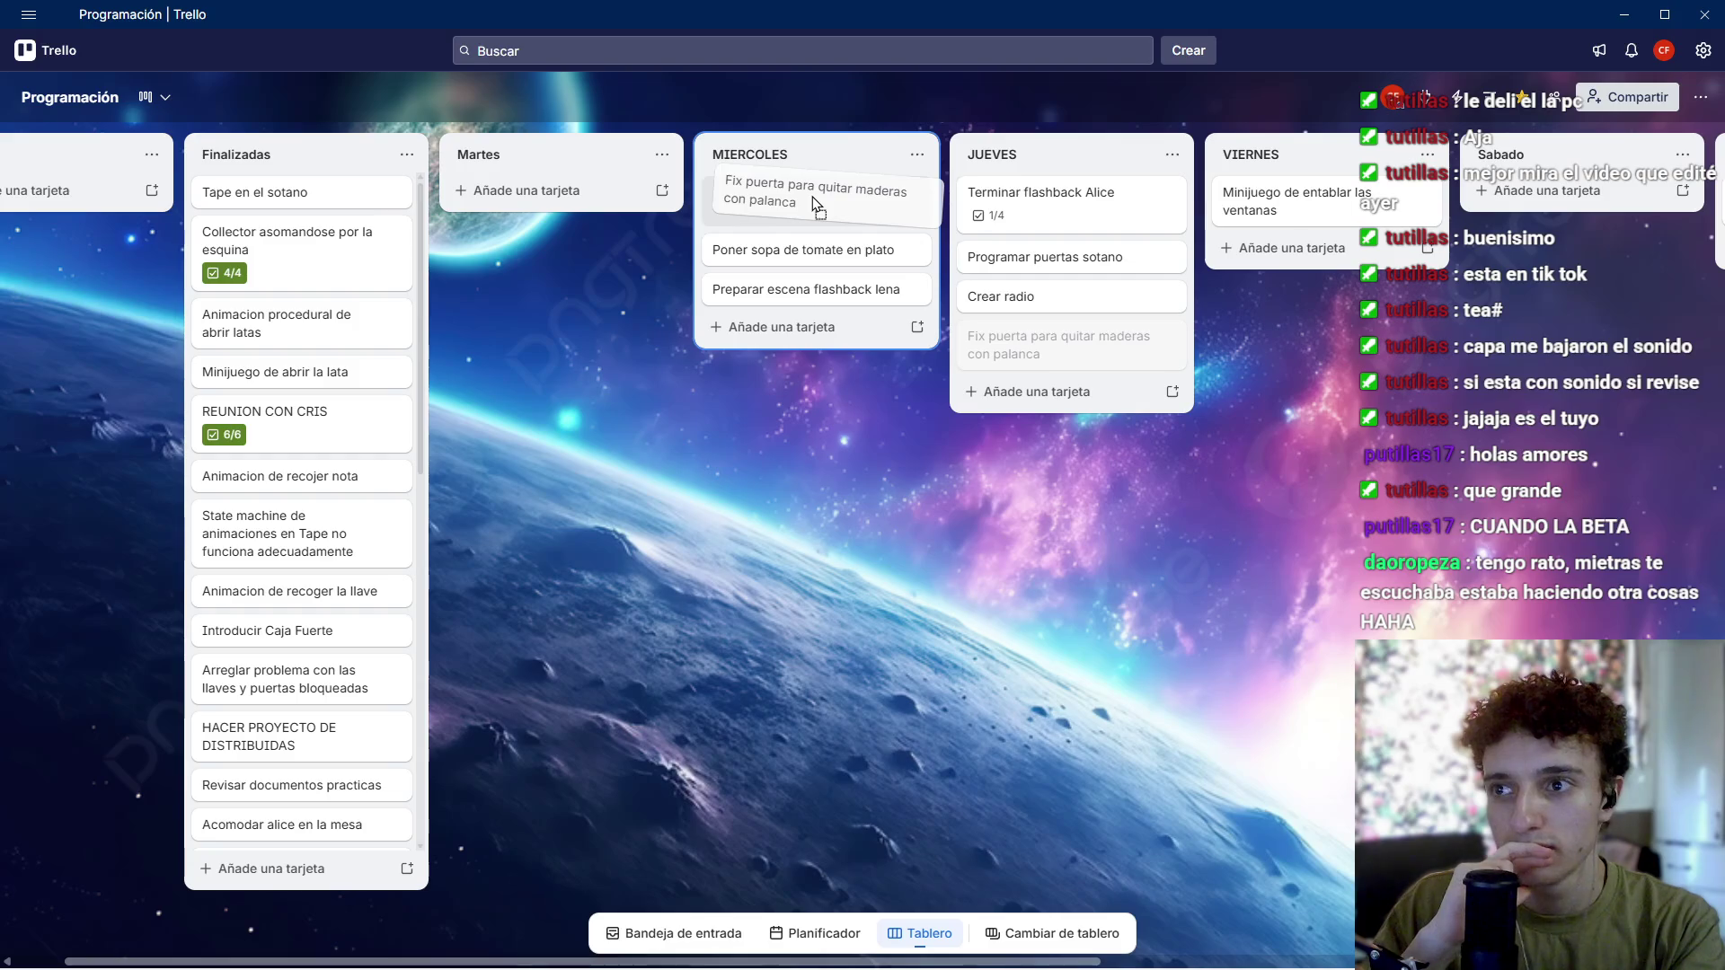
{"action": "mouse_move", "coordinate": [818, 206]}
{"action": "left_mouse_down"}
{"action": "mouse_move", "coordinate": [1060, 360]}
{"action": "mouse_move", "coordinate": [1064, 386]}
{"action": "left_mouse_up"}
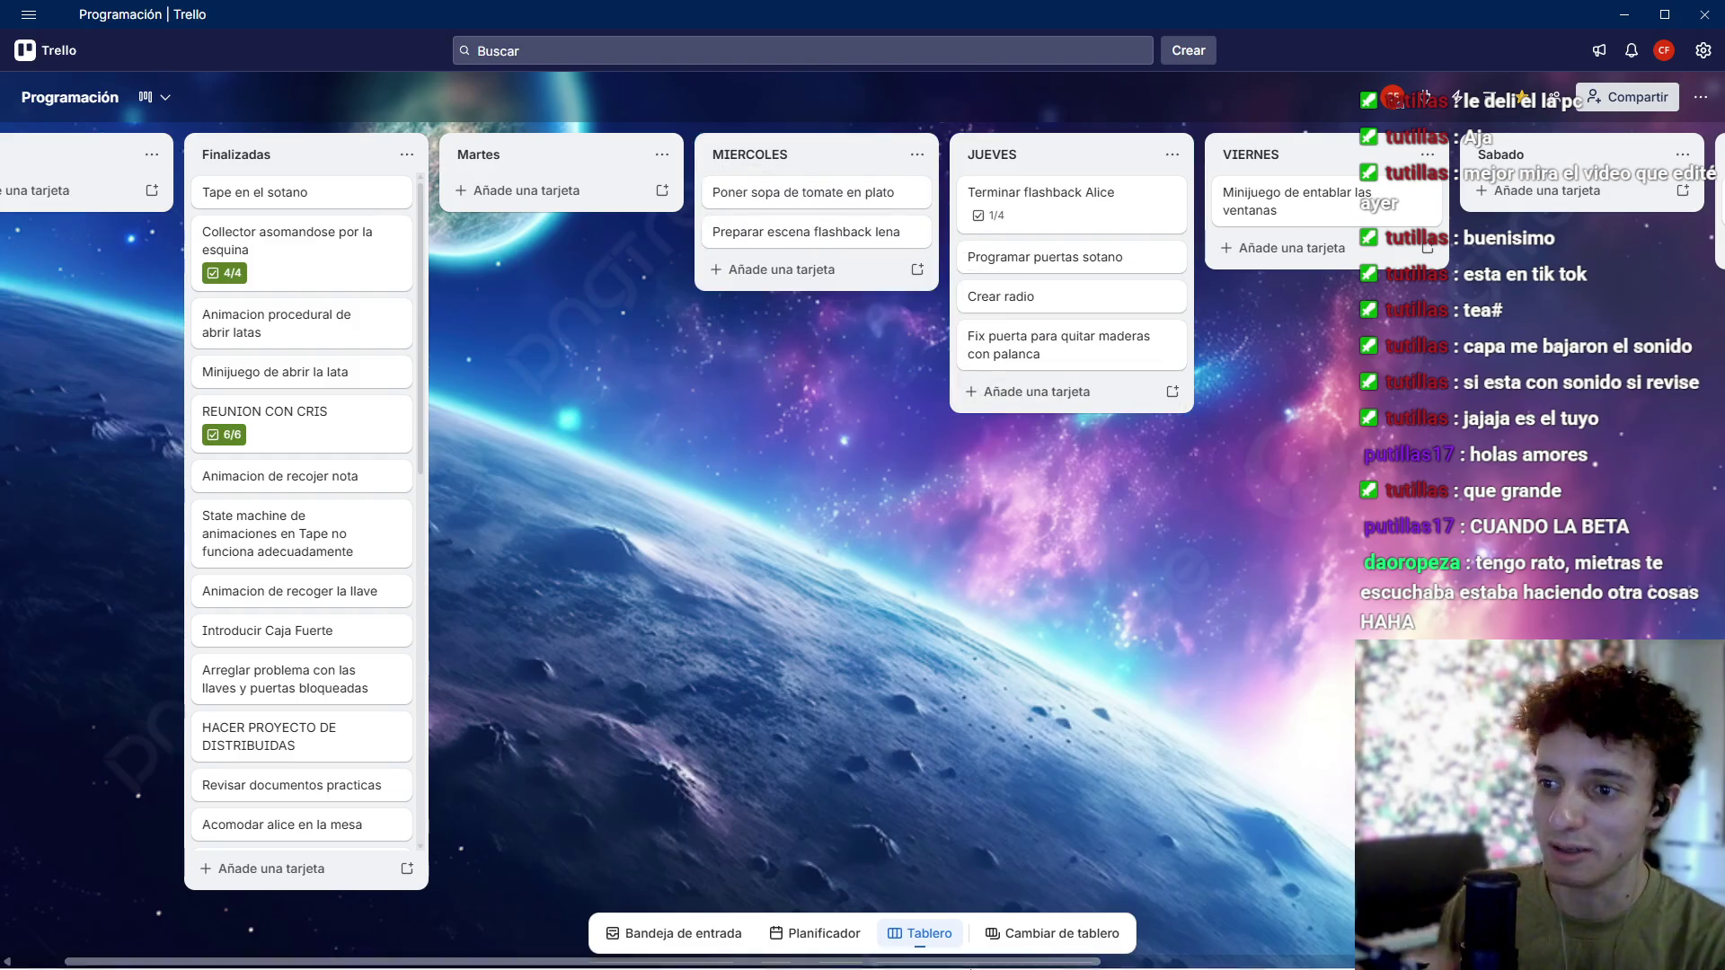
{"action": "mouse_move", "coordinate": [1016, 961]}
{"action": "left_click", "coordinate": [905, 950]}
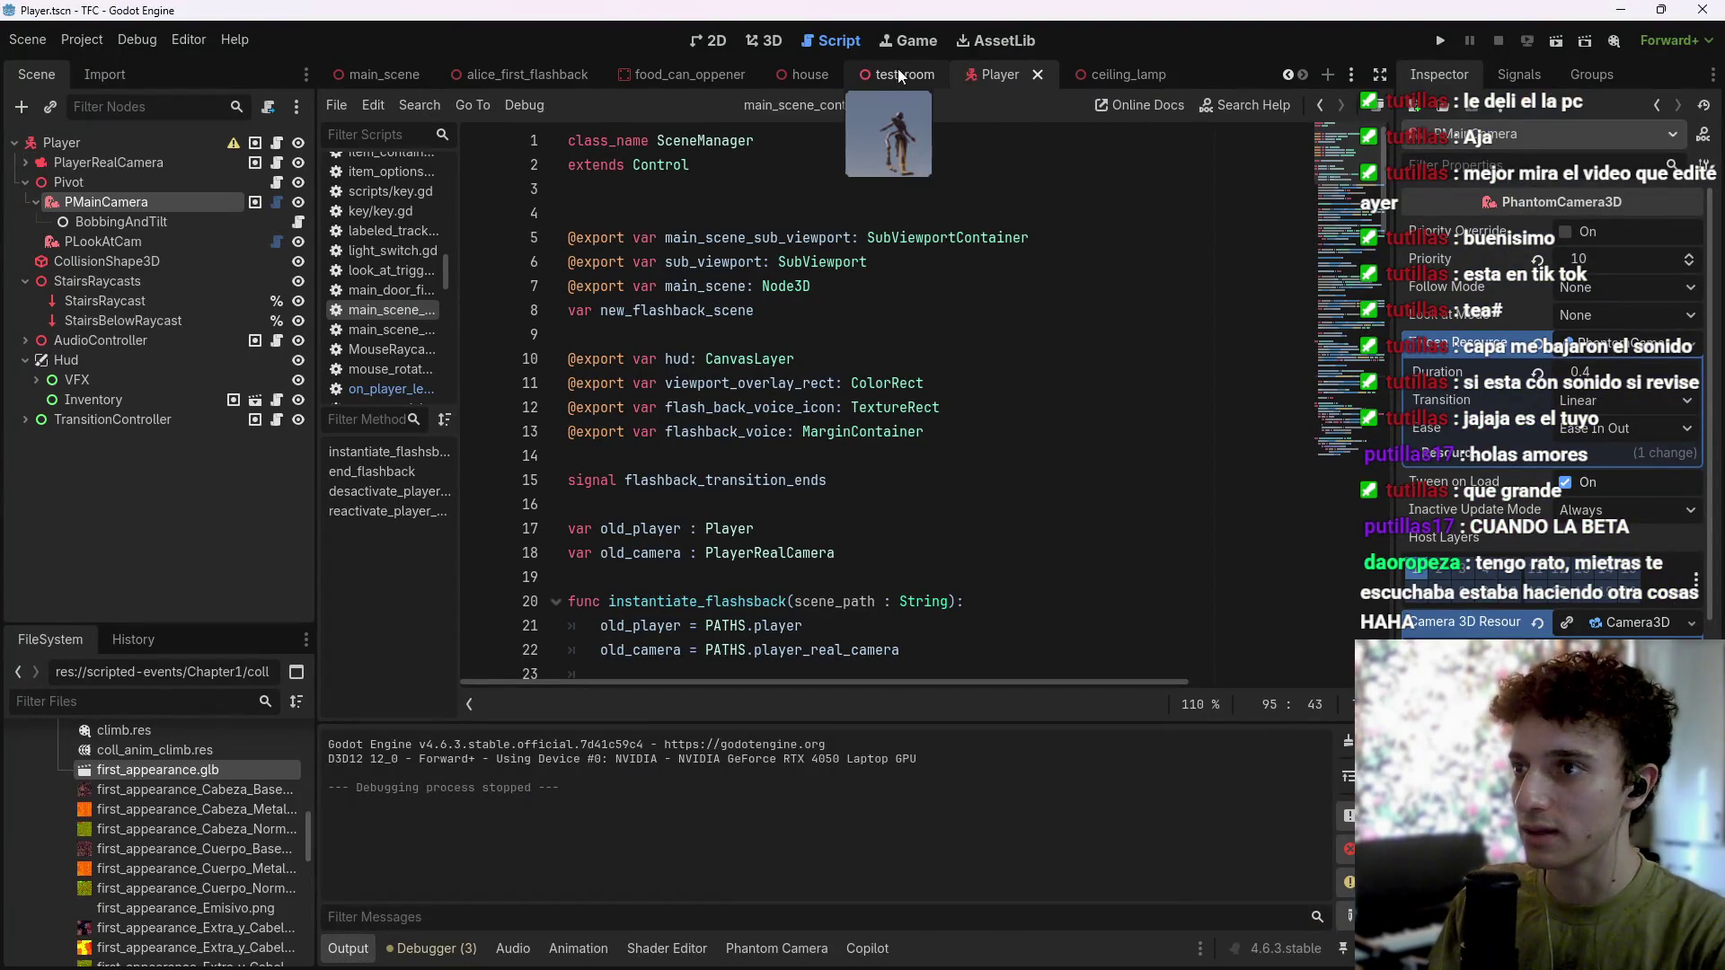
Step: Play-test the test_room scene by walking to and around the boarded doors, then stop and return to Trello
{"action": "left_click", "coordinate": [898, 74]}
{"action": "left_click", "coordinate": [1556, 41]}
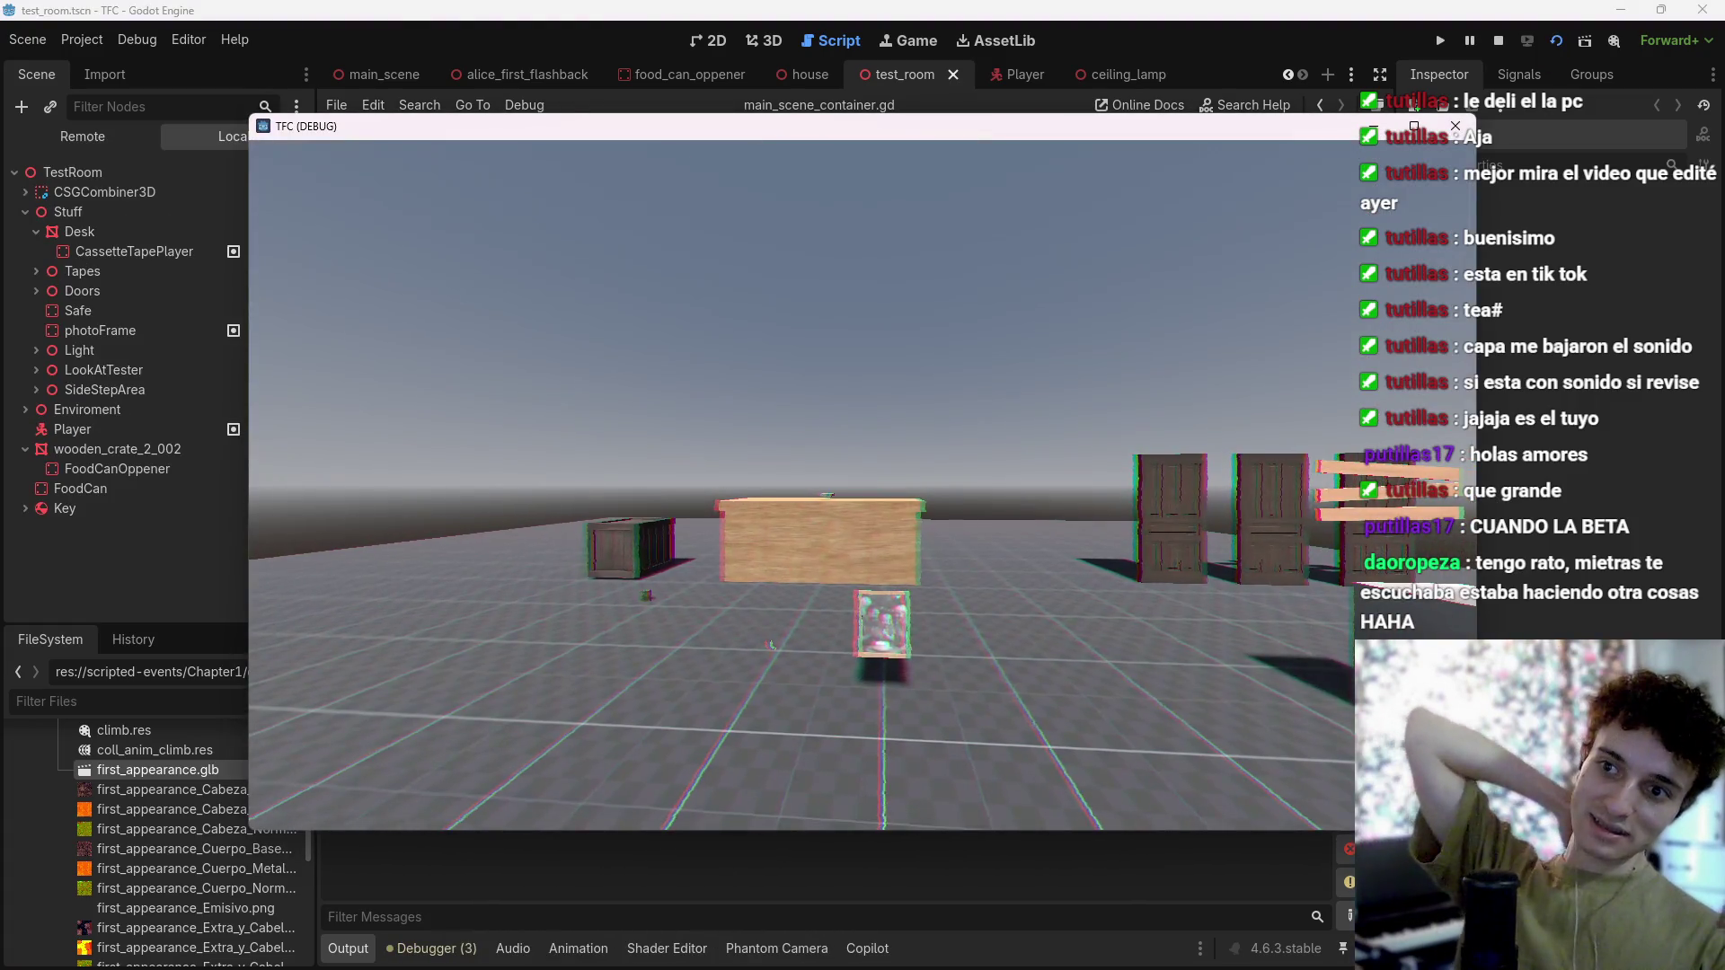
{"action": "left_click", "coordinate": [761, 649]}
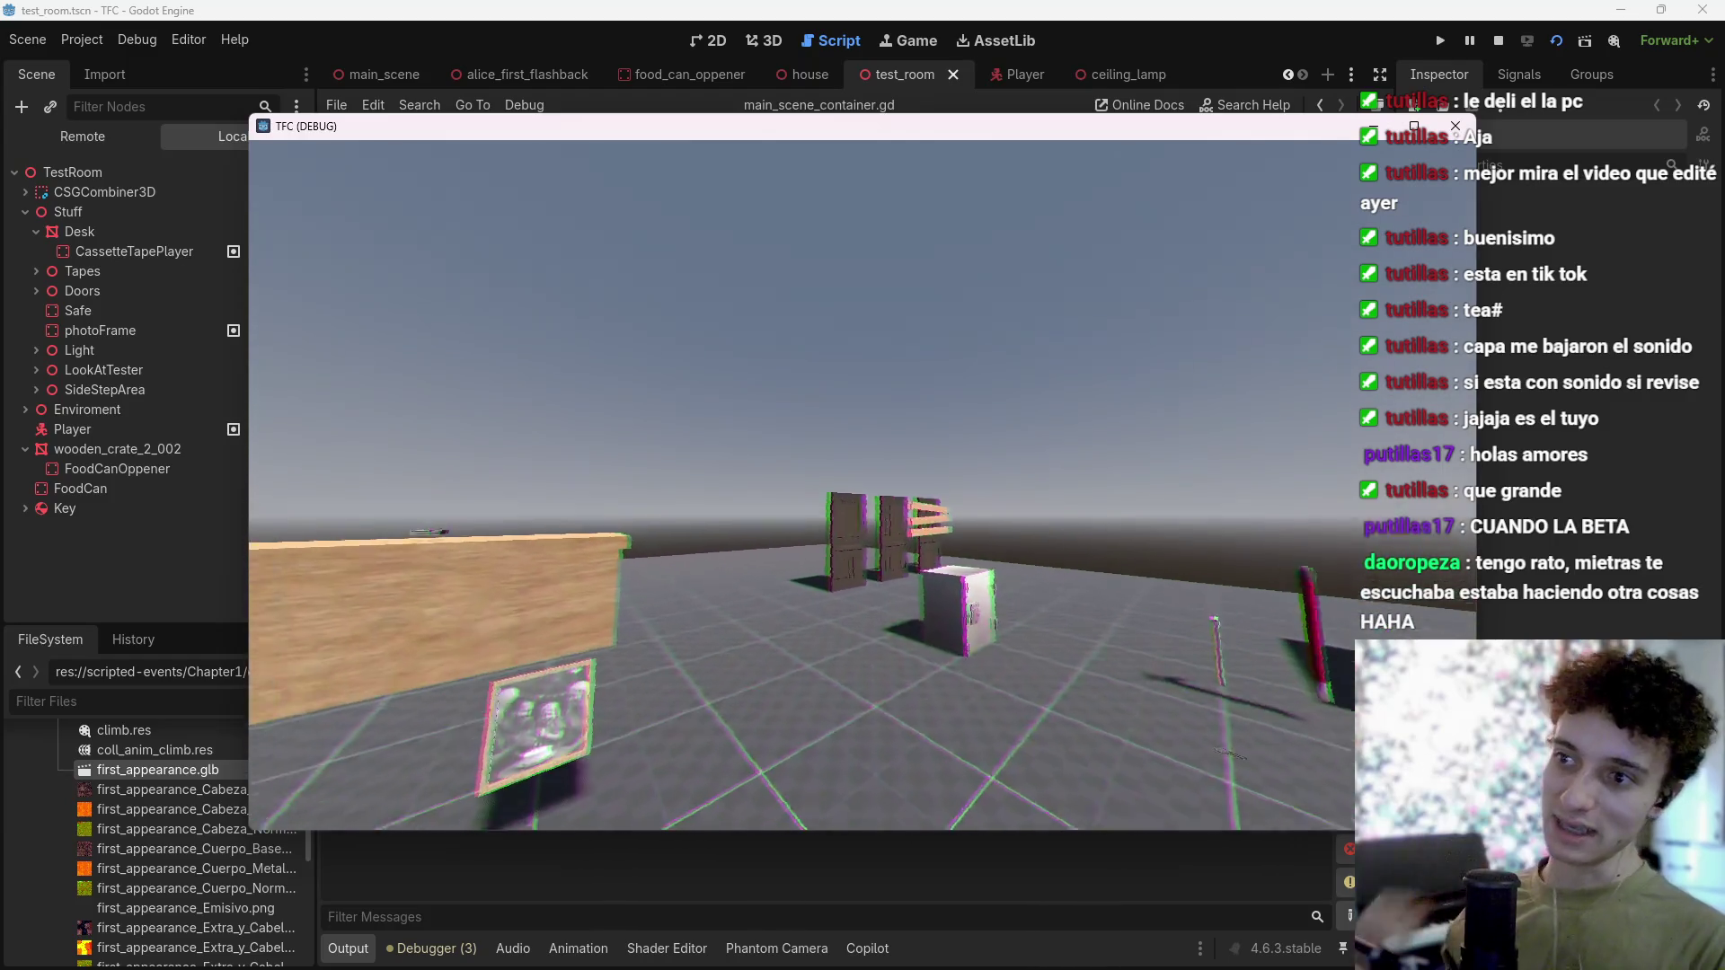
{"action": "key", "text": "w"}
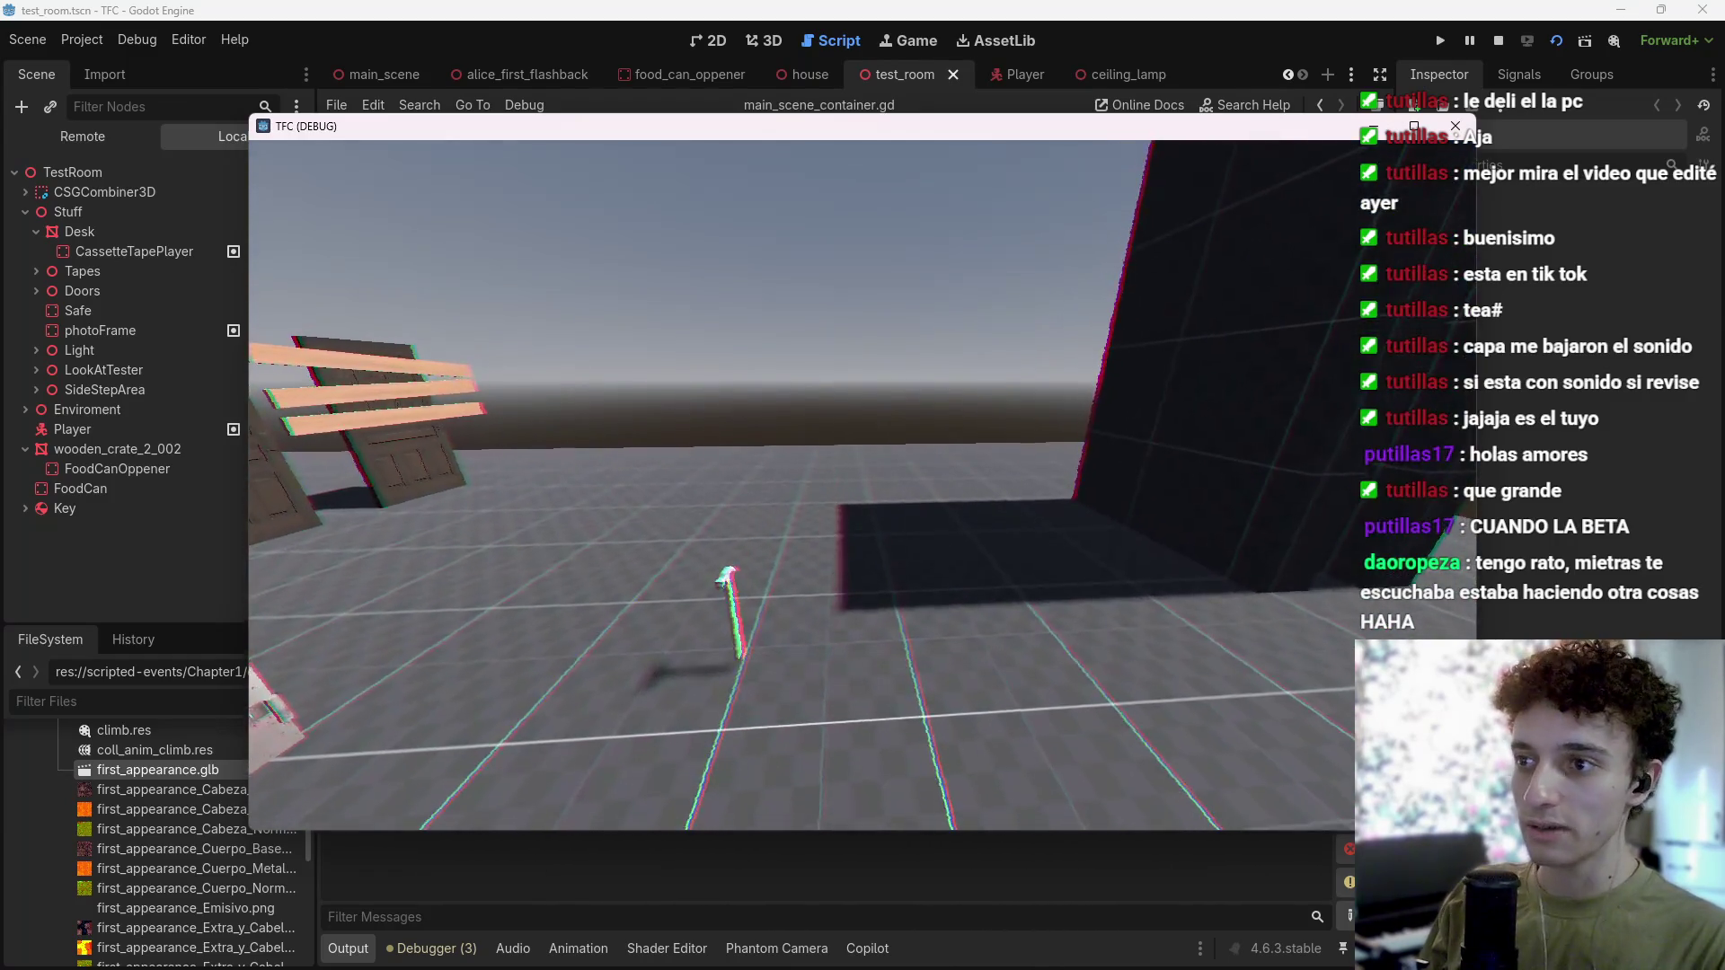
{"action": "key", "text": "w"}
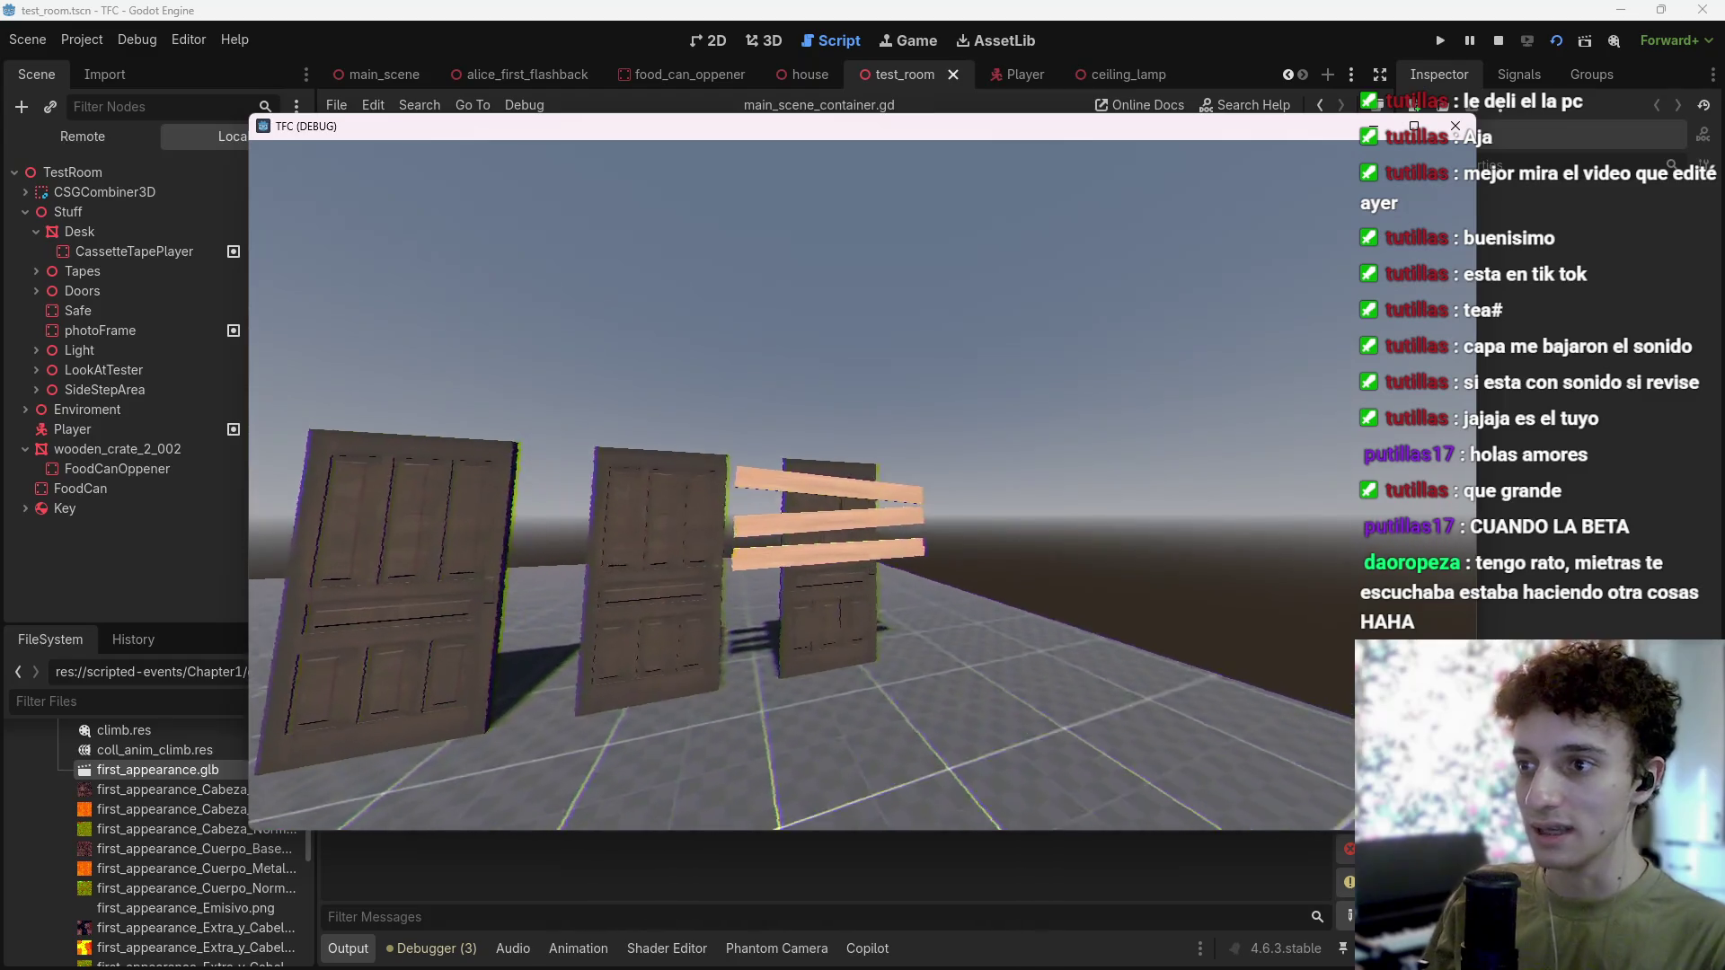
{"action": "key", "text": "s"}
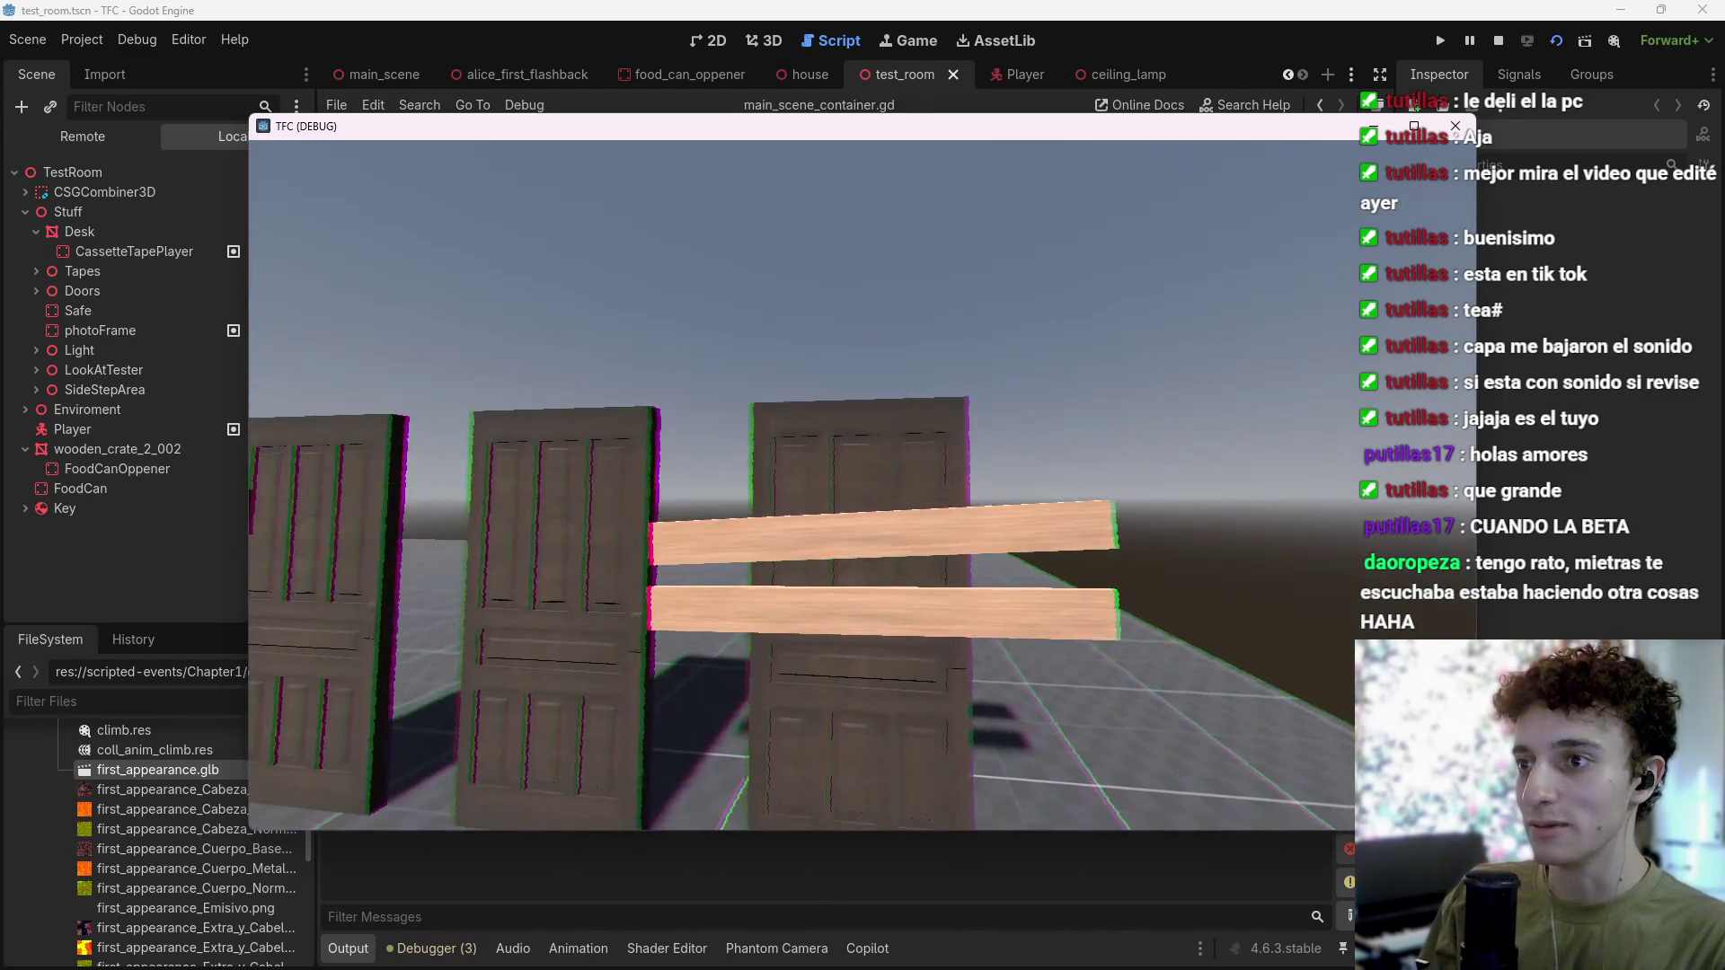
{"action": "key", "text": "s"}
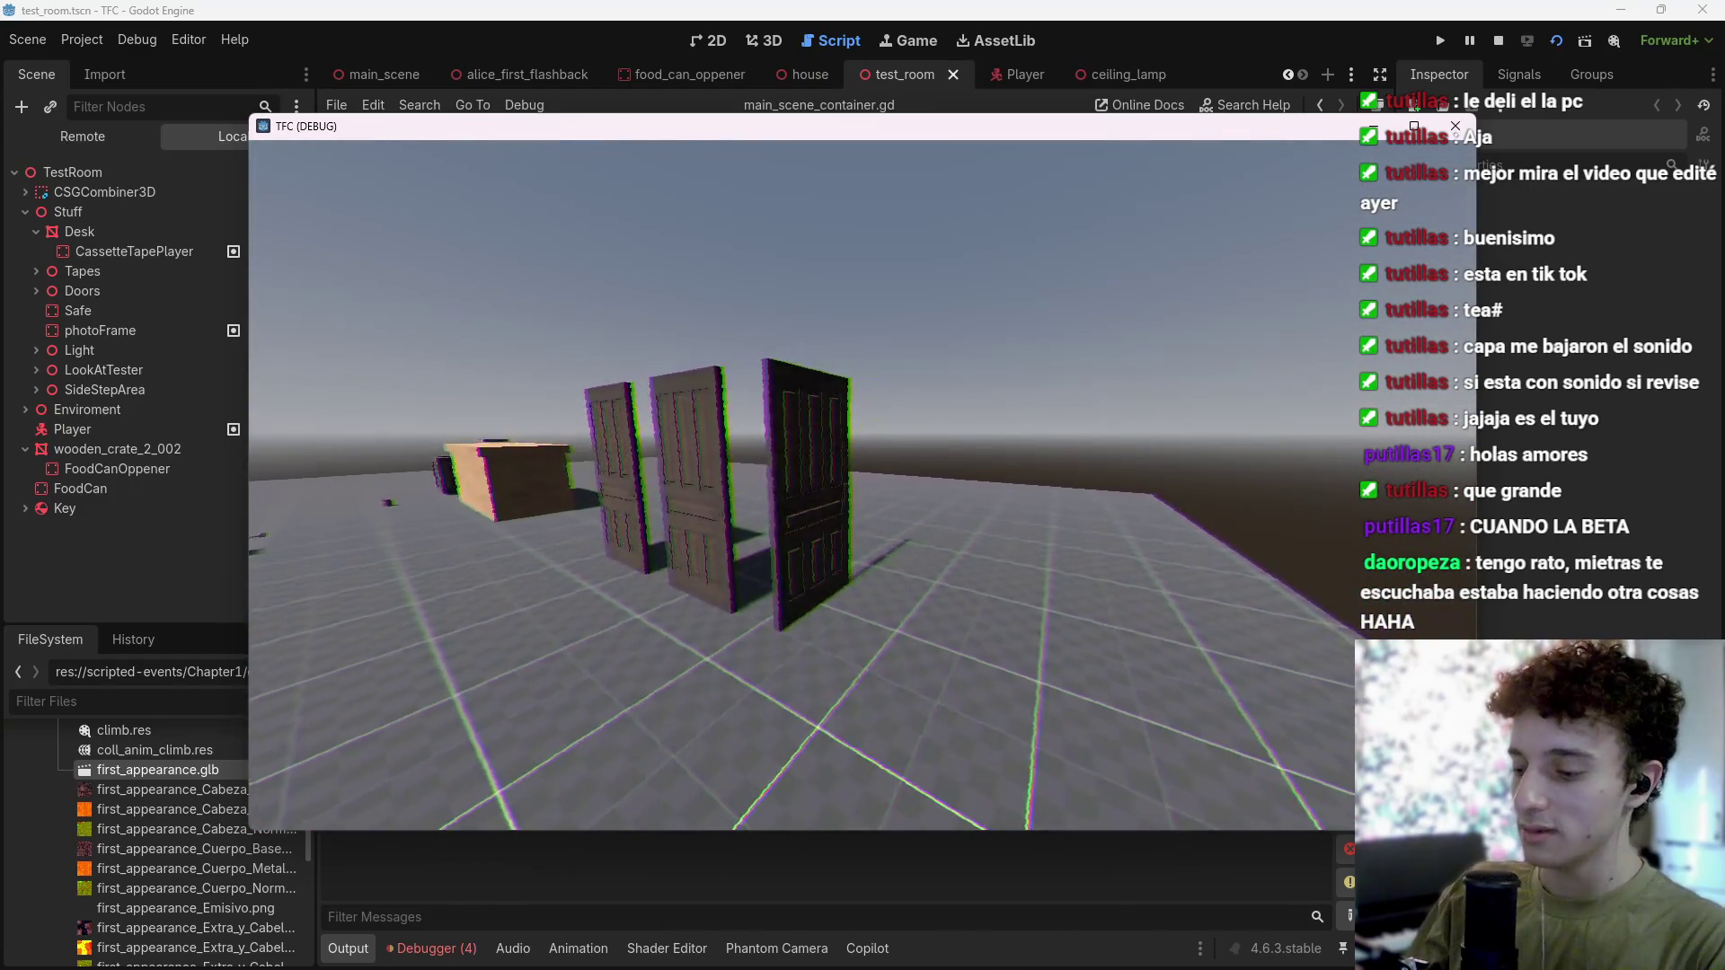
{"action": "key", "text": "F8"}
{"action": "key", "text": "alt+Tab"}
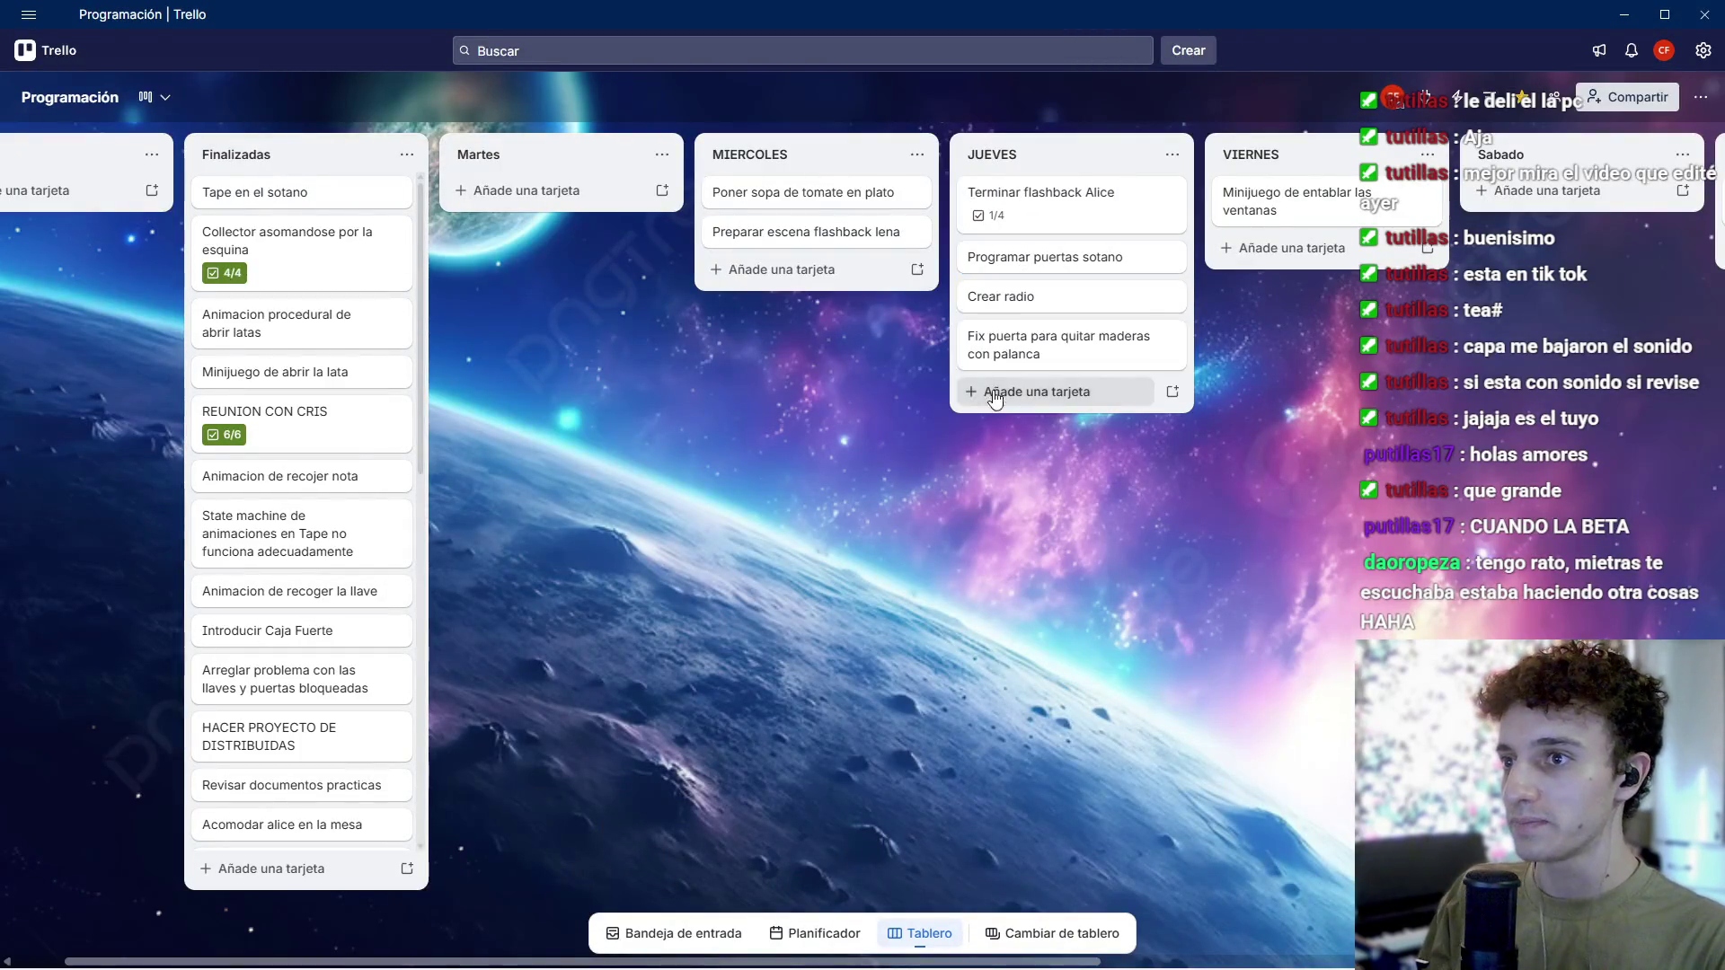
Step: Add a 'Terminar flashback lena' card to both the VIERNES and Sabado lists
{"action": "scroll", "coordinate": [899, 404], "scroll_direction": "right", "scroll_amount": 3}
{"action": "mouse_move", "coordinate": [813, 346]}
{"action": "left_mouse_down"}
{"action": "mouse_move", "coordinate": [378, 253]}
{"action": "mouse_move", "coordinate": [582, 308]}
{"action": "mouse_move", "coordinate": [285, 311]}
{"action": "mouse_move", "coordinate": [325, 201]}
{"action": "left_mouse_up"}
{"action": "middle_click", "coordinate": [859, 542]}
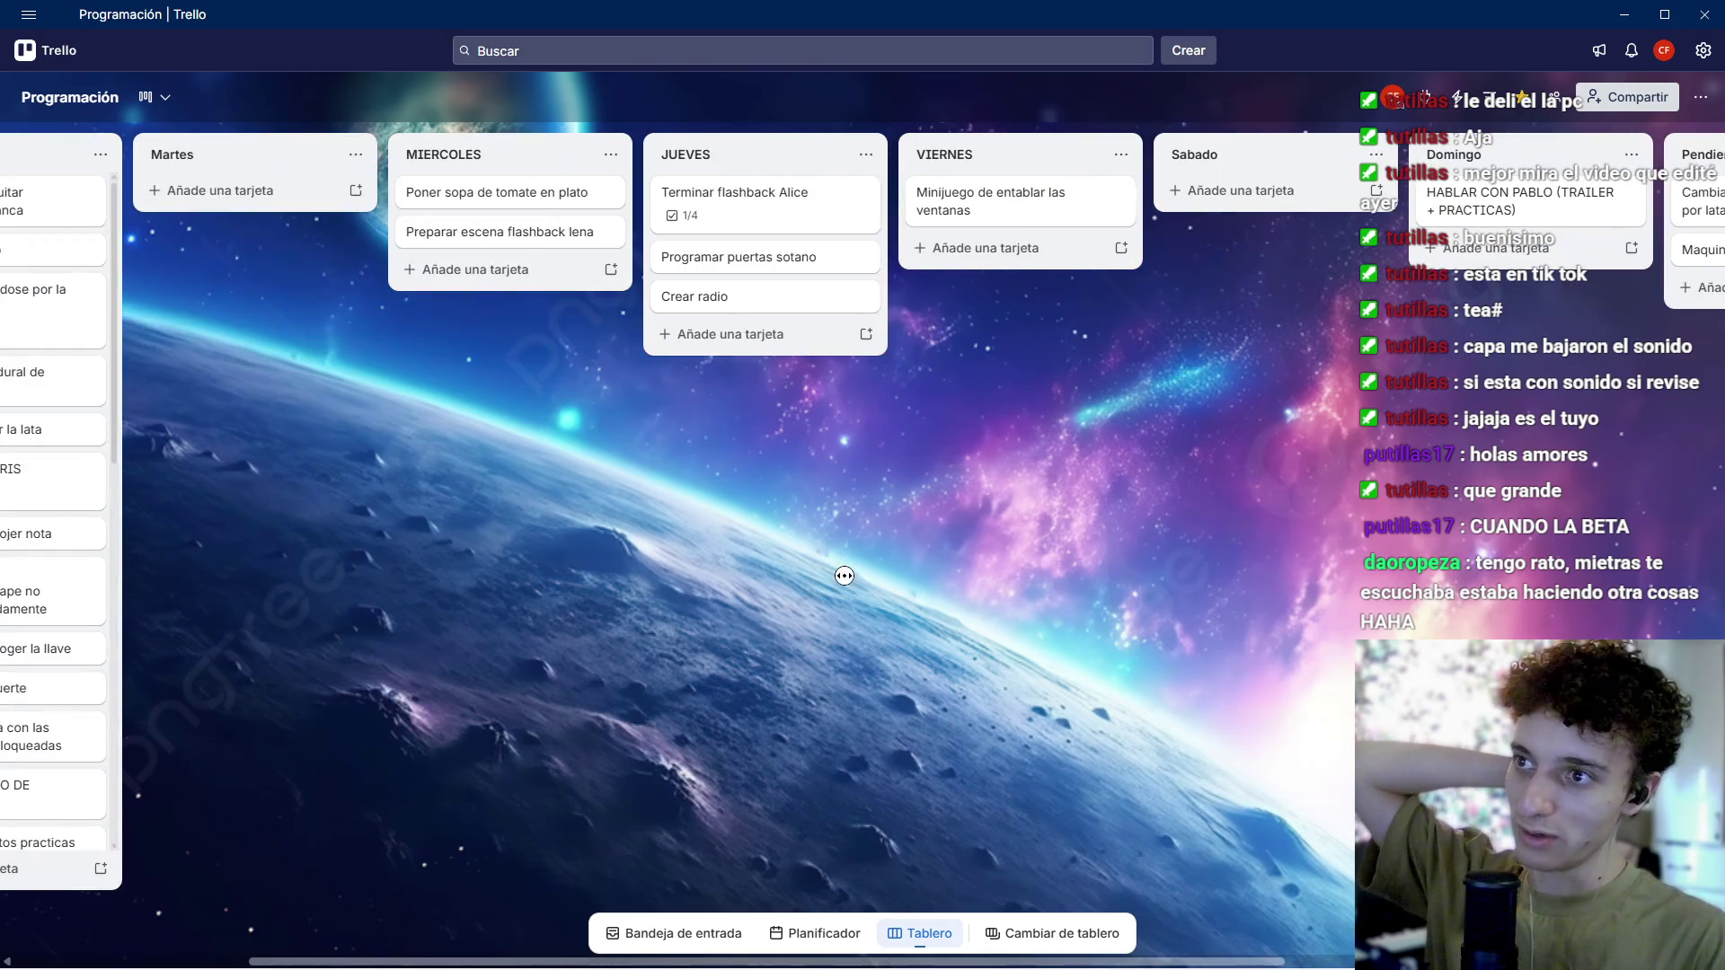
{"action": "scroll", "coordinate": [859, 542], "scroll_direction": "right", "scroll_amount": 2}
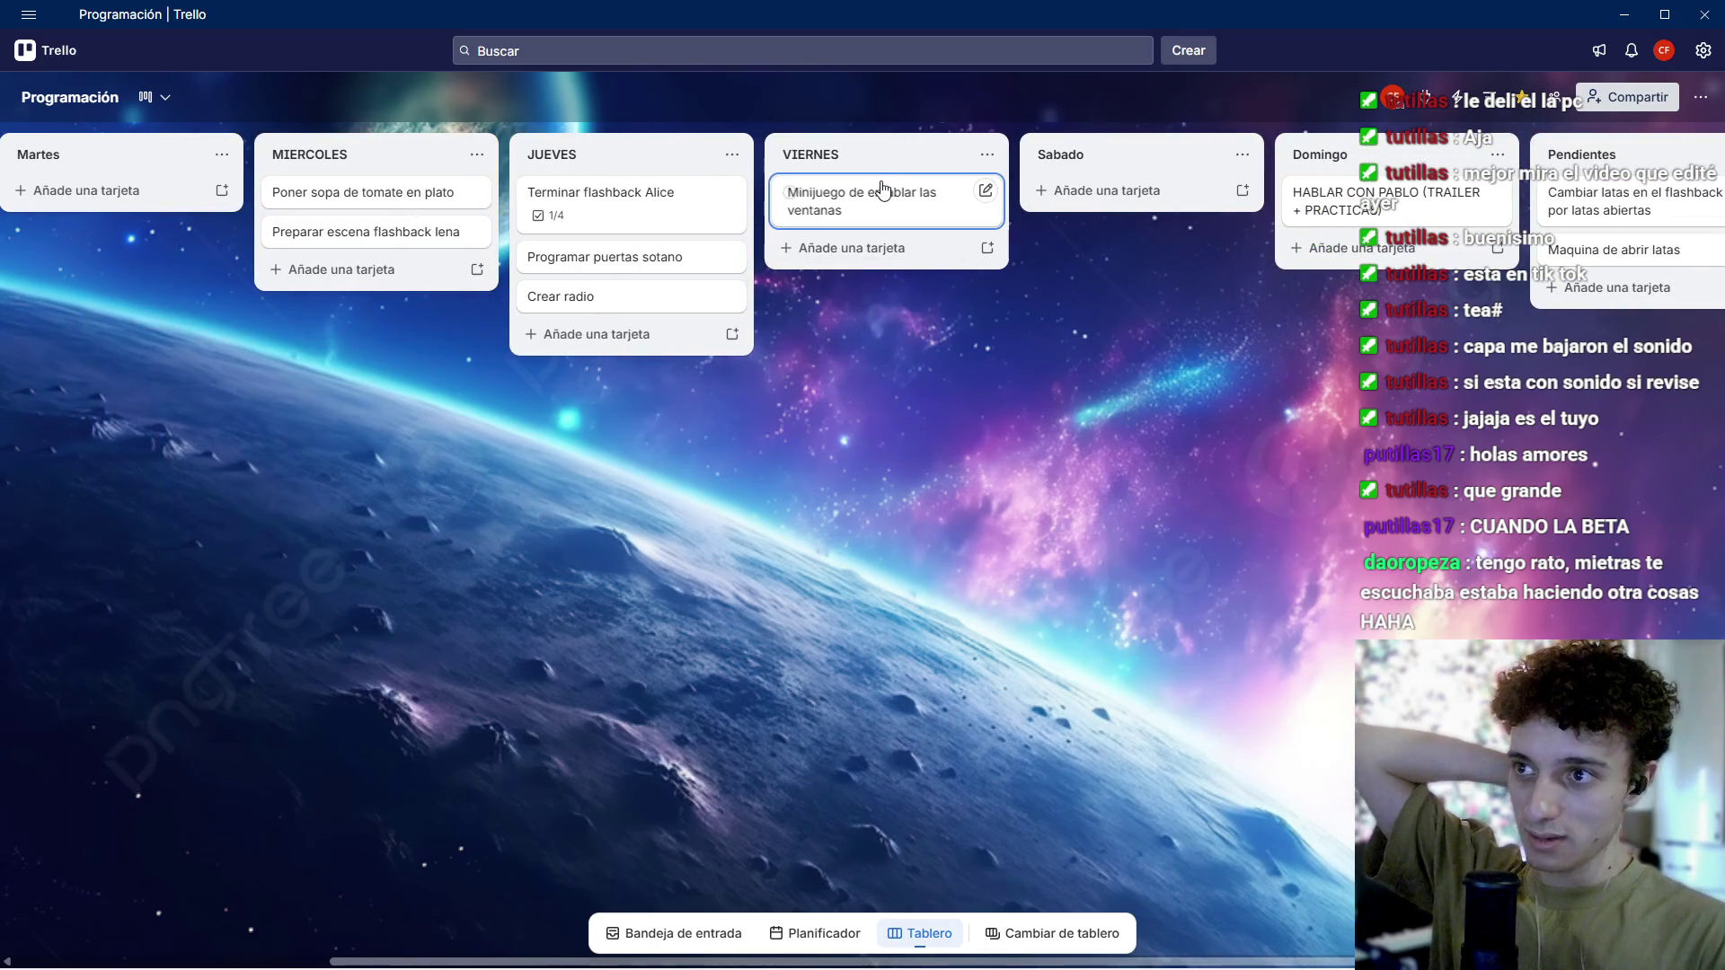
{"action": "scroll", "coordinate": [977, 426], "scroll_direction": "right", "scroll_amount": 2}
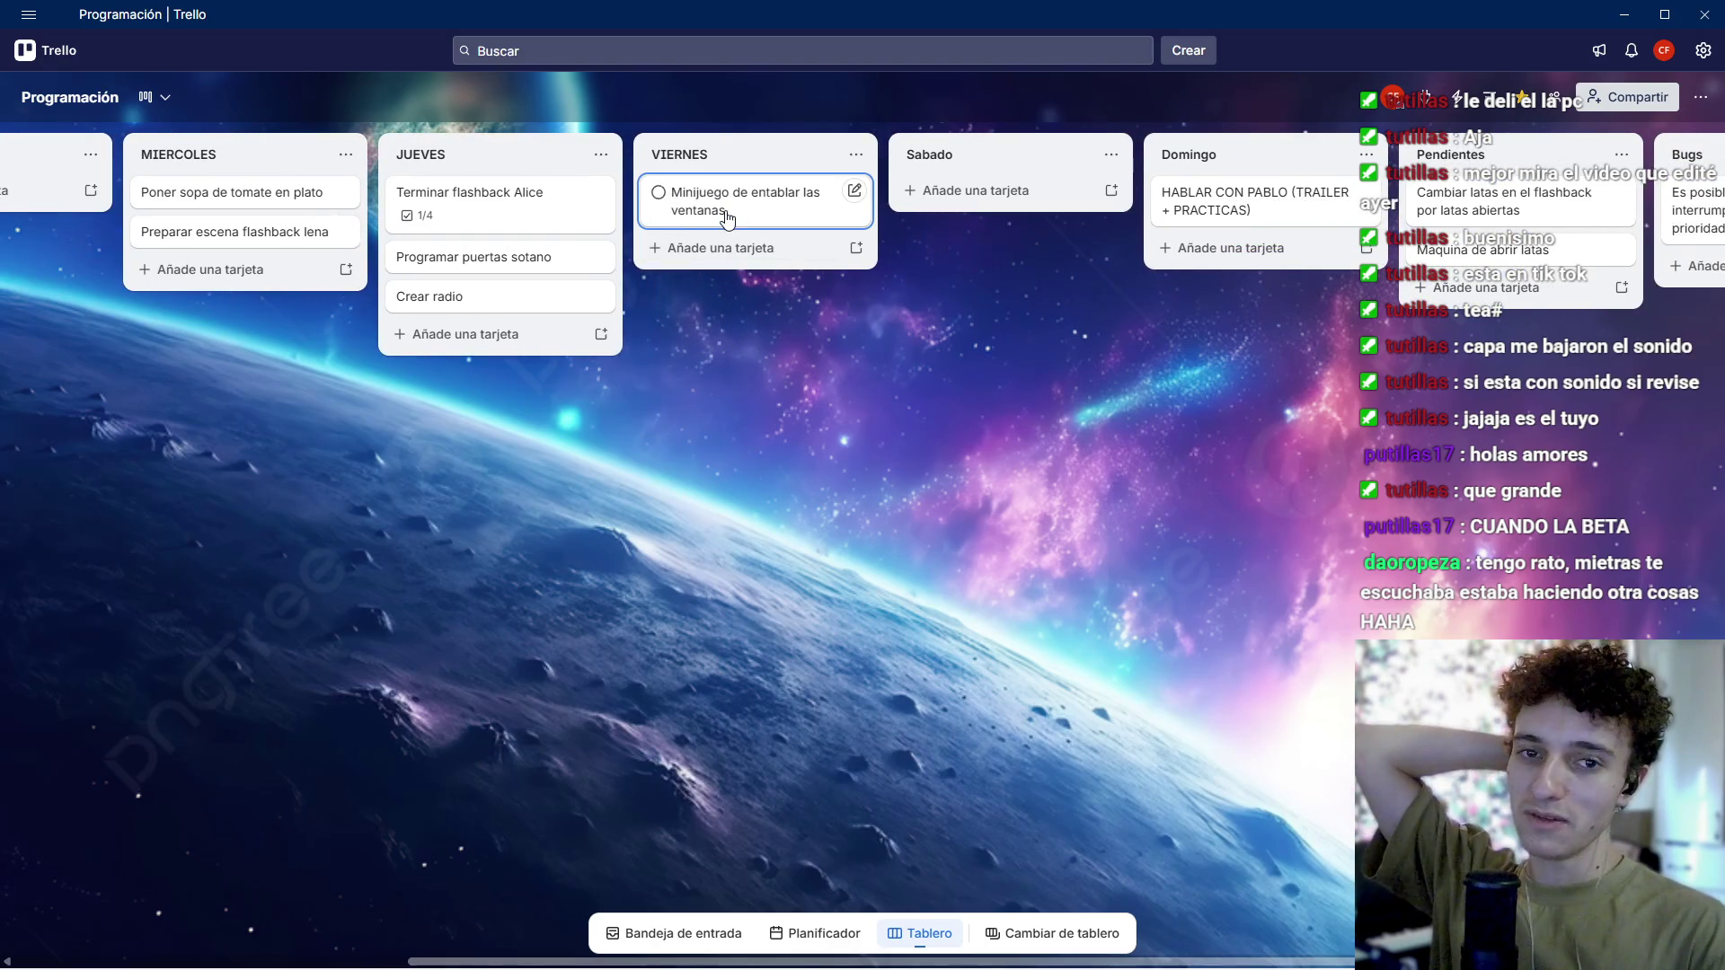
{"action": "left_click", "coordinate": [735, 250]}
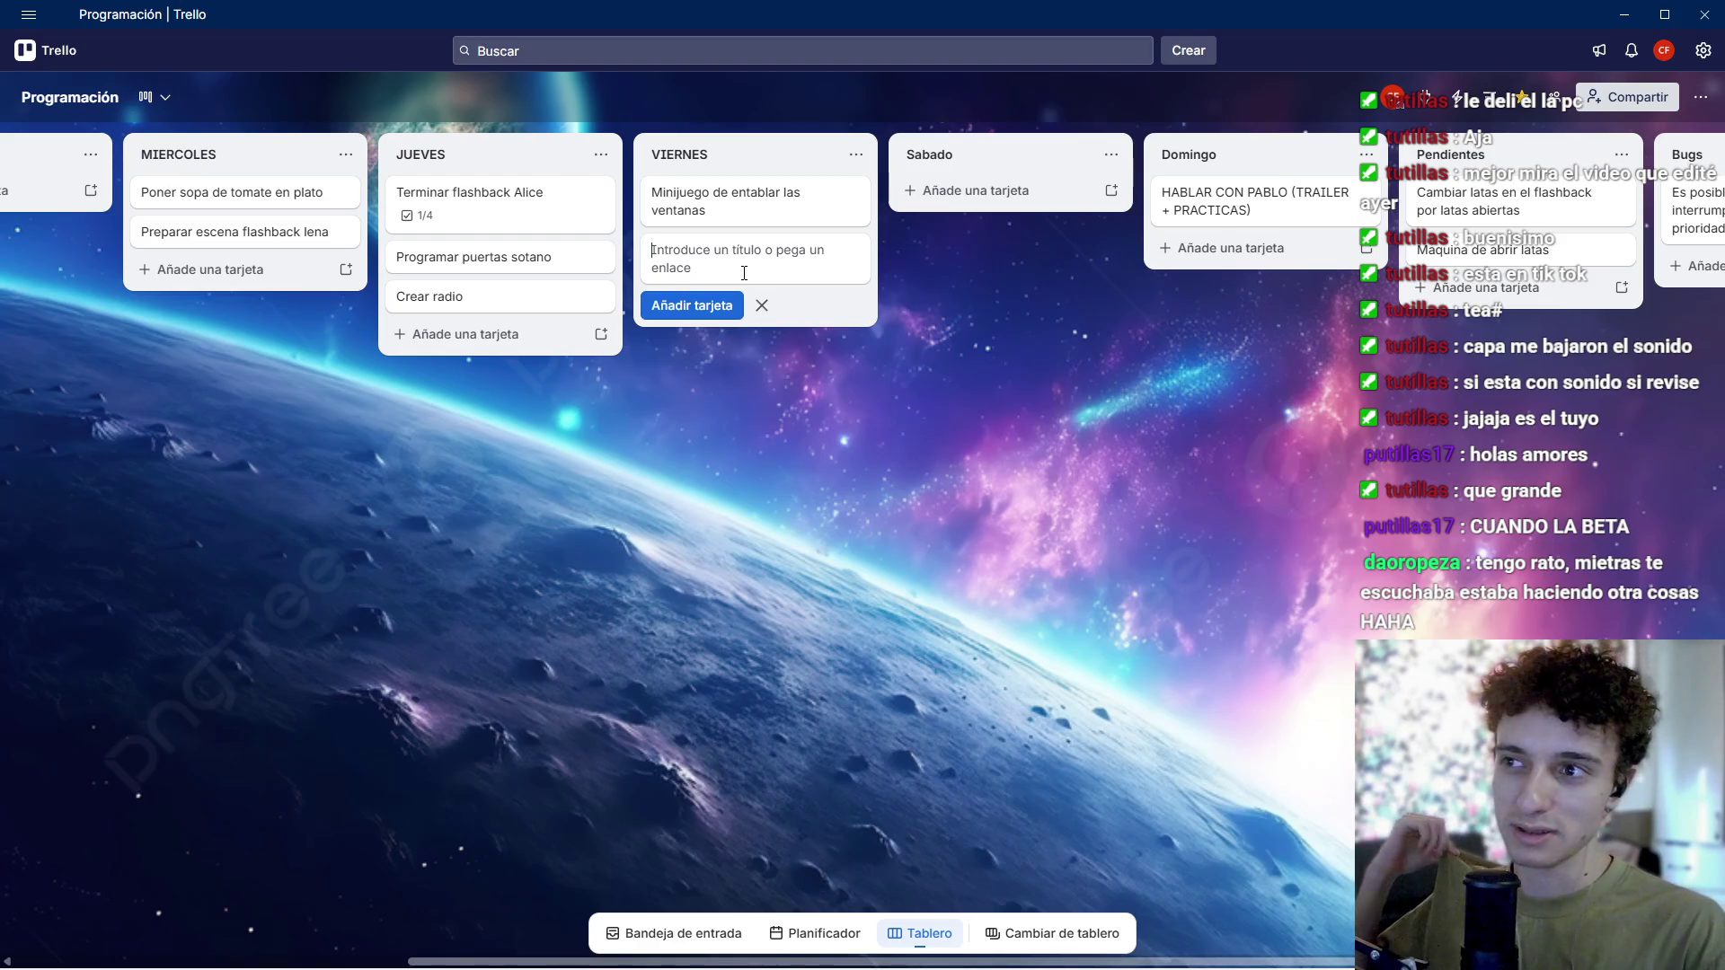
{"action": "type", "text": "T"}
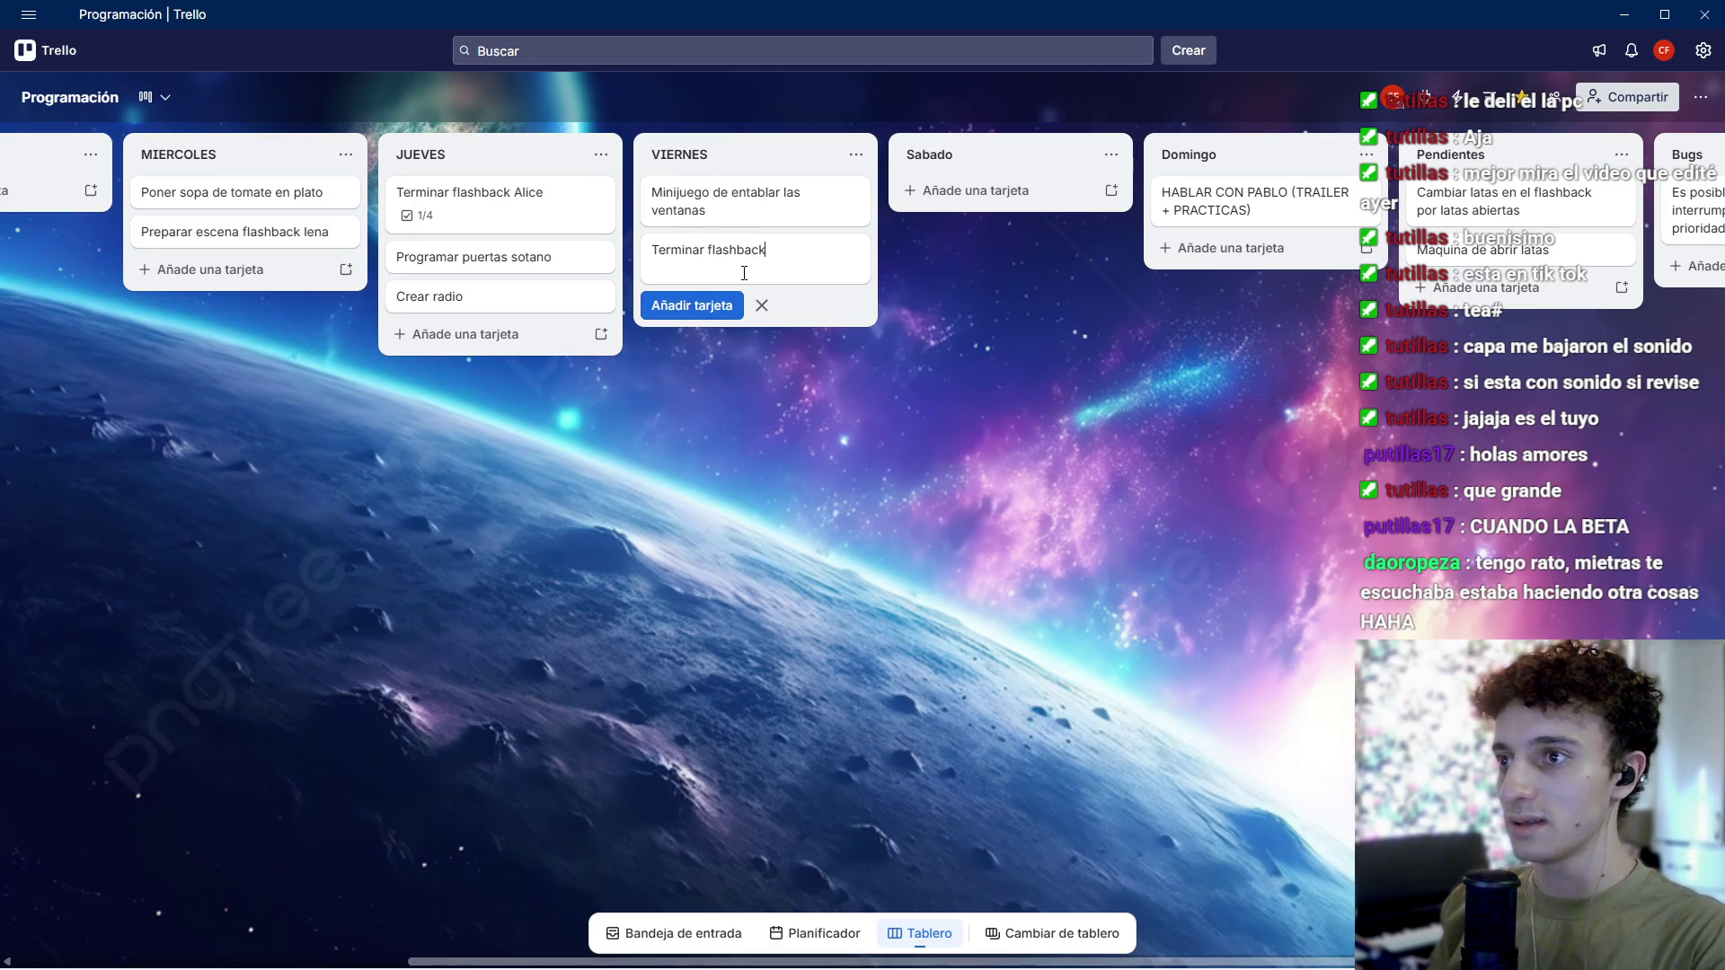
{"action": "type", "text": "ermina"}
{"action": "key", "text": "Return"}
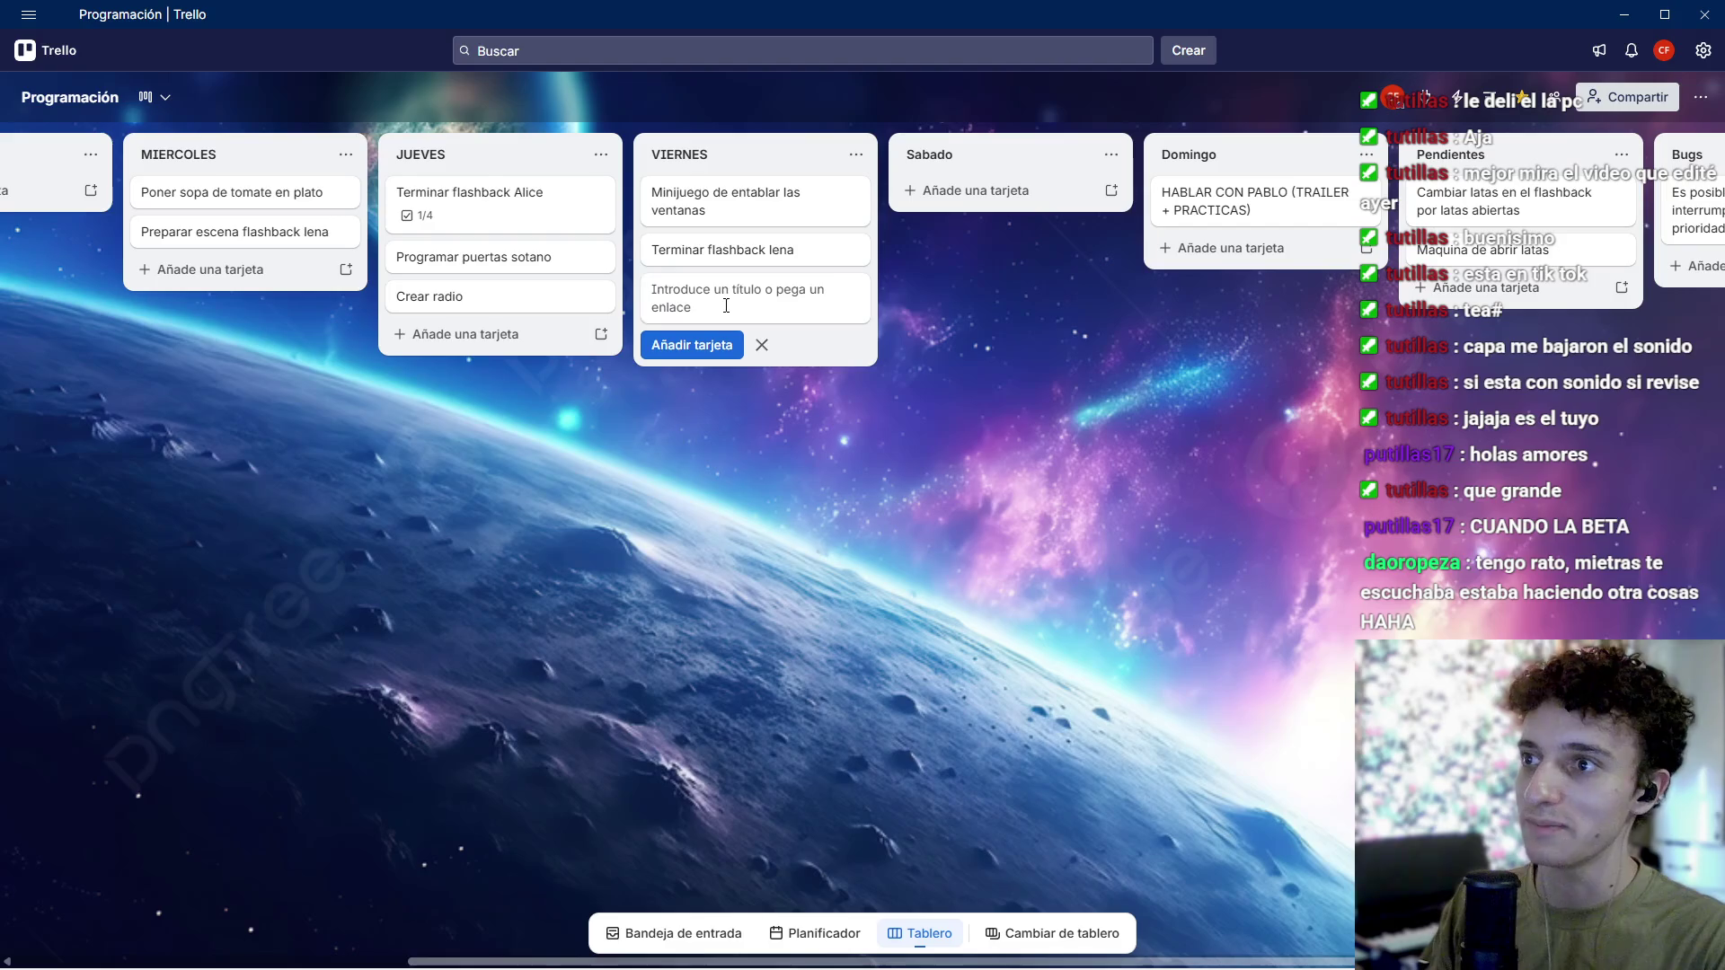
{"action": "left_click", "coordinate": [1011, 358]}
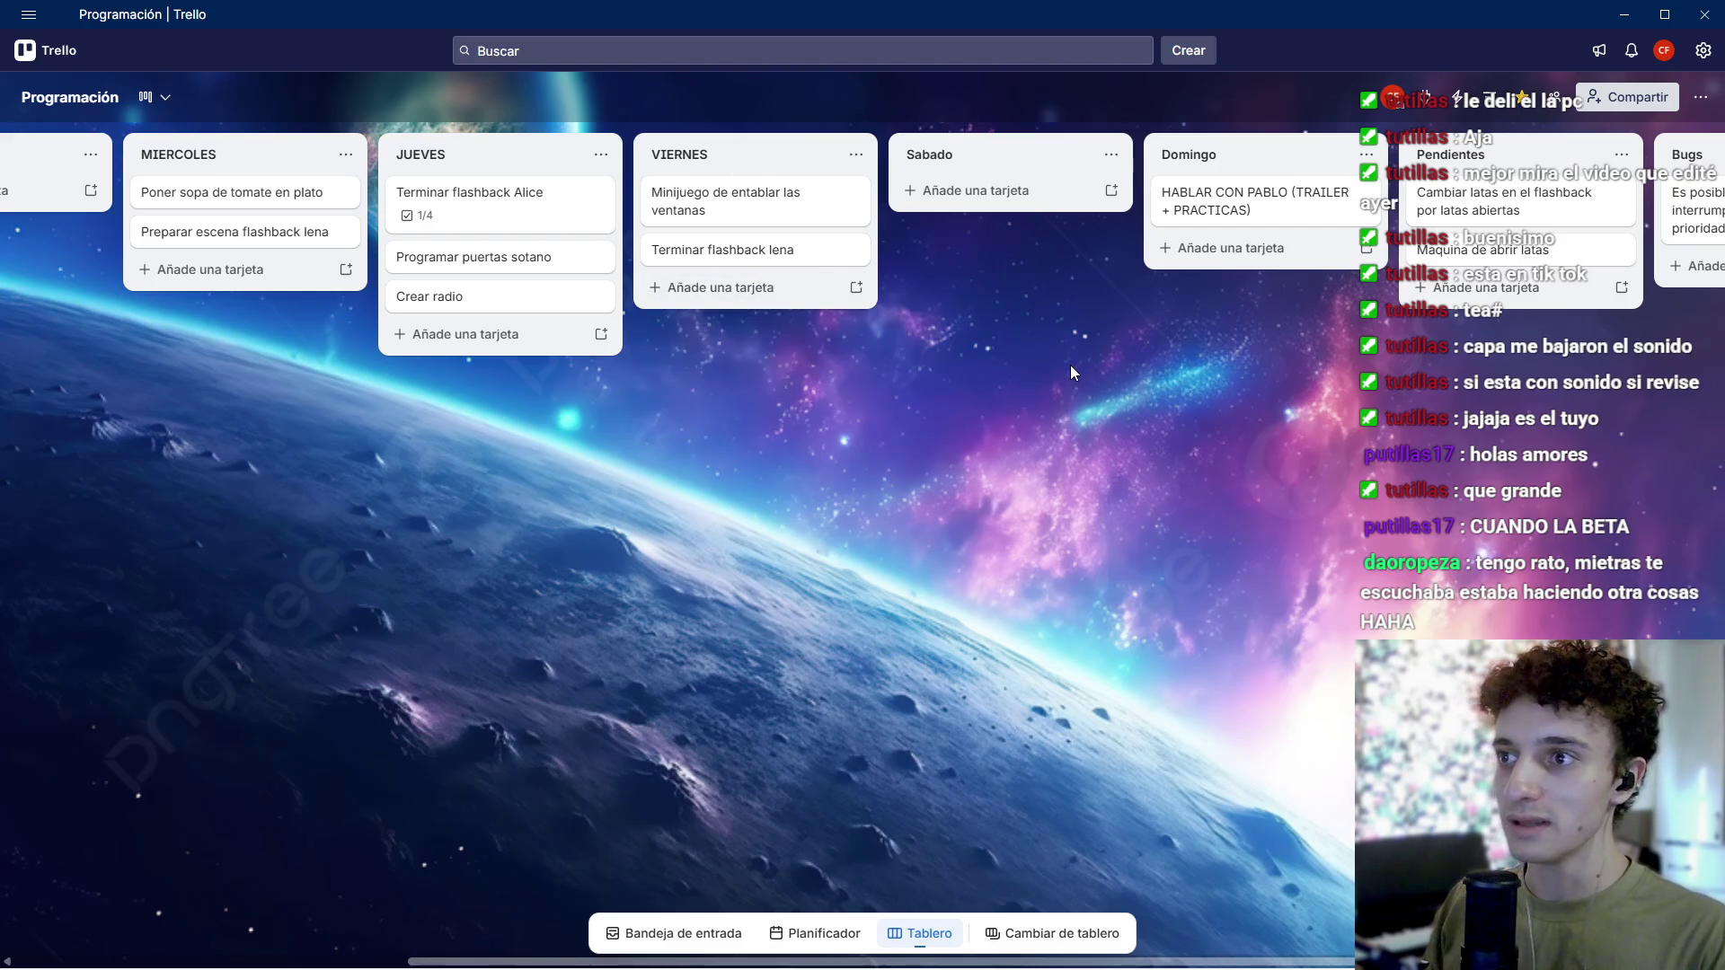
{"action": "left_click", "coordinate": [979, 191]}
{"action": "type", "text": "Terminar flashback lena"}
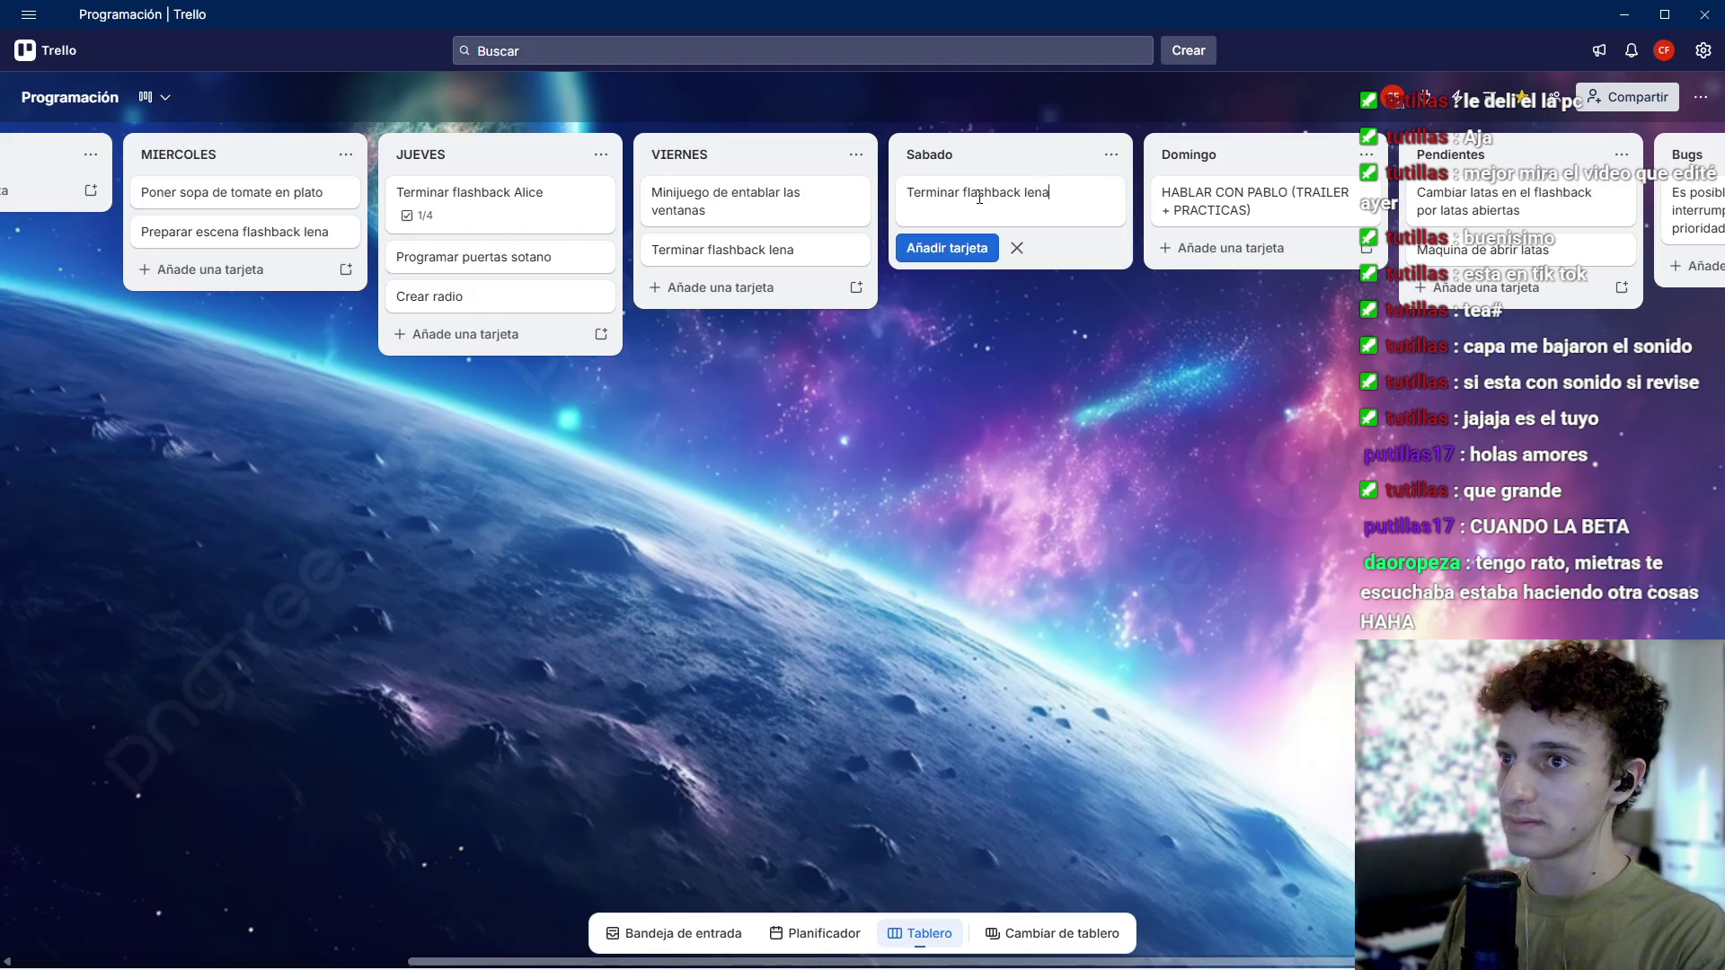
{"action": "key", "text": "Return"}
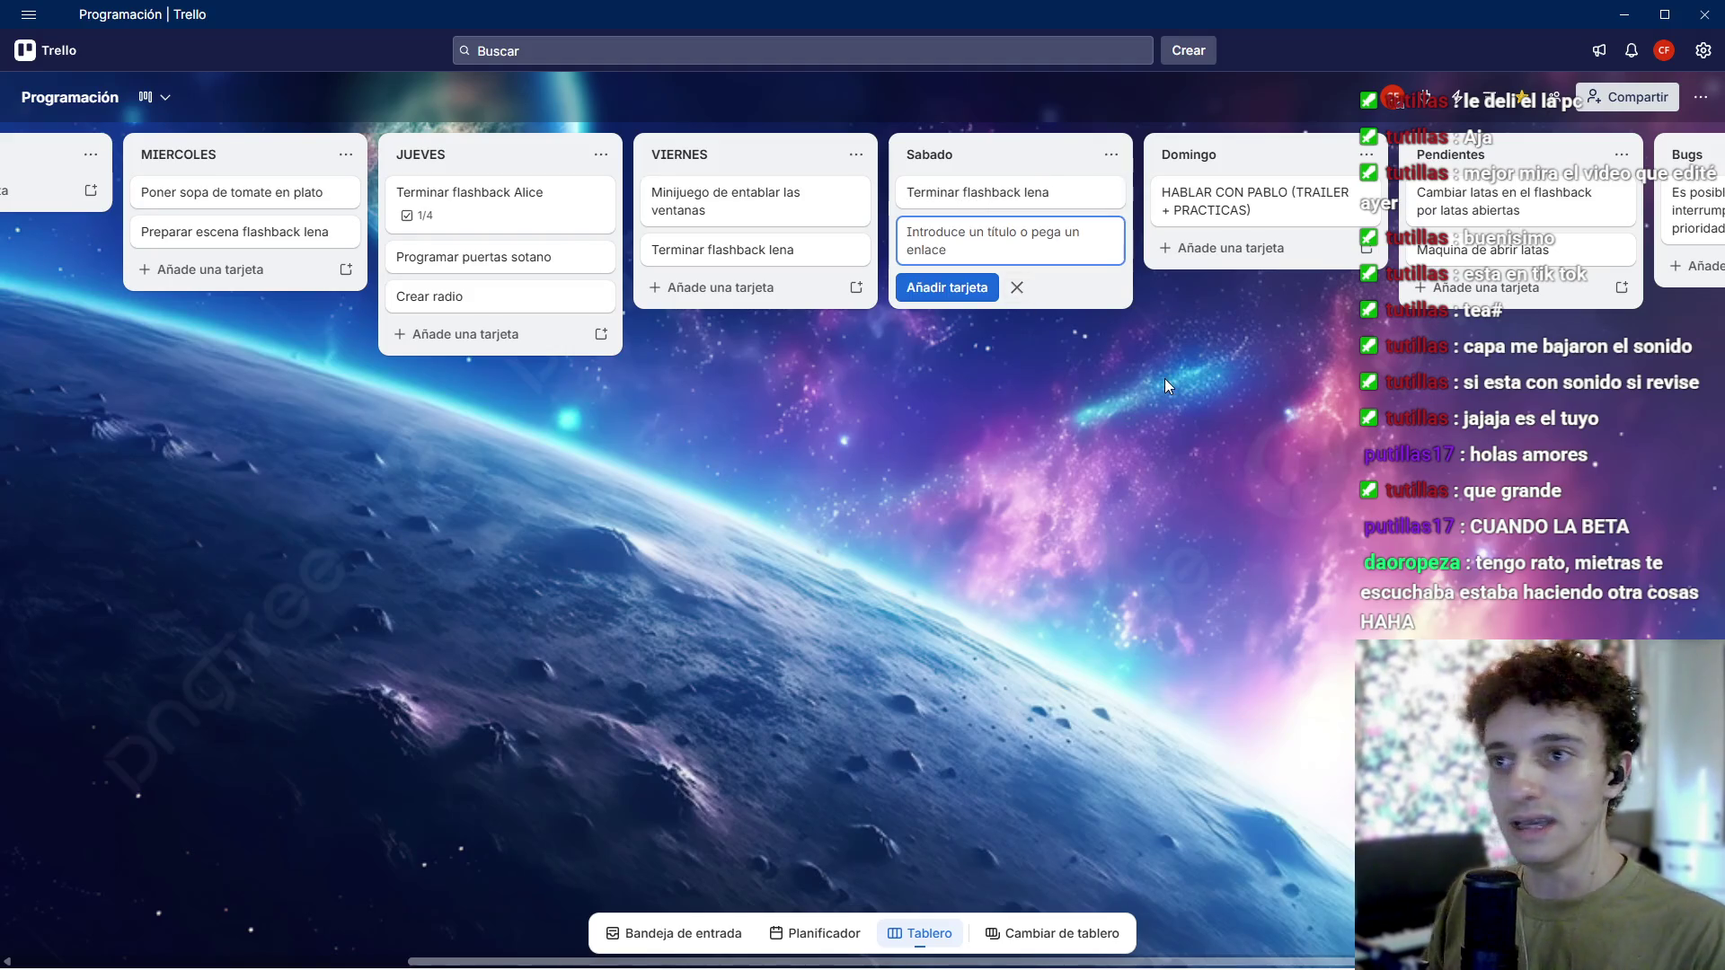
Step: Delete 'TRAILER + PRACTICAS' from the Domingo card's title
{"action": "mouse_move", "coordinate": [1234, 202]}
{"action": "left_mouse_down"}
{"action": "mouse_move", "coordinate": [231, 209]}
{"action": "mouse_move", "coordinate": [1617, 224]}
{"action": "mouse_move", "coordinate": [1222, 189]}
{"action": "mouse_move", "coordinate": [1202, 213]}
{"action": "left_mouse_up"}
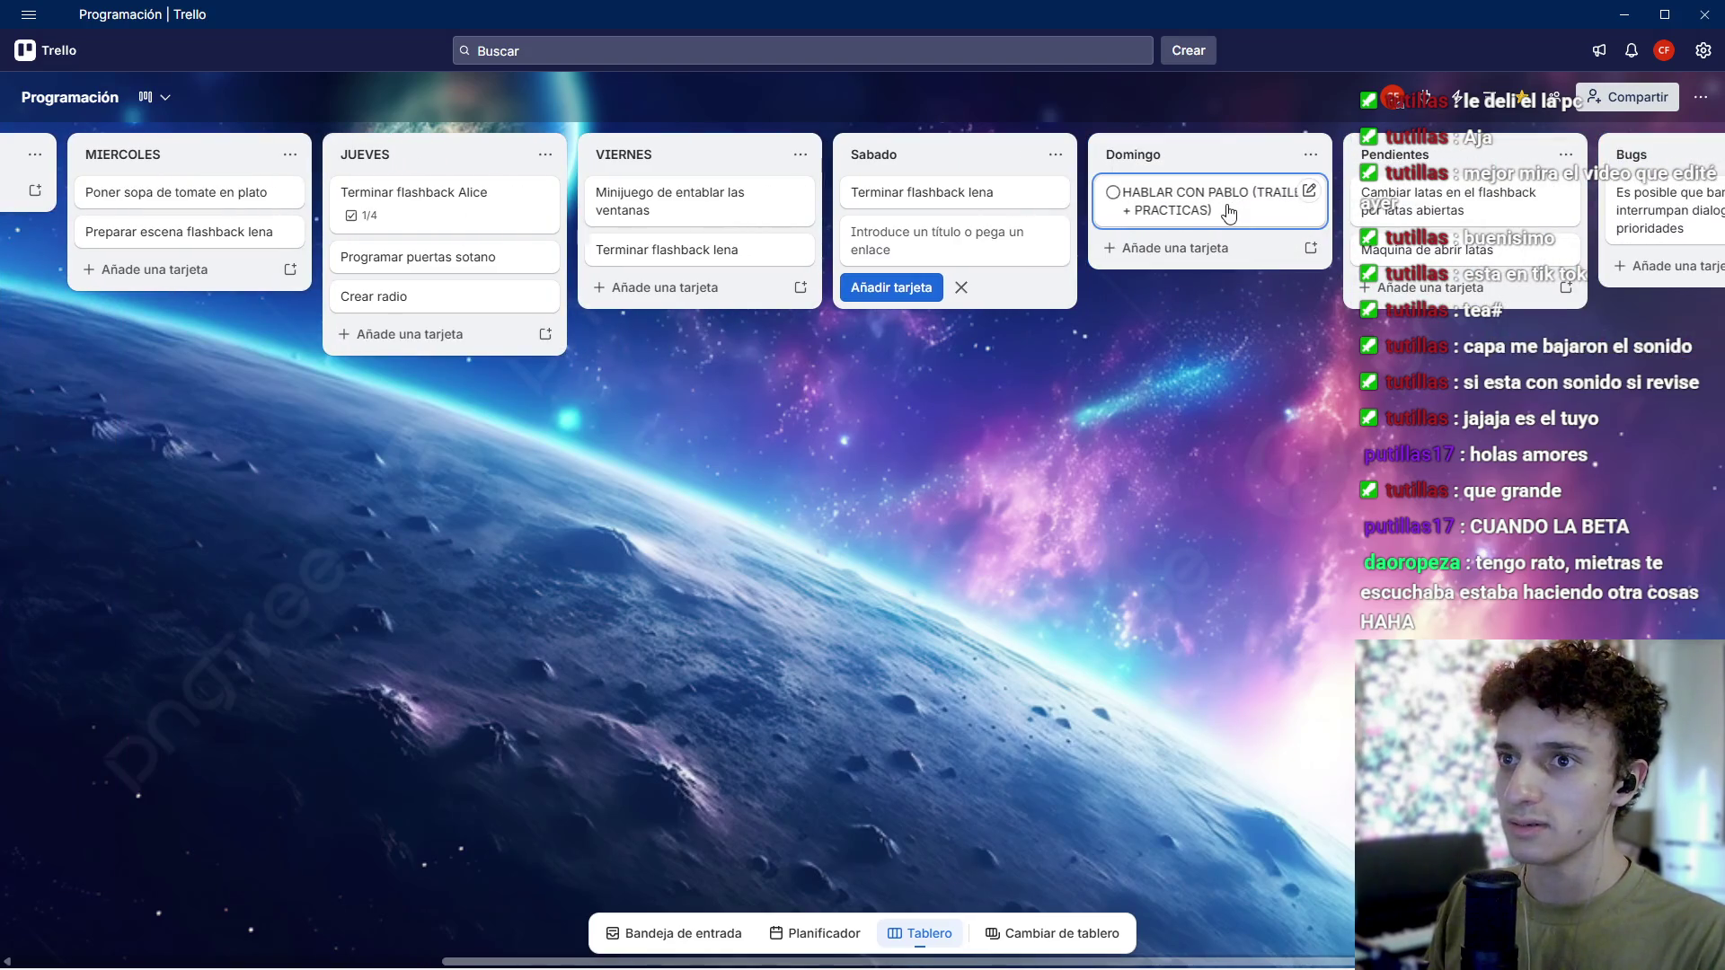
{"action": "left_click", "coordinate": [1202, 214]}
{"action": "left_click", "coordinate": [674, 160]}
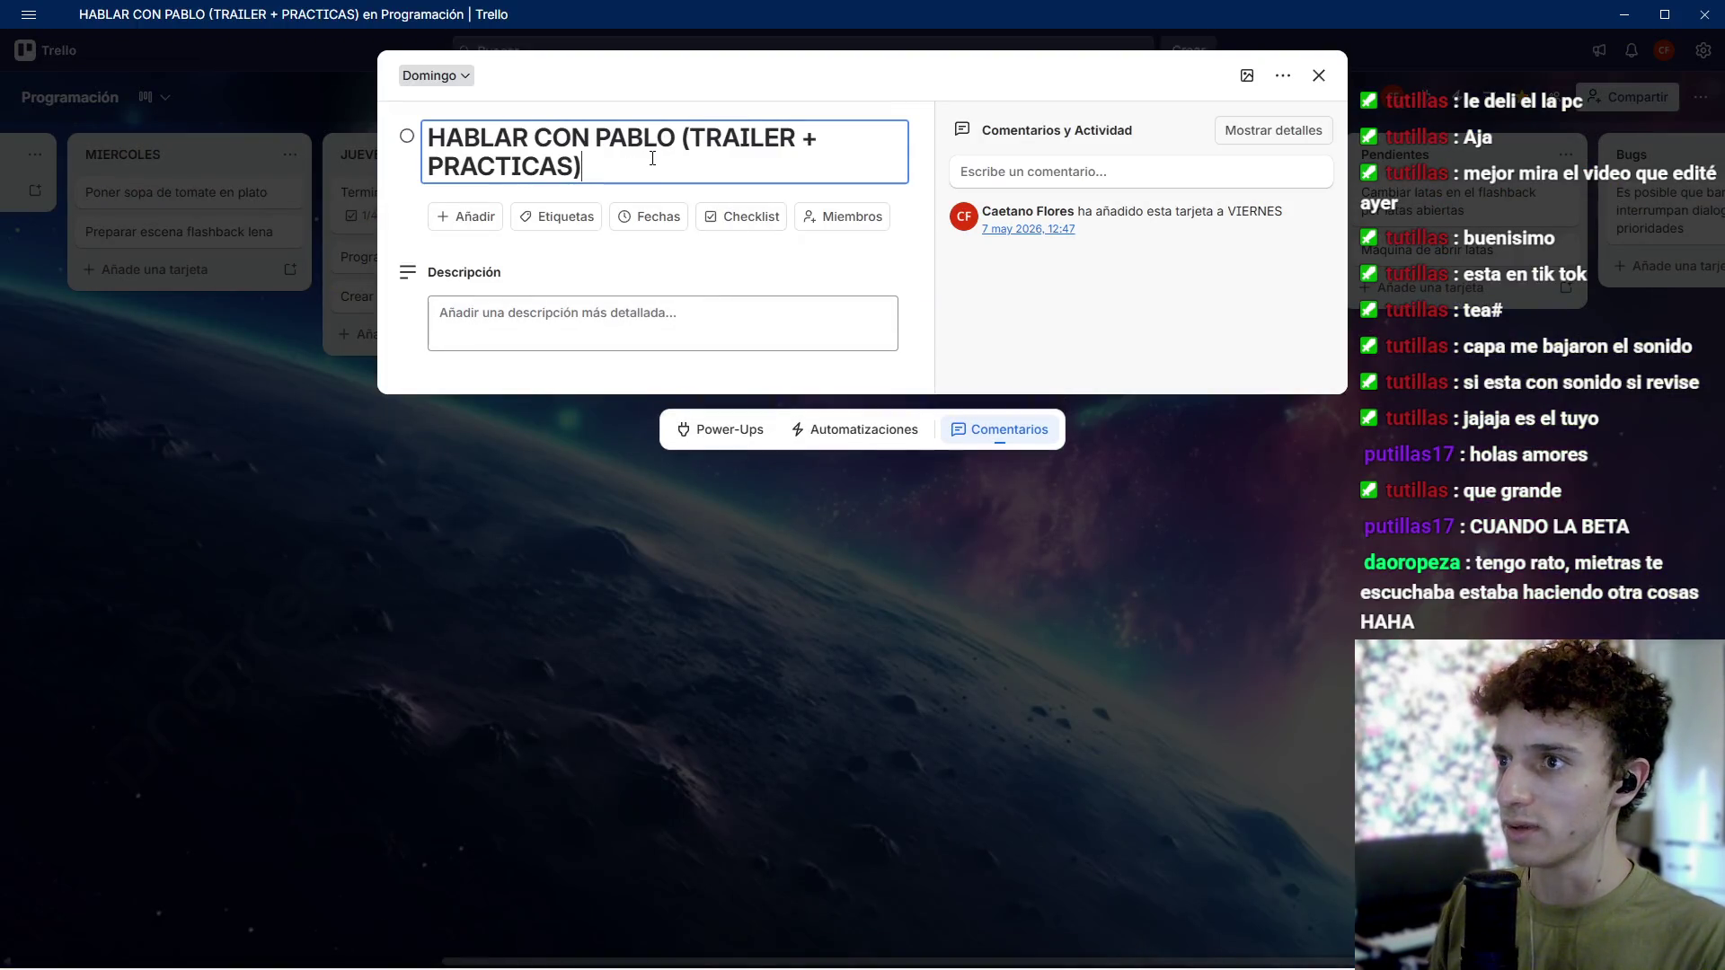
{"action": "left_click_drag", "start_coordinate": [646, 162], "coordinate": [743, 136]}
{"action": "left_click", "coordinate": [521, 166]}
{"action": "mouse_move", "coordinate": [573, 167]}
{"action": "left_mouse_down"}
{"action": "mouse_move", "coordinate": [559, 136]}
{"action": "mouse_move", "coordinate": [708, 142]}
{"action": "left_mouse_up"}
{"action": "key", "text": "BackSpace"}
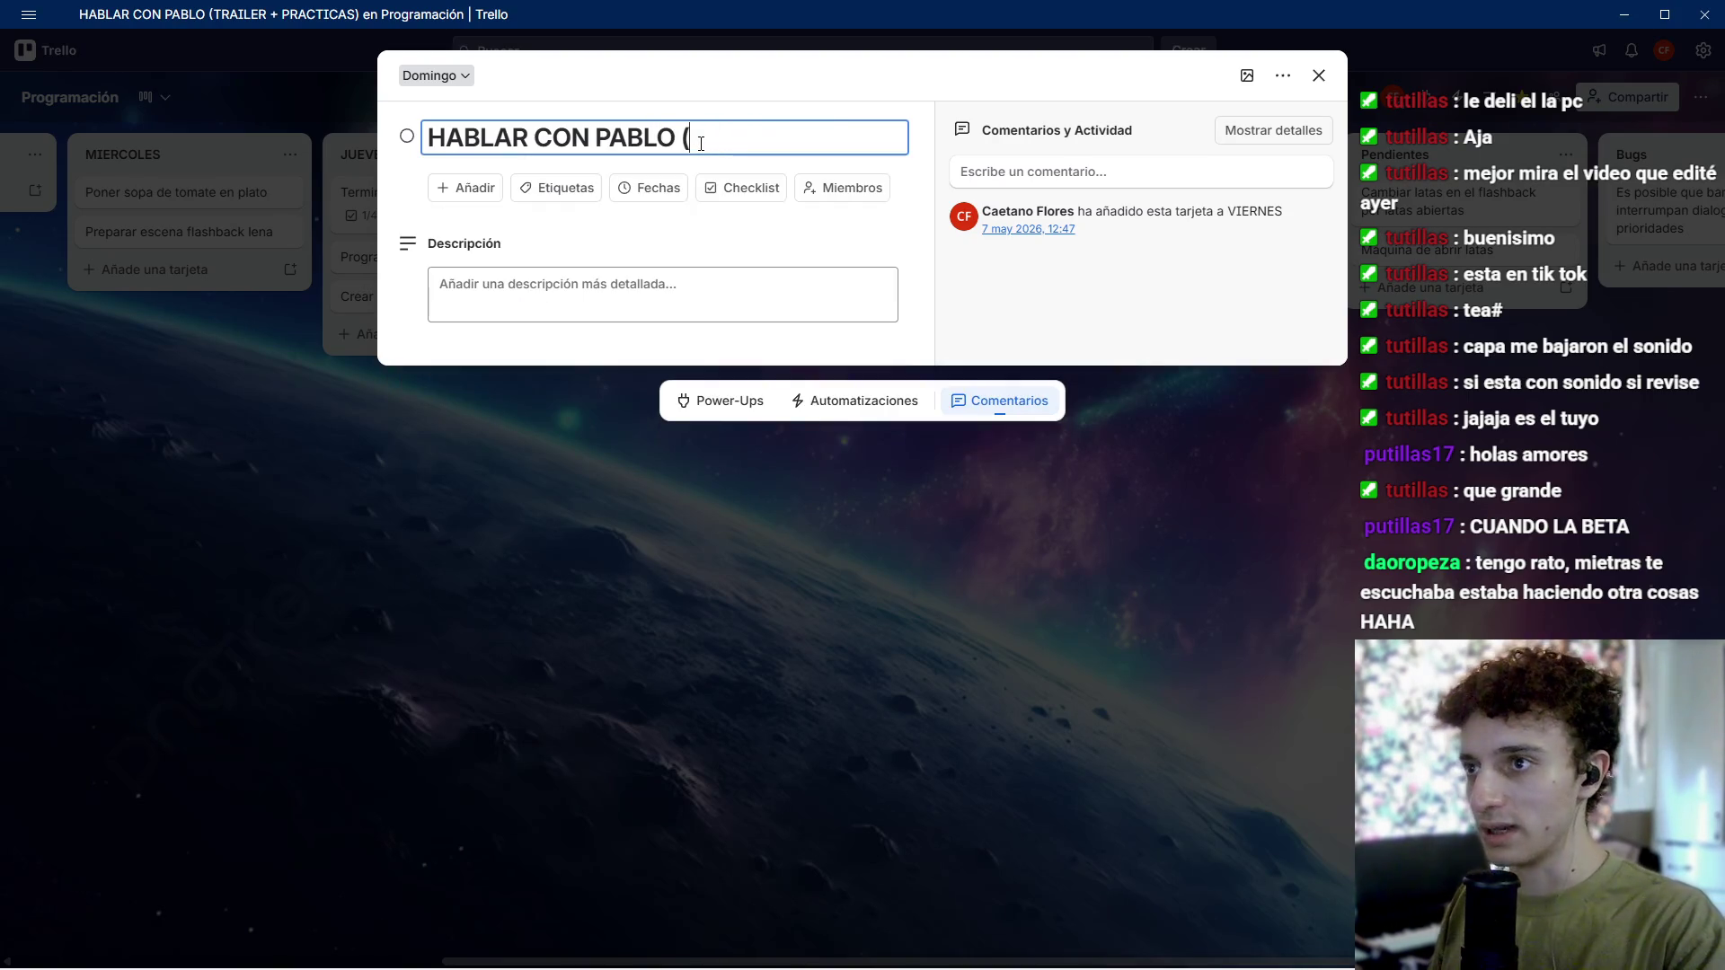